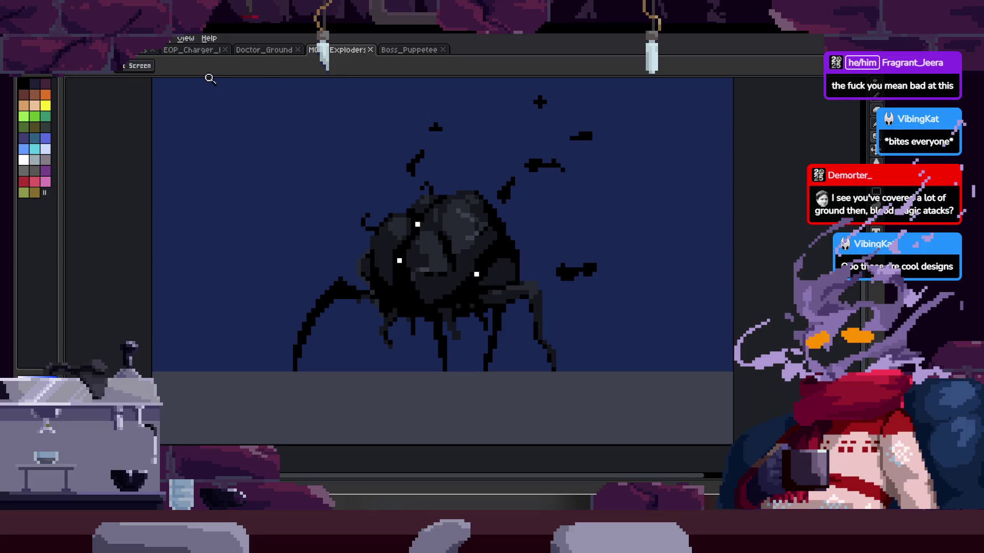
Step: Open Boss_BloodMushroom from the Boss folder, zoom in and start its animation
{"action": "left_click", "coordinate": [136, 49]}
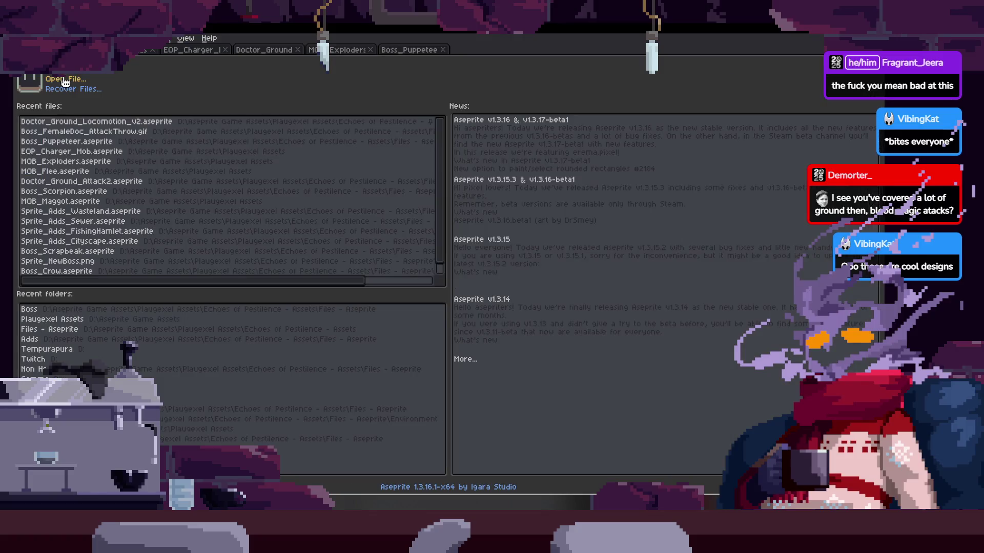
{"action": "left_click", "coordinate": [63, 79]}
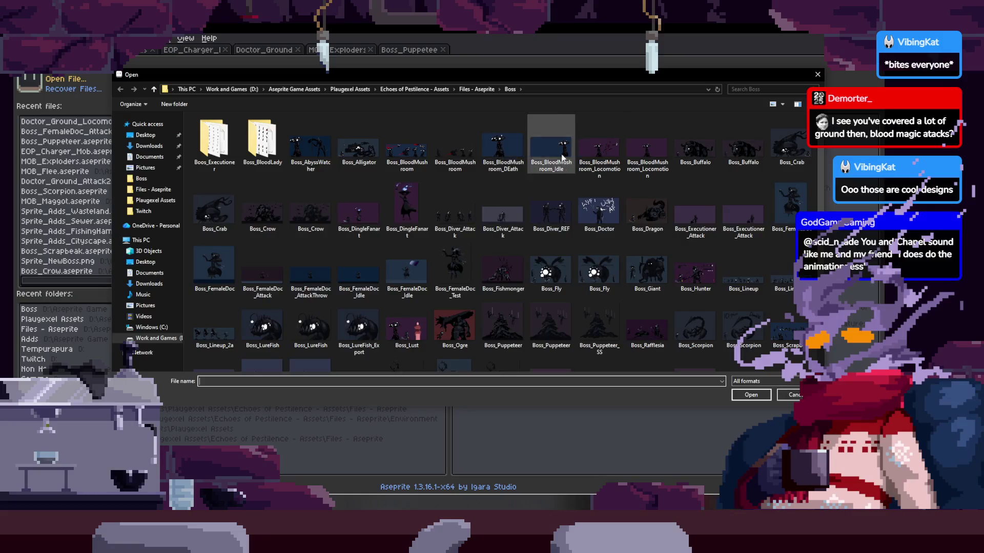
{"action": "double_click", "coordinate": [610, 153]}
{"action": "left_click", "coordinate": [475, 337]}
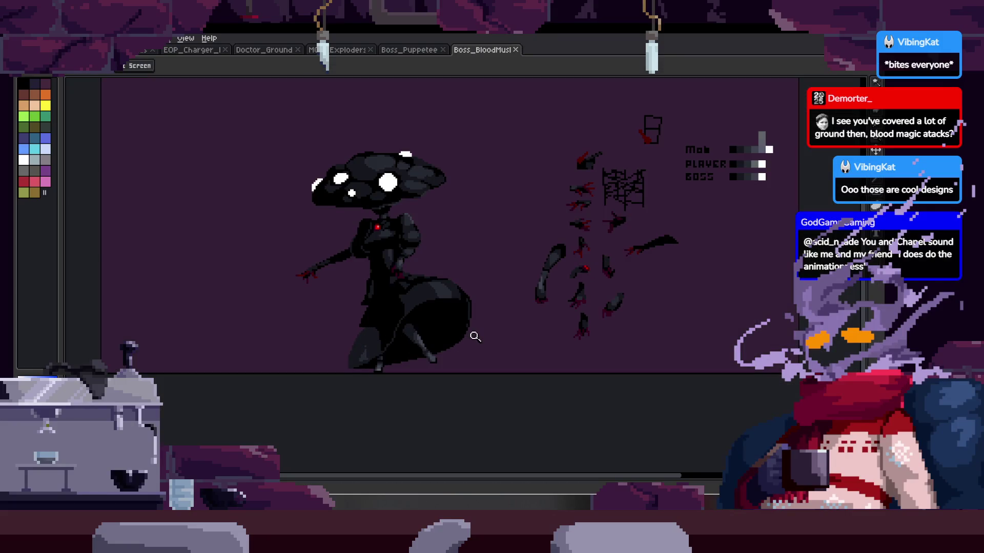
{"action": "key", "text": "Return"}
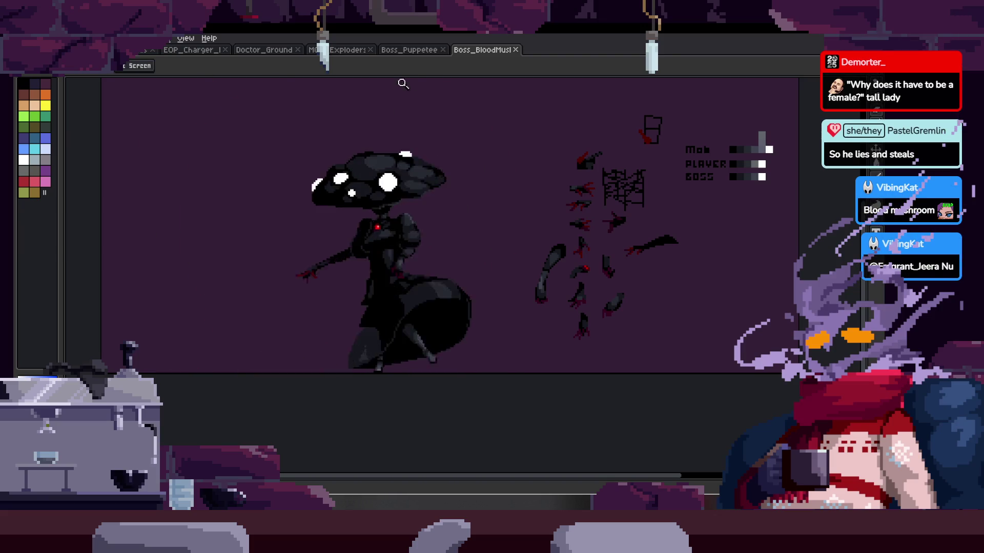
Step: Switch through the Boss_Puppetee document to the MOB_Exploders sprite
{"action": "left_click", "coordinate": [411, 51]}
{"action": "left_click", "coordinate": [344, 53]}
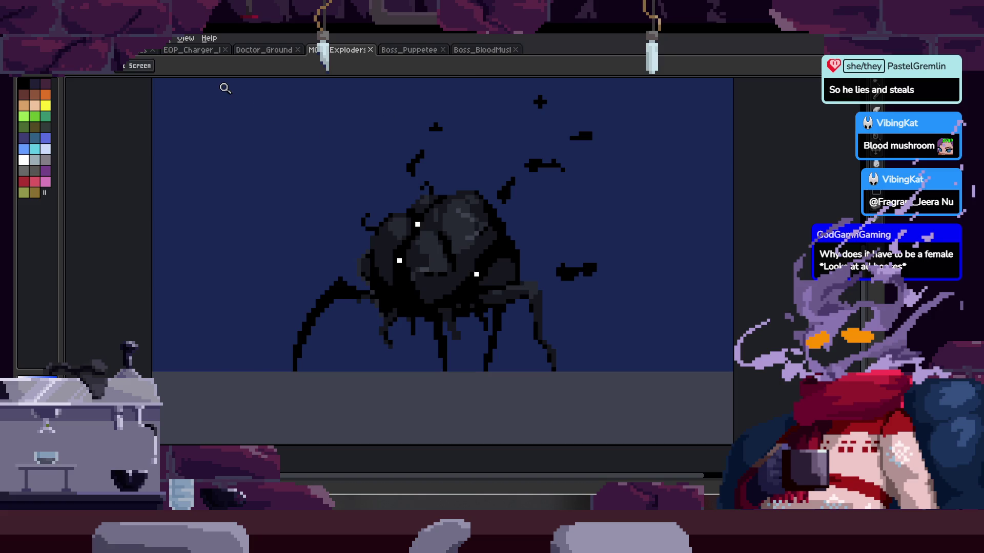
Step: Switch through the dark tree creature and Doctor_Ground documents to EOP_Charger
{"action": "left_click", "coordinate": [134, 52]}
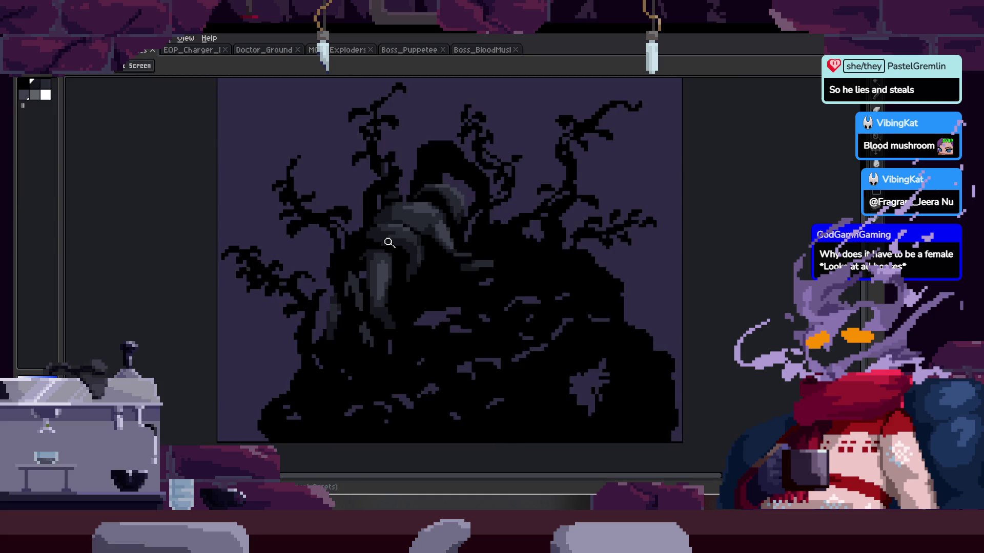
{"action": "left_click", "coordinate": [270, 51]}
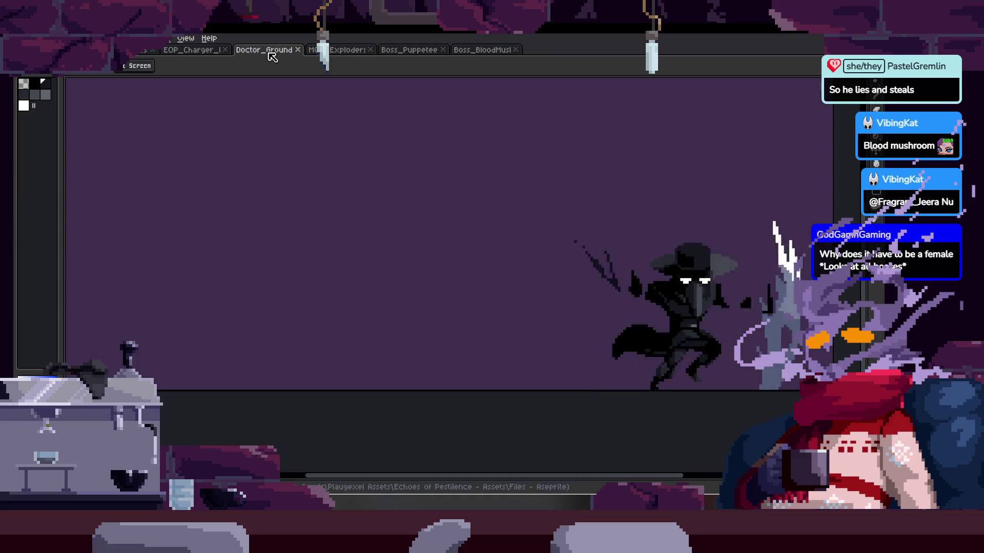
{"action": "left_click", "coordinate": [204, 51]}
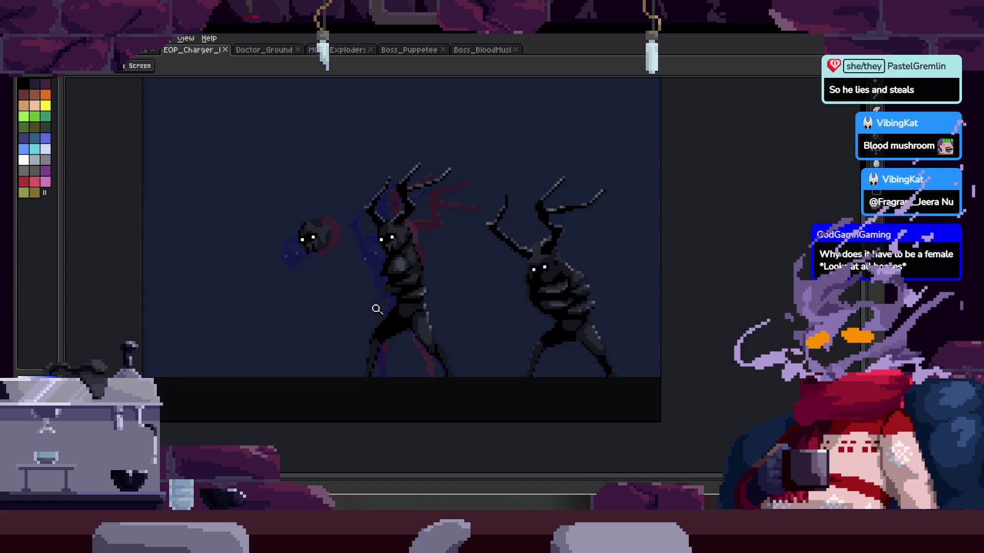
{"action": "scroll", "coordinate": [424, 307], "scroll_direction": "up", "scroll_amount": 3}
Step: Step through the Charger's animation frames up close, then cycle to the next sprite
{"action": "key", "text": "v"}
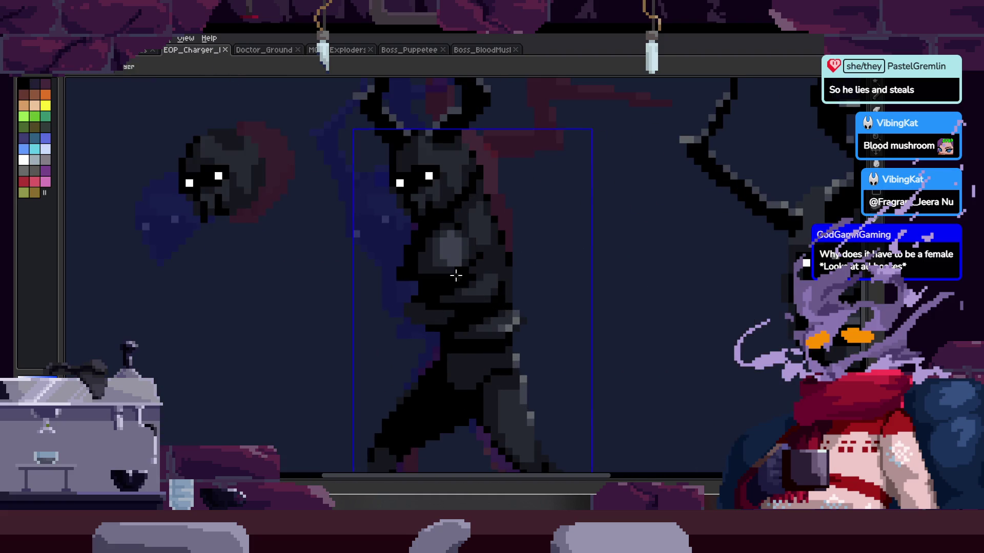
{"action": "scroll", "coordinate": [456, 281], "scroll_direction": "down", "scroll_amount": 1}
{"action": "key", "text": "b"}
{"action": "key", "text": "Return"}
{"action": "key", "text": "Return"}
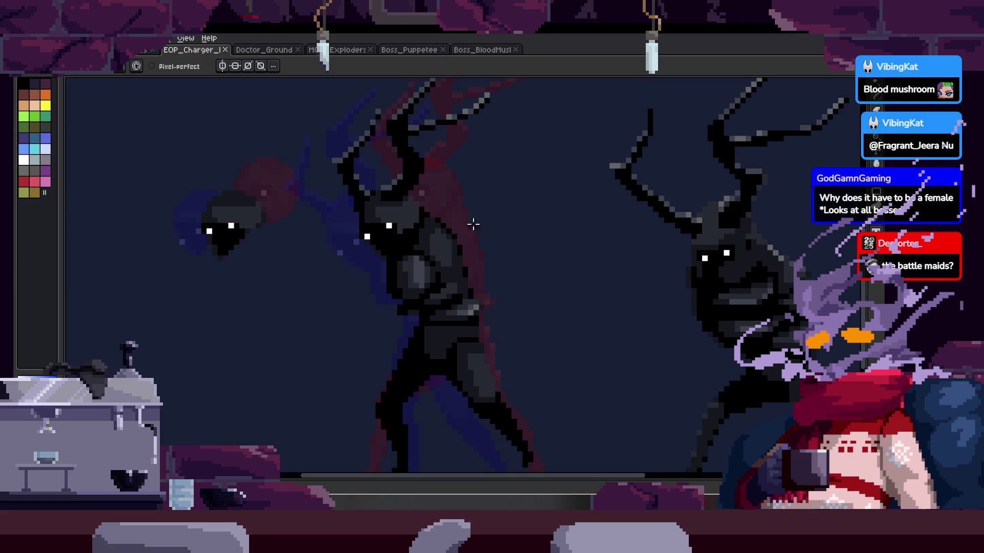
{"action": "key", "text": "ctrl+Tab"}
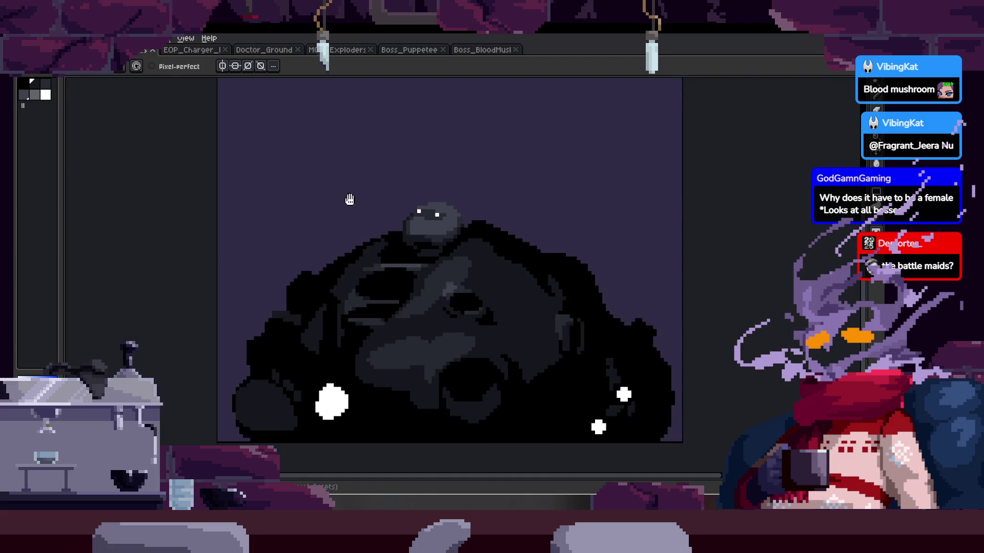
Step: Toggle the timeline, return to EOP_Charger and zoom onto the middle charger's head
{"action": "scroll", "coordinate": [461, 226], "scroll_direction": "down", "scroll_amount": 2}
{"action": "scroll", "coordinate": [452, 234], "scroll_direction": "up", "scroll_amount": 3}
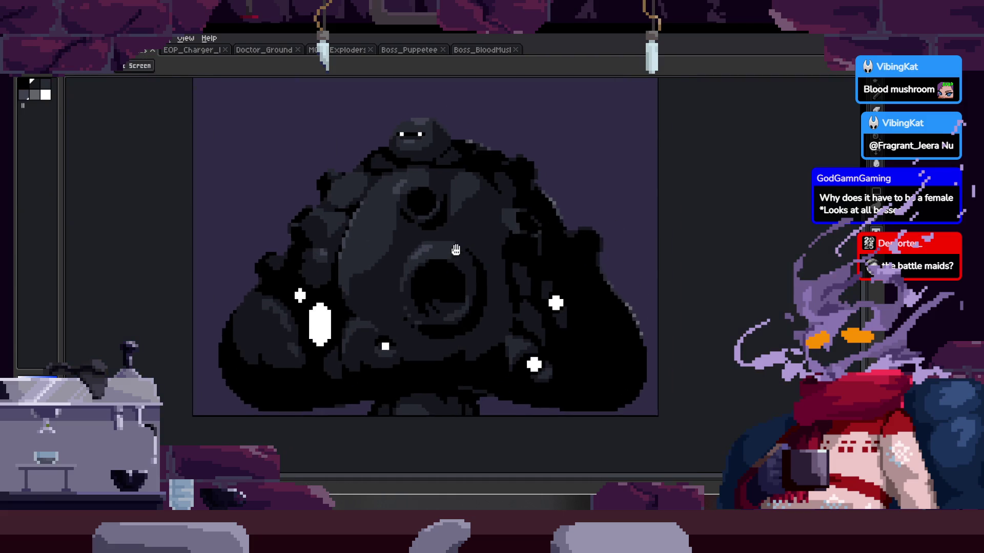
{"action": "key", "text": "Tab"}
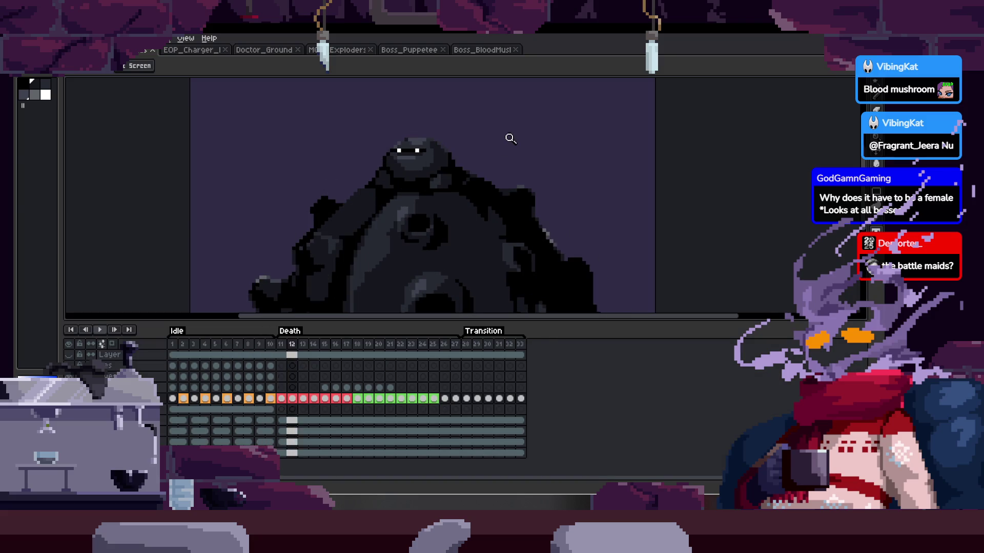
{"action": "key", "text": "Tab"}
{"action": "scroll", "coordinate": [213, 105], "scroll_direction": "down", "scroll_amount": 2}
{"action": "key", "text": "ctrl+Tab"}
{"action": "scroll", "coordinate": [420, 232], "scroll_direction": "down", "scroll_amount": 2}
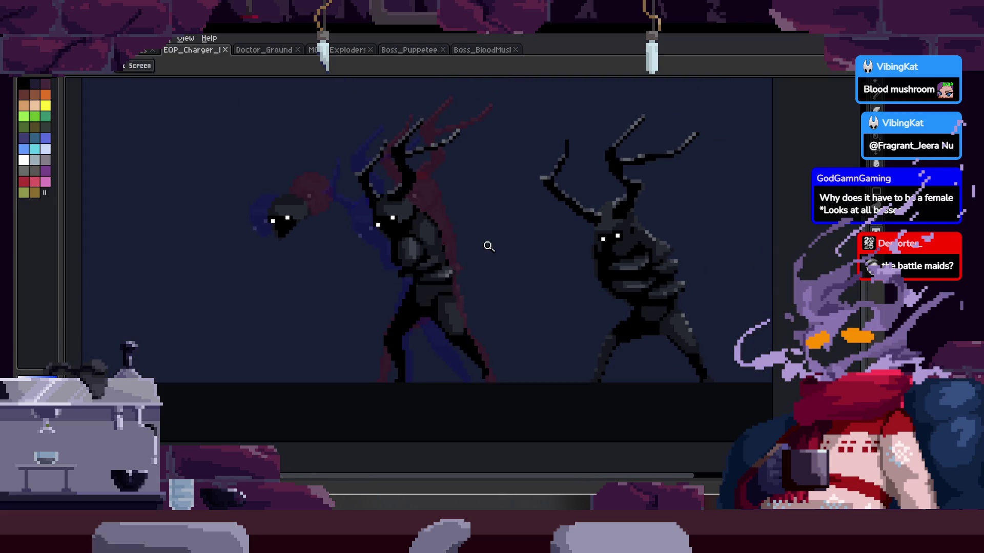
{"action": "scroll", "coordinate": [418, 275], "scroll_direction": "up", "scroll_amount": 3}
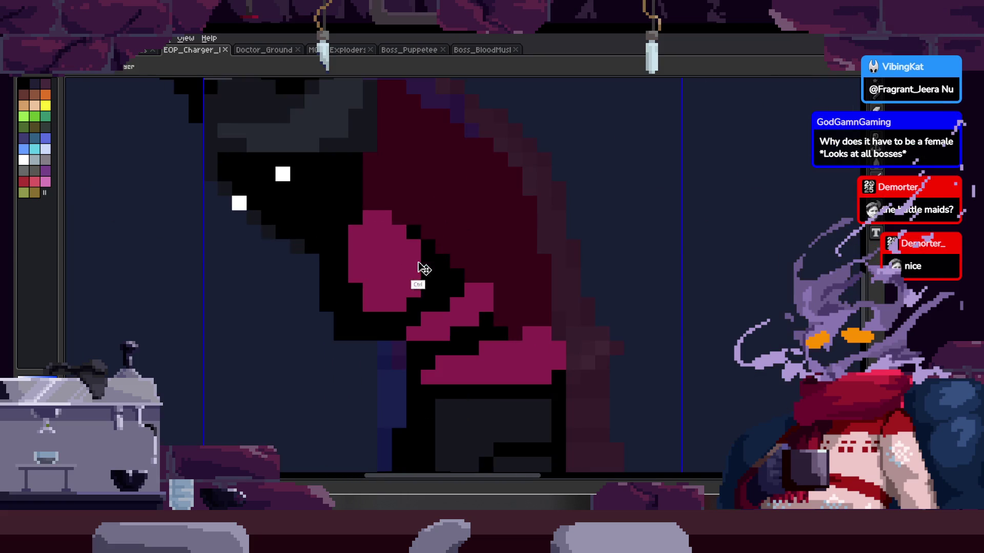
Step: Check a linked image in the browser, then return and show Aseprite's Home tab
{"action": "scroll", "coordinate": [451, 262], "scroll_direction": "down", "scroll_amount": 1}
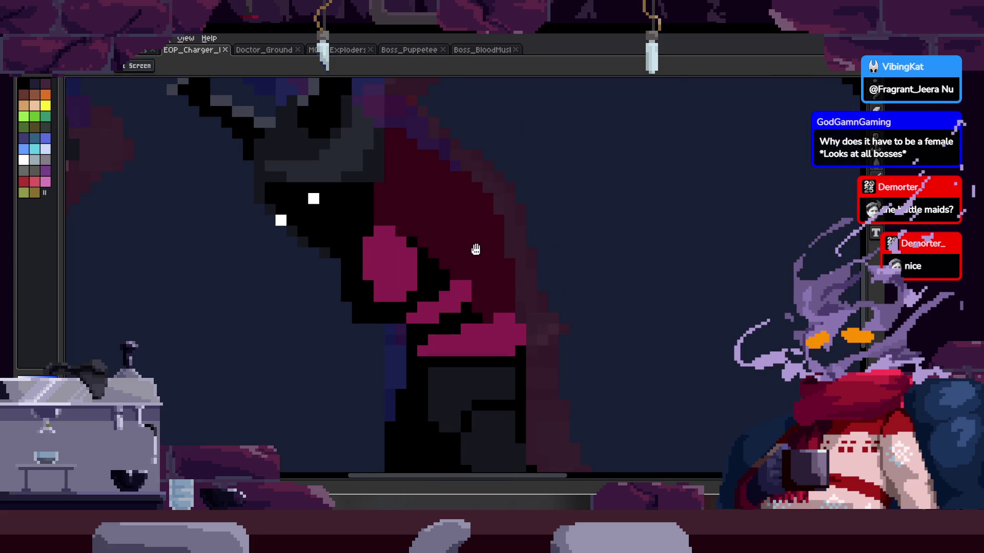
{"action": "scroll", "coordinate": [474, 252], "scroll_direction": "up", "scroll_amount": 1}
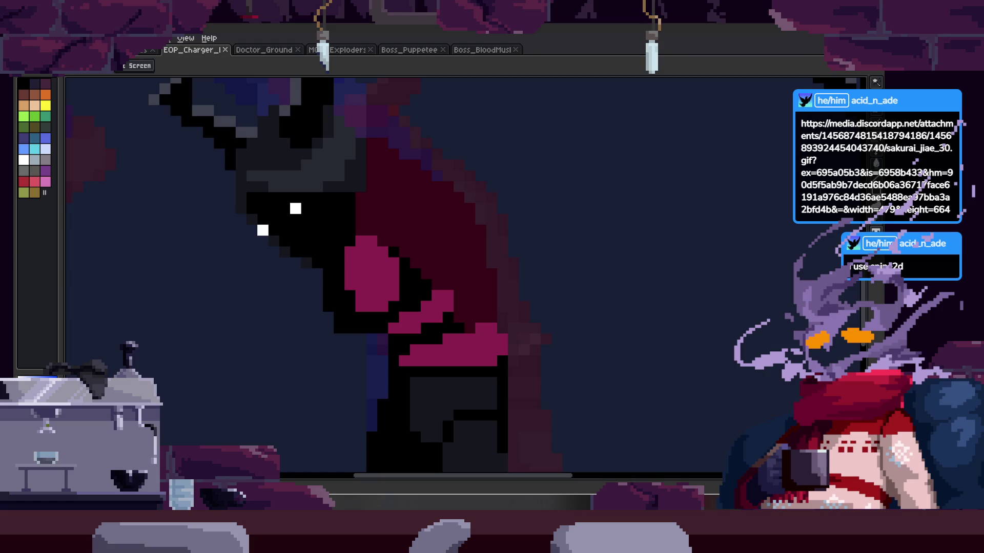
{"action": "key", "text": "alt+Tab"}
{"action": "key", "text": "alt+Tab"}
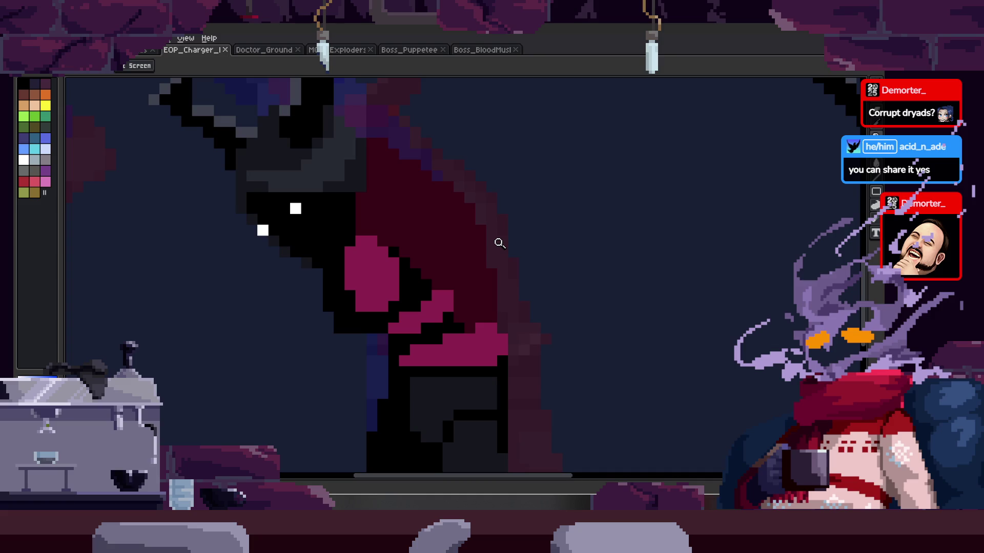
{"action": "key", "text": "ctrl+o"}
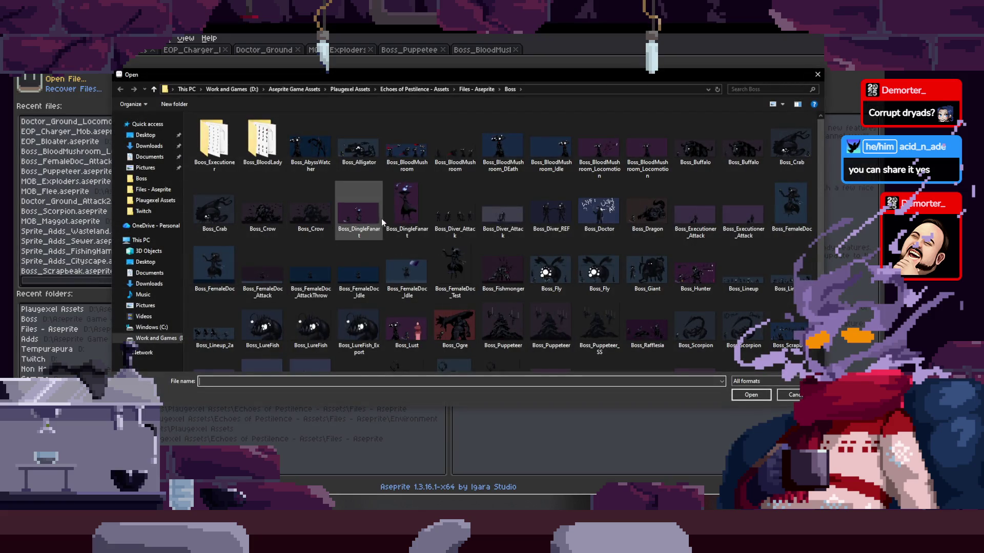
Step: Open Boss_DingleFanart, look it over, close it and return to EOP_Charger
{"action": "double_click", "coordinate": [358, 211]}
{"action": "scroll", "coordinate": [454, 300], "scroll_direction": "up", "scroll_amount": 2}
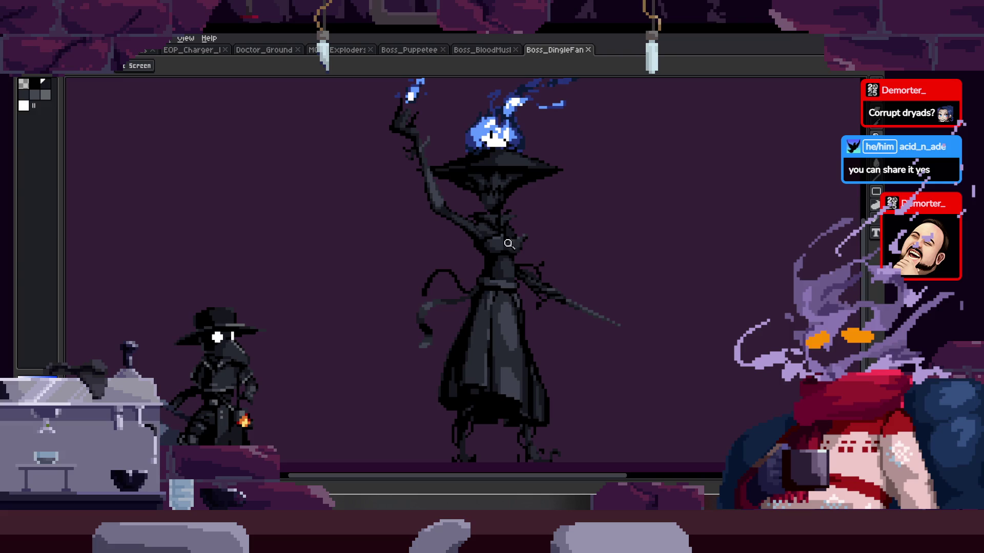
{"action": "left_click_drag", "start_coordinate": [505, 475], "coordinate": [520, 475]}
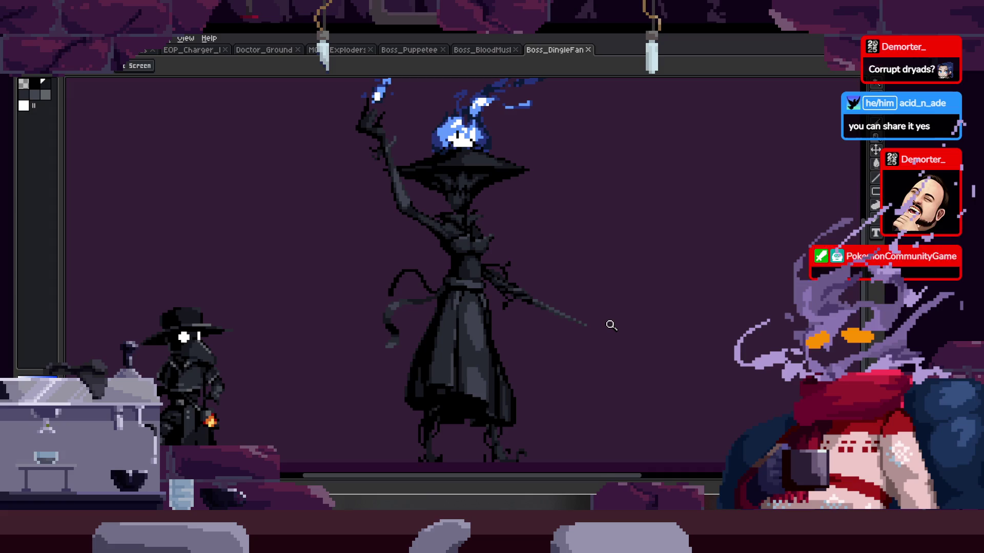
{"action": "left_click", "coordinate": [587, 50]}
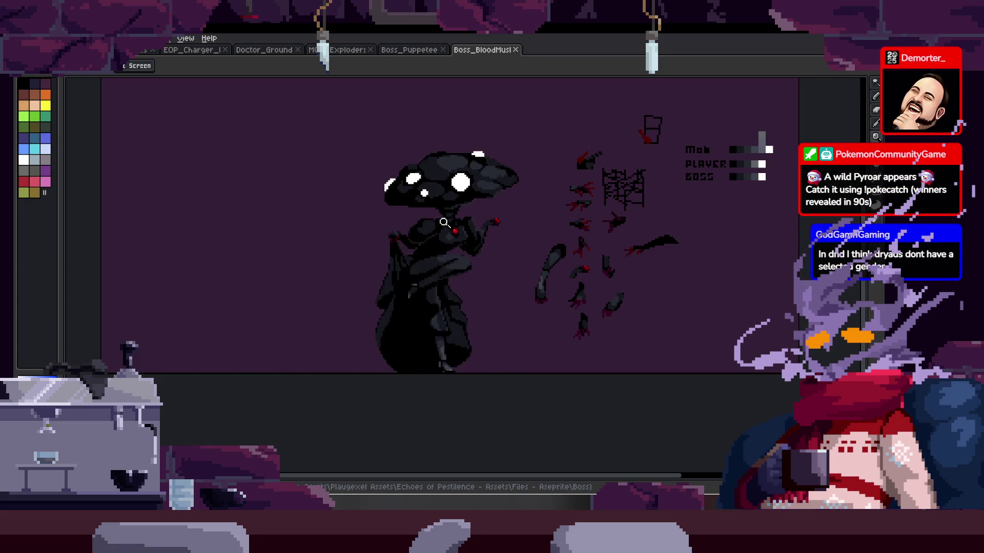
{"action": "left_click", "coordinate": [191, 50]}
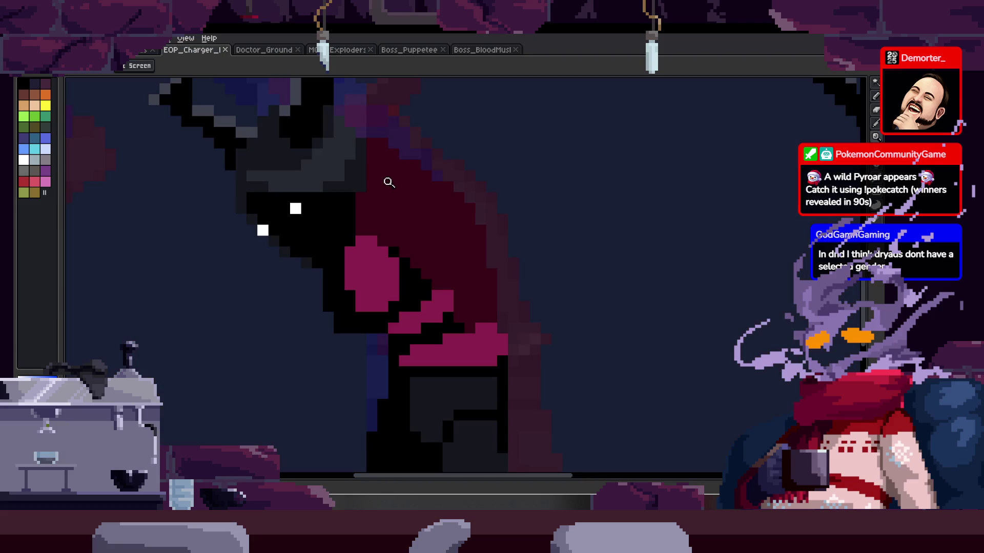
Step: Zoom onto the charger's face and fill three pink placeholder areas with dark grey
{"action": "scroll", "coordinate": [371, 169], "scroll_direction": "up", "scroll_amount": 2}
{"action": "scroll", "coordinate": [428, 235], "scroll_direction": "down", "scroll_amount": 3}
{"action": "scroll", "coordinate": [457, 247], "scroll_direction": "up", "scroll_amount": 2}
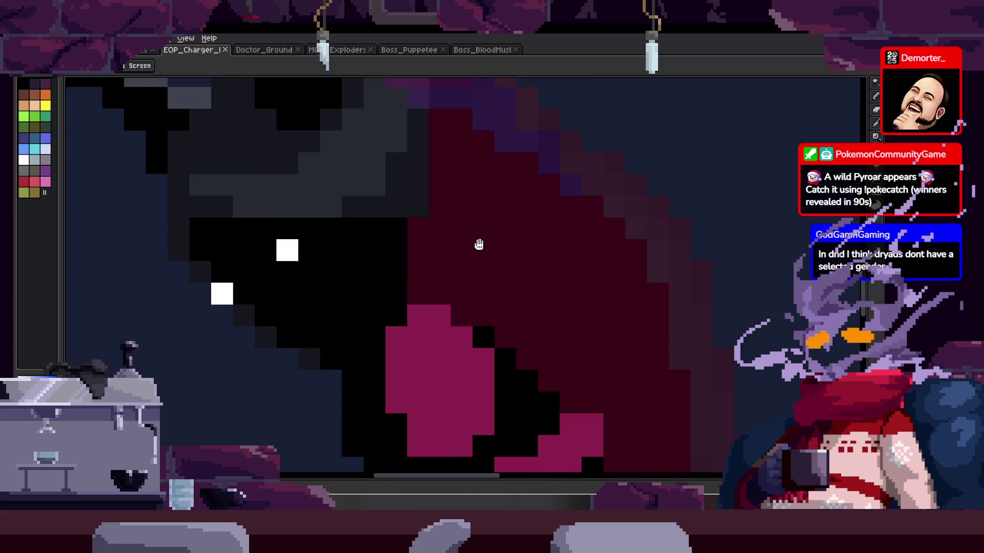
{"action": "scroll", "coordinate": [456, 231], "scroll_direction": "down", "scroll_amount": 3}
{"action": "scroll", "coordinate": [351, 248], "scroll_direction": "up", "scroll_amount": 3}
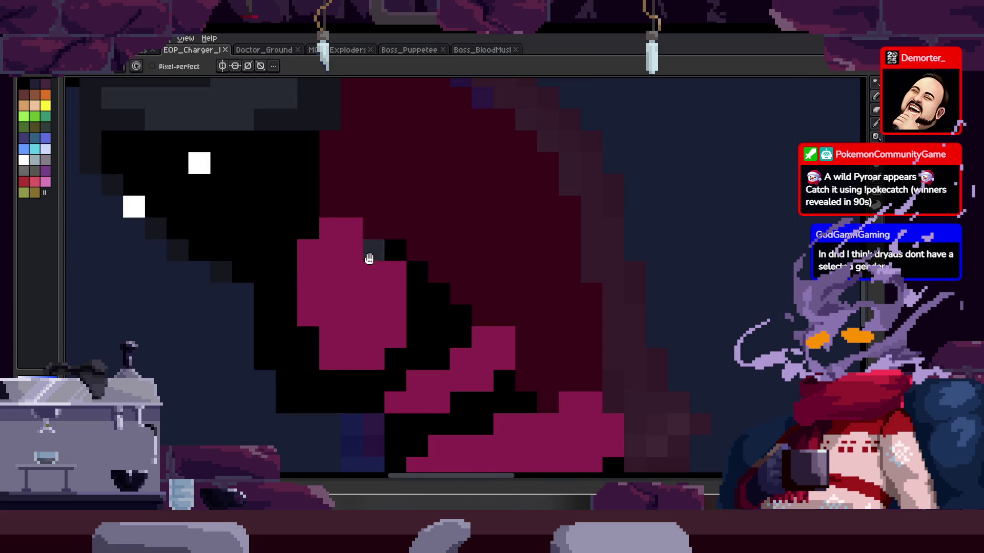
{"action": "scroll", "coordinate": [366, 268], "scroll_direction": "down", "scroll_amount": 3}
{"action": "key", "text": "z"}
{"action": "left_click", "coordinate": [385, 302]}
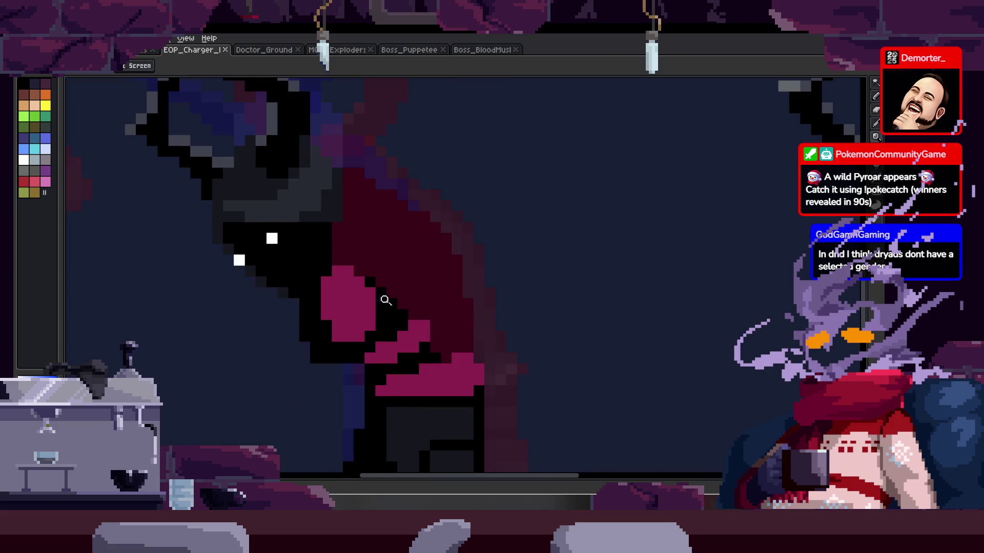
{"action": "left_click", "coordinate": [385, 301]}
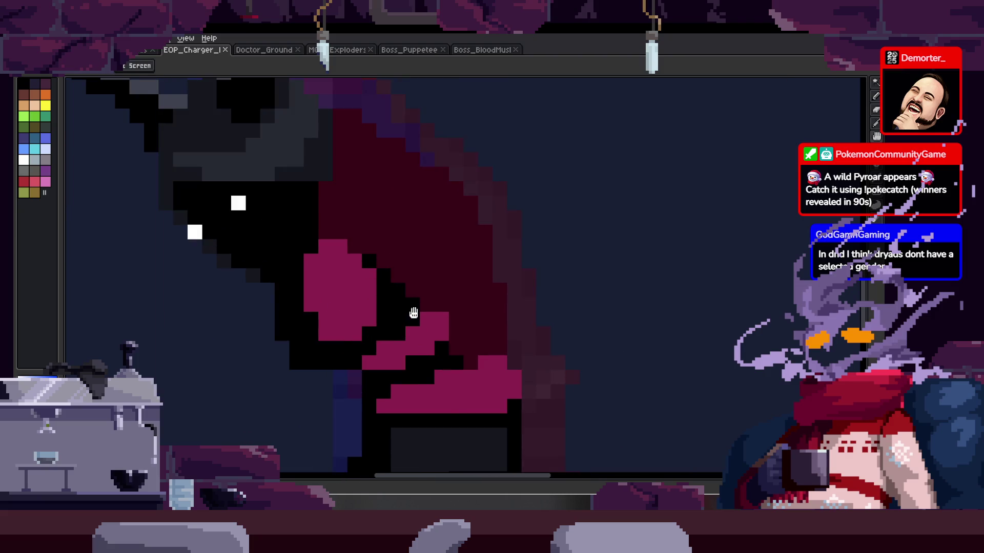
{"action": "key", "text": "g"}
{"action": "left_click", "coordinate": [340, 300]}
{"action": "left_click", "coordinate": [421, 333]}
{"action": "left_click", "coordinate": [487, 369]}
Step: Check neighbouring frames, then pencil grey shading over the remaining placeholder area
{"action": "key", "text": "Right"}
{"action": "key", "text": "Right"}
{"action": "key", "text": "Left"}
{"action": "key", "text": "Right"}
{"action": "key", "text": "b"}
{"action": "scroll", "coordinate": [468, 329], "scroll_direction": "up", "scroll_amount": 2}
{"action": "mouse_move", "coordinate": [373, 333]}
{"action": "left_mouse_down"}
{"action": "mouse_move", "coordinate": [433, 298]}
{"action": "mouse_move", "coordinate": [423, 352]}
{"action": "left_mouse_up"}
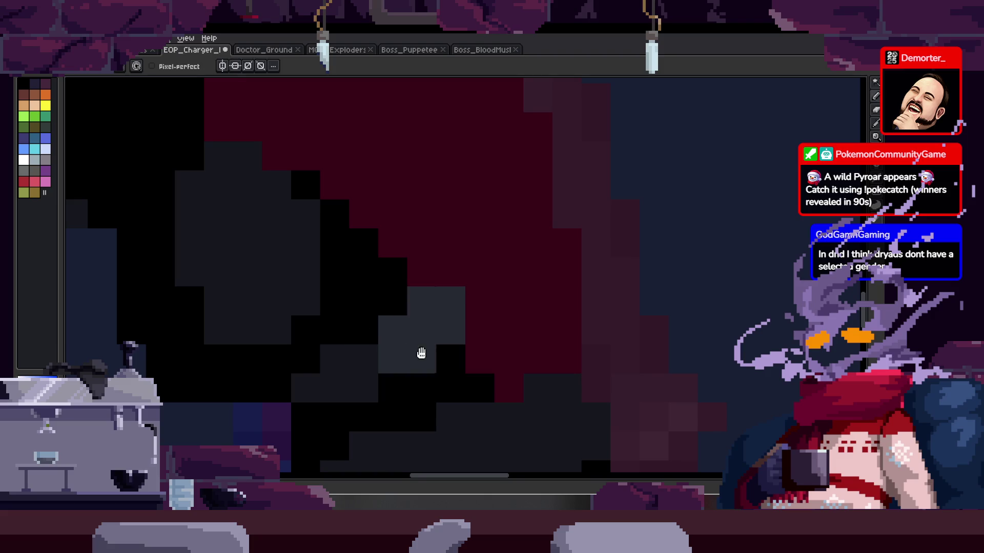
{"action": "scroll", "coordinate": [405, 327], "scroll_direction": "down", "scroll_amount": 1}
{"action": "mouse_move", "coordinate": [384, 308]}
{"action": "left_mouse_down"}
{"action": "mouse_move", "coordinate": [373, 343]}
{"action": "mouse_move", "coordinate": [482, 334]}
{"action": "left_mouse_up"}
{"action": "scroll", "coordinate": [413, 321], "scroll_direction": "down", "scroll_amount": 1}
Step: Repaint a row of light-grey pixels dark grey and shade the shoulder in grey
{"action": "key", "text": "alt"}
{"action": "scroll", "coordinate": [415, 340], "scroll_direction": "up", "scroll_amount": 1}
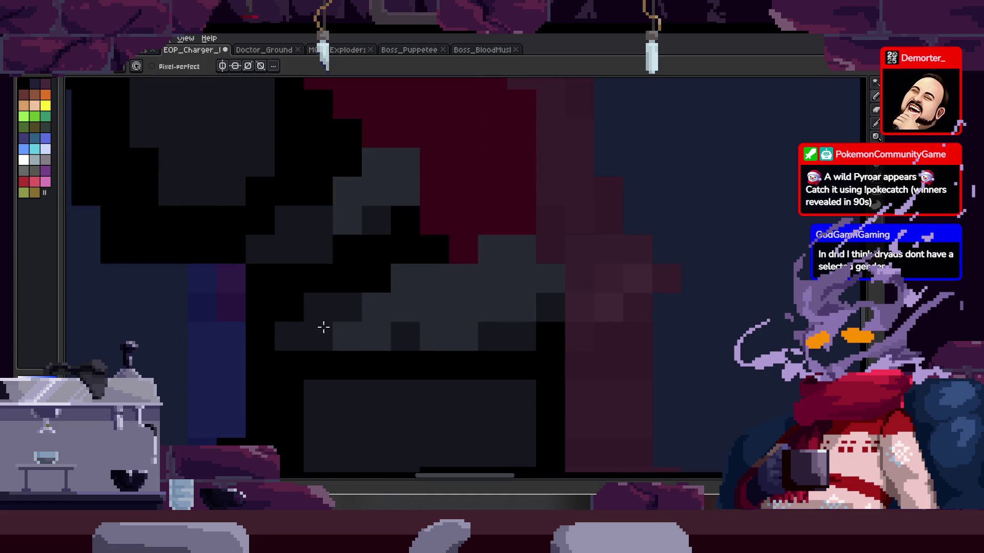
{"action": "left_click_drag", "start_coordinate": [321, 327], "coordinate": [483, 325]}
{"action": "left_click", "coordinate": [548, 249]}
{"action": "scroll", "coordinate": [521, 232], "scroll_direction": "down", "scroll_amount": 1}
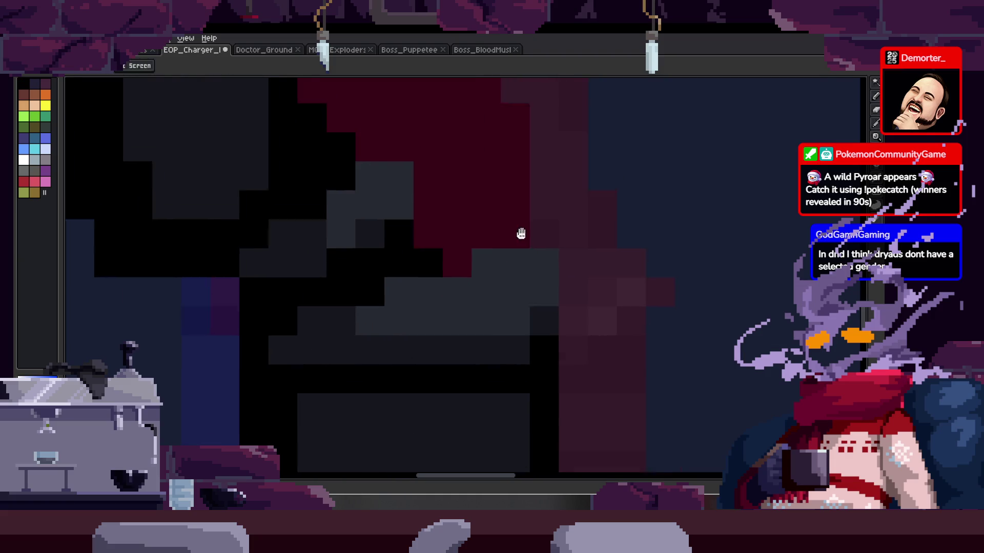
{"action": "scroll", "coordinate": [527, 286], "scroll_direction": "up", "scroll_amount": 1}
{"action": "left_click", "coordinate": [558, 282]}
Step: Paint black pixels along the figure's back and into the torso
{"action": "key", "text": "z"}
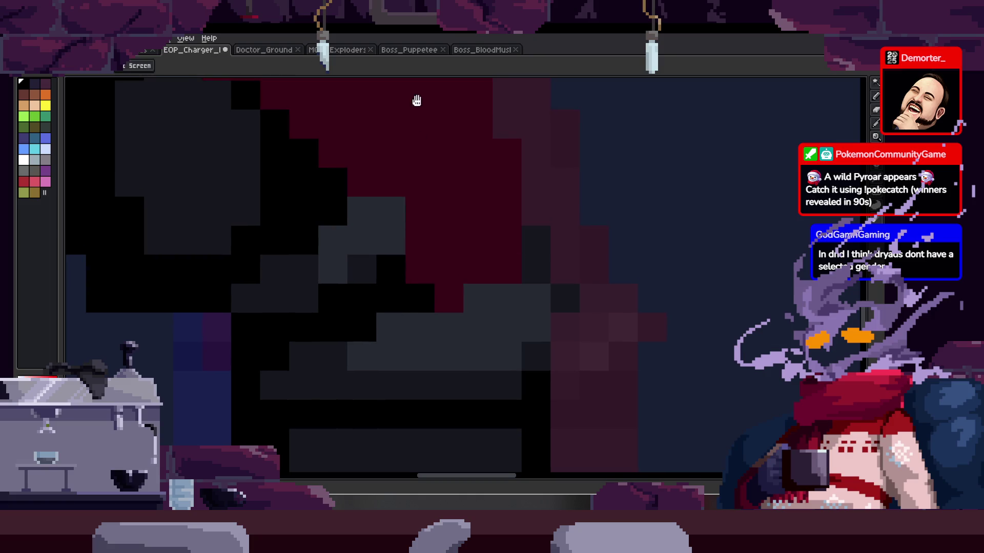
{"action": "scroll", "coordinate": [429, 248], "scroll_direction": "down", "scroll_amount": 1}
{"action": "scroll", "coordinate": [419, 227], "scroll_direction": "up", "scroll_amount": 2}
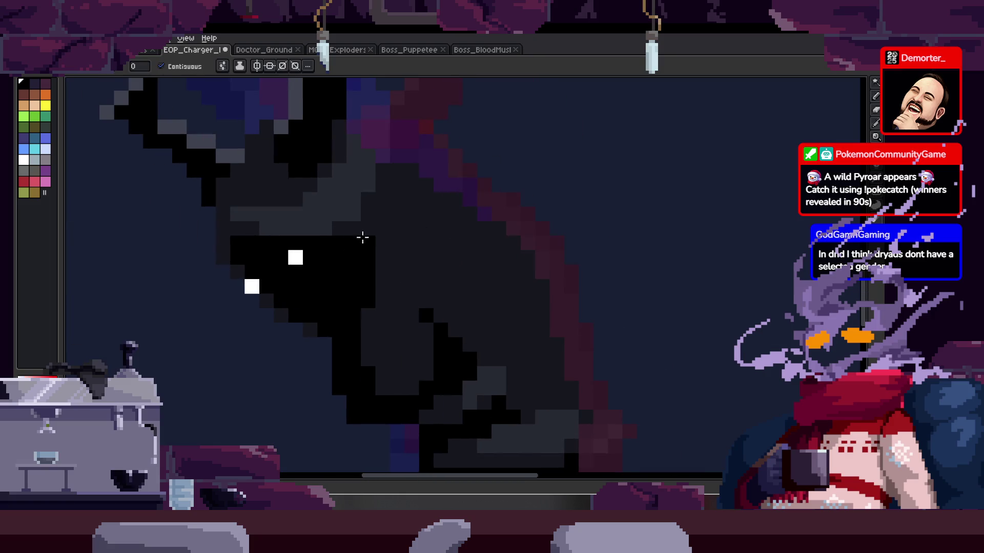
{"action": "key", "text": "b"}
{"action": "mouse_move", "coordinate": [373, 225]}
{"action": "left_mouse_down"}
{"action": "mouse_move", "coordinate": [391, 136]}
{"action": "mouse_move", "coordinate": [409, 184]}
{"action": "mouse_move", "coordinate": [389, 161]}
{"action": "left_mouse_up"}
{"action": "scroll", "coordinate": [427, 240], "scroll_direction": "up", "scroll_amount": 2}
{"action": "scroll", "coordinate": [426, 240], "scroll_direction": "down", "scroll_amount": 1}
{"action": "scroll", "coordinate": [367, 253], "scroll_direction": "up", "scroll_amount": 2}
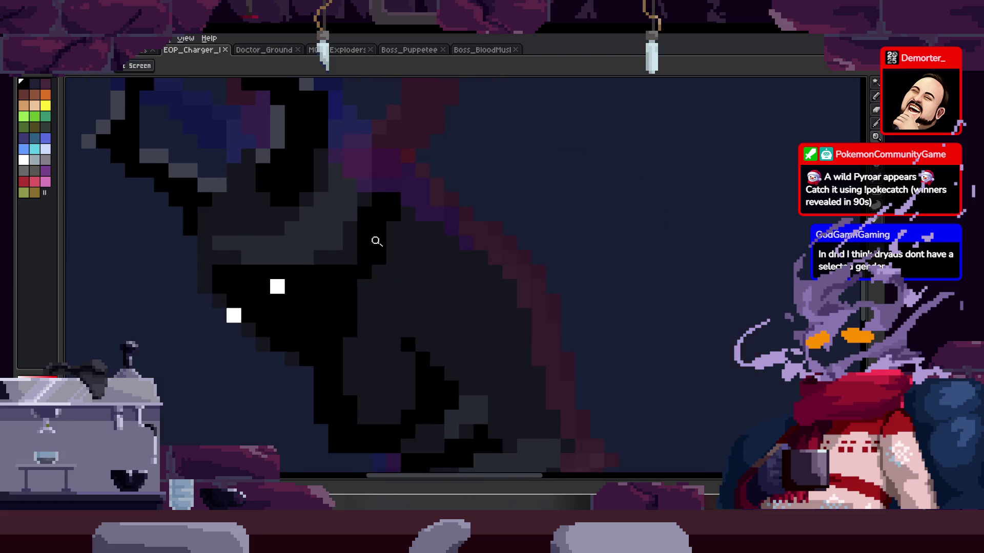
{"action": "left_click_drag", "start_coordinate": [391, 323], "coordinate": [357, 345]}
{"action": "left_click_drag", "start_coordinate": [420, 187], "coordinate": [424, 221]}
{"action": "left_click", "coordinate": [448, 218]}
Step: Bring the chest into view and draw a short black stroke on the figure
{"action": "key", "text": "z"}
{"action": "scroll", "coordinate": [446, 263], "scroll_direction": "down", "scroll_amount": 3}
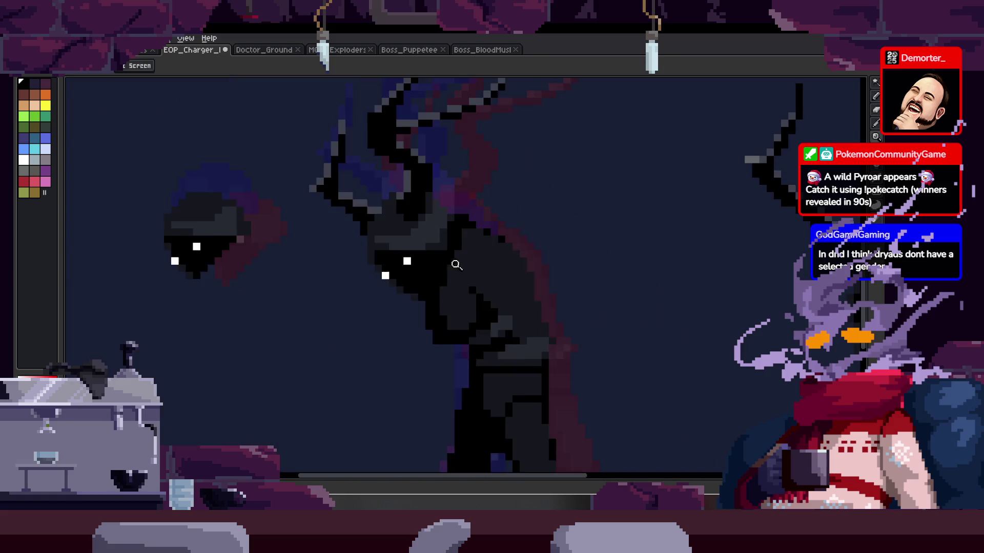
{"action": "scroll", "coordinate": [509, 226], "scroll_direction": "up", "scroll_amount": 2}
{"action": "scroll", "coordinate": [399, 262], "scroll_direction": "down", "scroll_amount": 1}
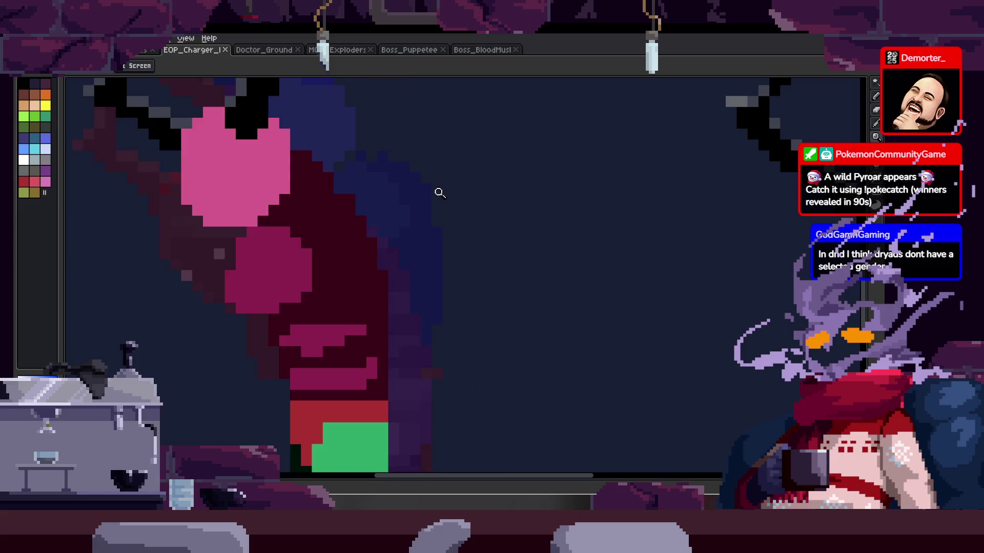
{"action": "scroll", "coordinate": [417, 213], "scroll_direction": "up", "scroll_amount": 2}
{"action": "left_click_drag", "start_coordinate": [424, 222], "coordinate": [435, 237]}
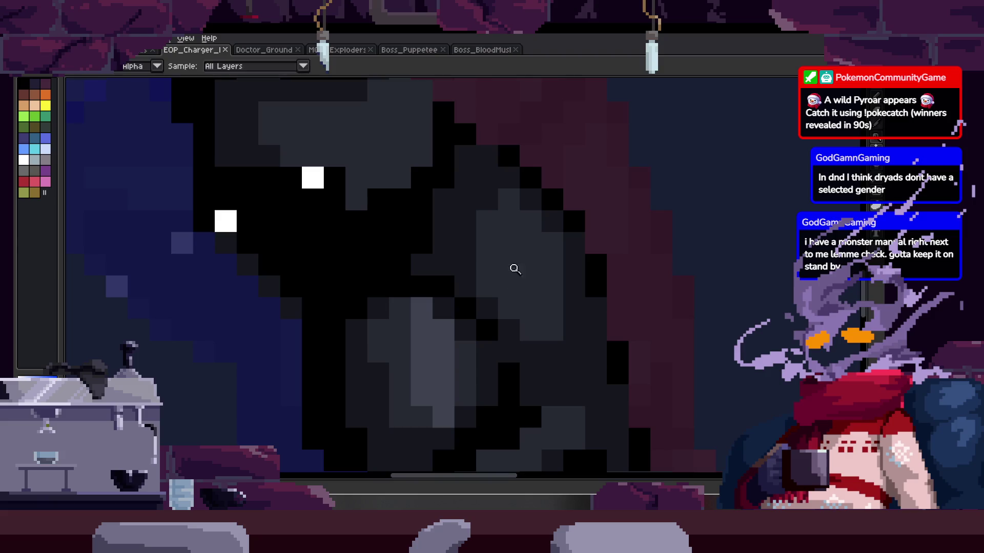
{"action": "scroll", "coordinate": [518, 255], "scroll_direction": "down", "scroll_amount": 1}
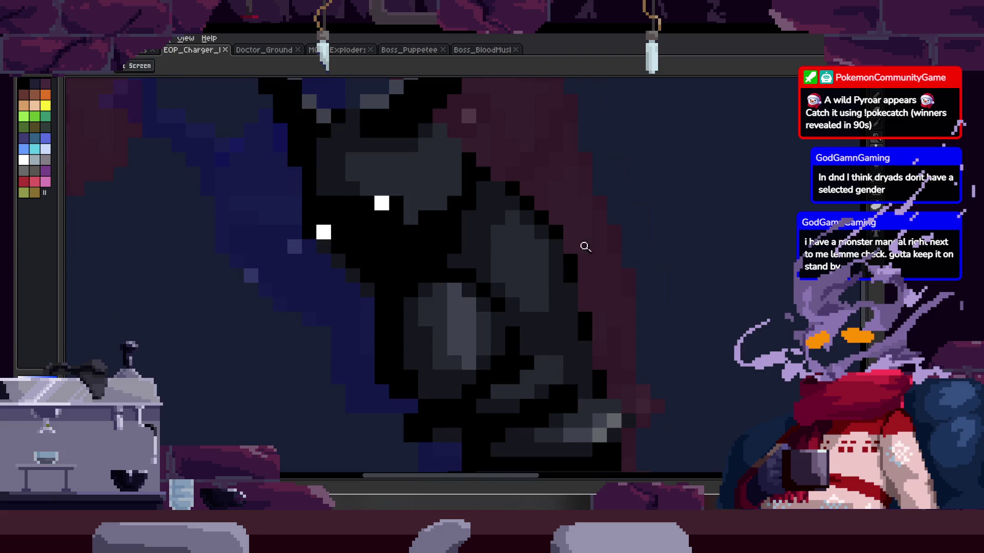
{"action": "scroll", "coordinate": [577, 255], "scroll_direction": "up", "scroll_amount": 1}
{"action": "key", "text": "b"}
{"action": "left_click_drag", "start_coordinate": [504, 256], "coordinate": [503, 224]}
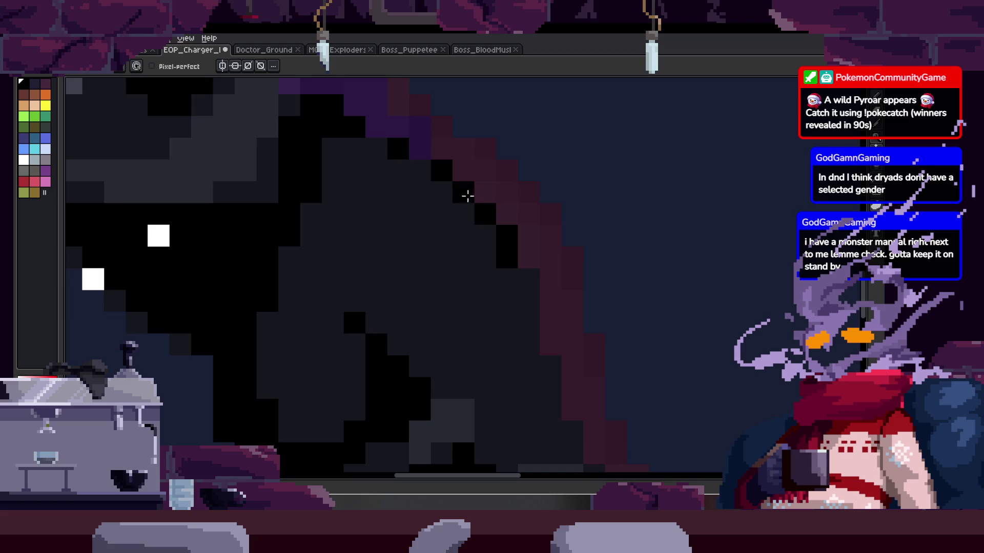
{"action": "mouse_move", "coordinate": [521, 283]}
{"action": "left_mouse_down"}
{"action": "mouse_move", "coordinate": [501, 241]}
{"action": "mouse_move", "coordinate": [526, 285]}
{"action": "mouse_move", "coordinate": [534, 347]}
{"action": "mouse_move", "coordinate": [523, 281]}
{"action": "left_mouse_up"}
Step: Add two more black pixels to the torso shading
{"action": "key", "text": "z"}
{"action": "scroll", "coordinate": [469, 257], "scroll_direction": "down", "scroll_amount": 3}
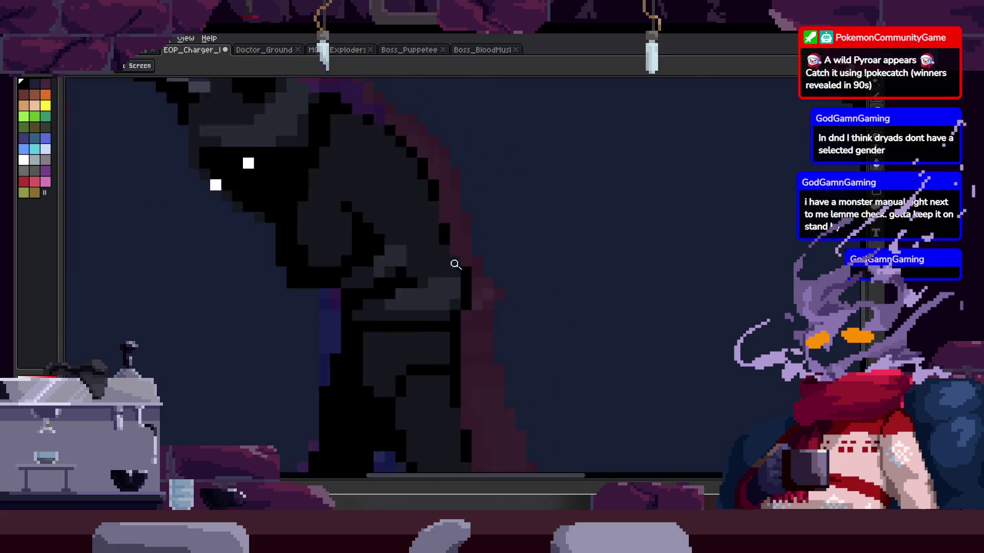
{"action": "scroll", "coordinate": [492, 199], "scroll_direction": "up", "scroll_amount": 5}
{"action": "key", "text": "i"}
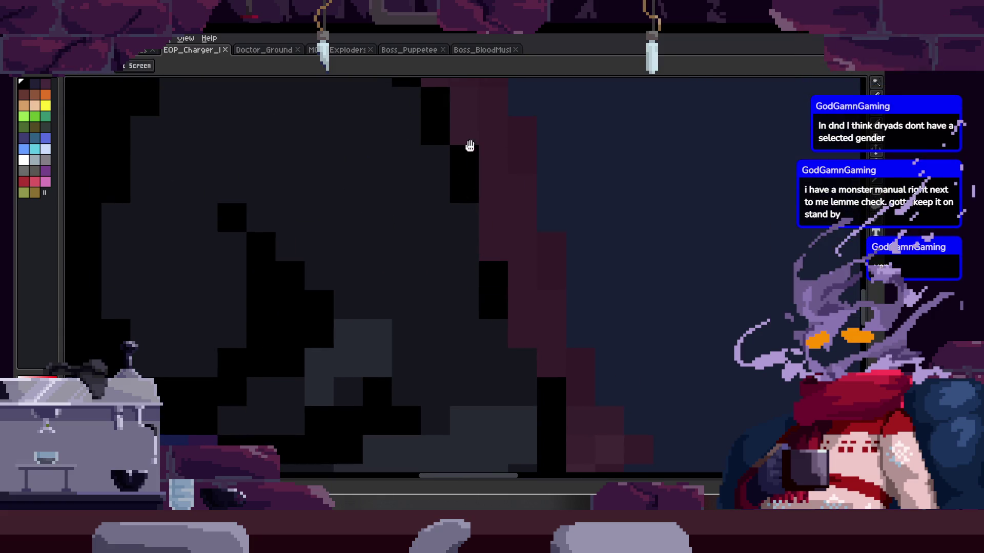
{"action": "key", "text": "b"}
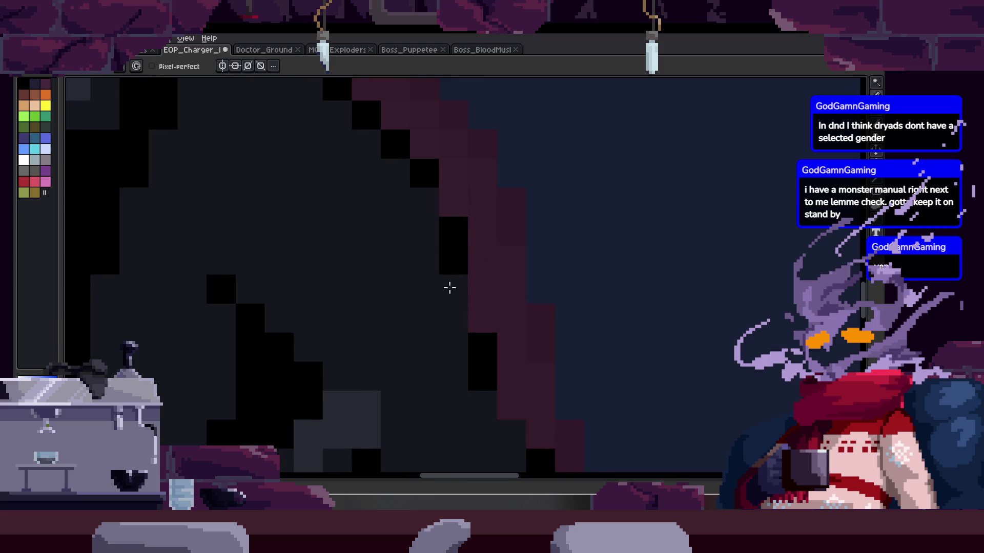
{"action": "key", "text": "h"}
{"action": "key", "text": "b"}
{"action": "left_click", "coordinate": [449, 259]}
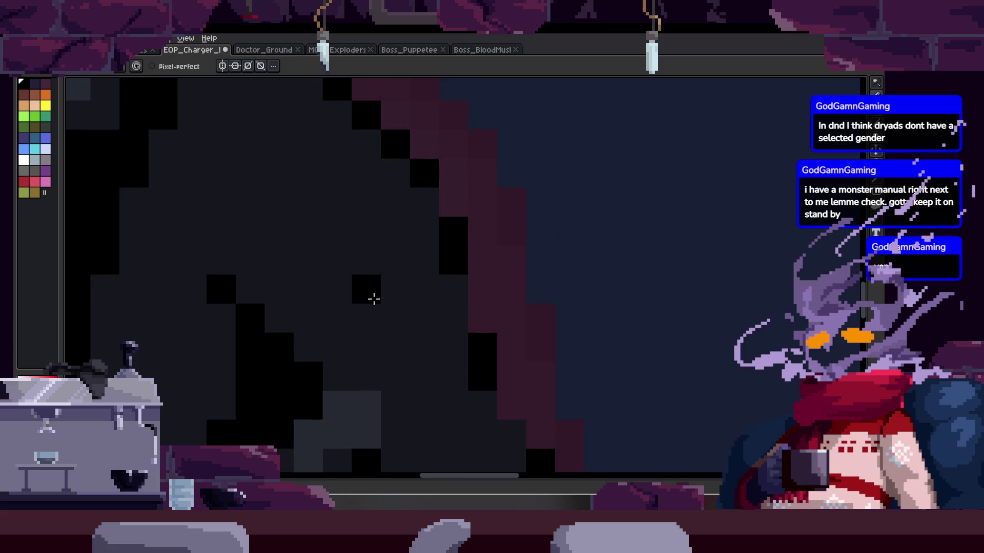
{"action": "left_click", "coordinate": [366, 323]}
Step: Paint a grey patch across the chest
{"action": "scroll", "coordinate": [366, 324], "scroll_direction": "down", "scroll_amount": 2}
{"action": "left_click", "coordinate": [428, 323]}
{"action": "mouse_move", "coordinate": [354, 377]}
{"action": "left_mouse_down"}
{"action": "mouse_move", "coordinate": [412, 377]}
{"action": "mouse_move", "coordinate": [505, 293]}
{"action": "left_mouse_up"}
{"action": "scroll", "coordinate": [404, 380], "scroll_direction": "up", "scroll_amount": 2}
{"action": "scroll", "coordinate": [505, 293], "scroll_direction": "down", "scroll_amount": 3}
Step: Paint a lighter grey highlight on the arm, edged with darker greys
{"action": "key", "text": "h"}
{"action": "scroll", "coordinate": [486, 270], "scroll_direction": "up", "scroll_amount": 5}
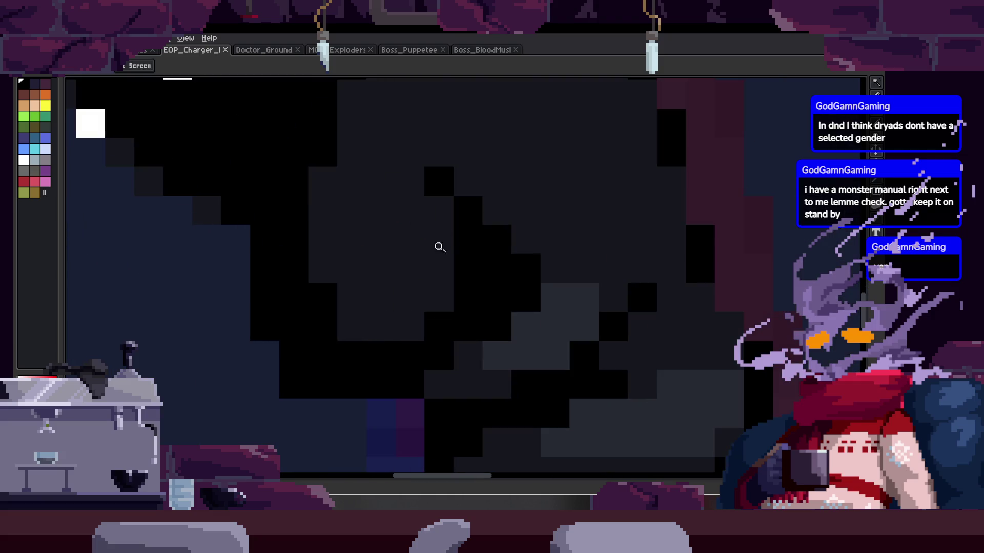
{"action": "scroll", "coordinate": [441, 241], "scroll_direction": "left", "scroll_amount": 2}
{"action": "key", "text": "b"}
{"action": "mouse_move", "coordinate": [364, 229]}
{"action": "left_mouse_down"}
{"action": "mouse_move", "coordinate": [413, 253]}
{"action": "mouse_move", "coordinate": [453, 327]}
{"action": "mouse_move", "coordinate": [433, 264]}
{"action": "mouse_move", "coordinate": [444, 314]}
{"action": "mouse_move", "coordinate": [446, 302]}
{"action": "mouse_move", "coordinate": [400, 325]}
{"action": "left_mouse_up"}
{"action": "left_click", "coordinate": [452, 352], "text": "alt"}
{"action": "left_click", "coordinate": [452, 351]}
{"action": "left_click_drag", "start_coordinate": [453, 351], "coordinate": [488, 342]}
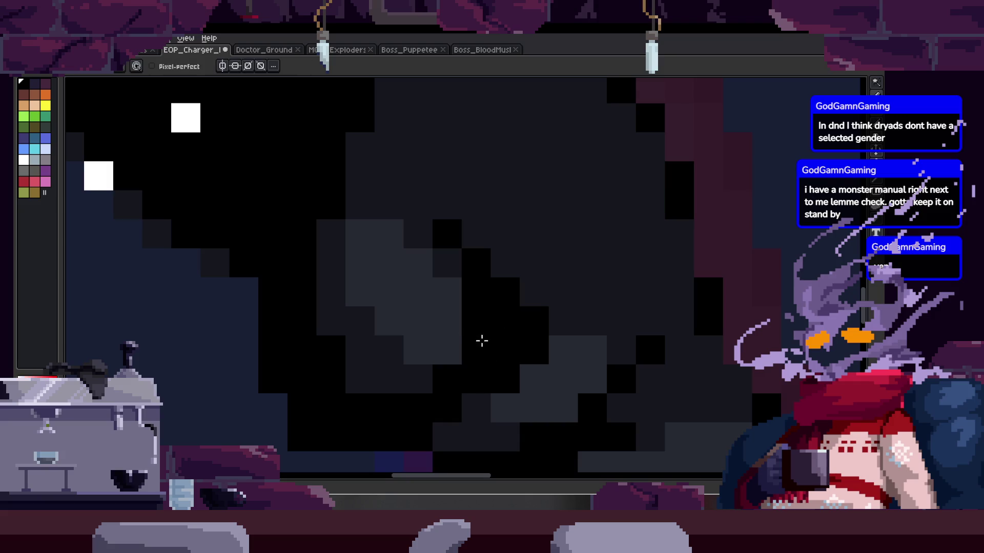
Step: Sample a grey from the figure and zoom out toward the whole character
{"action": "left_click", "coordinate": [424, 380], "text": "alt"}
{"action": "key", "text": "alt"}
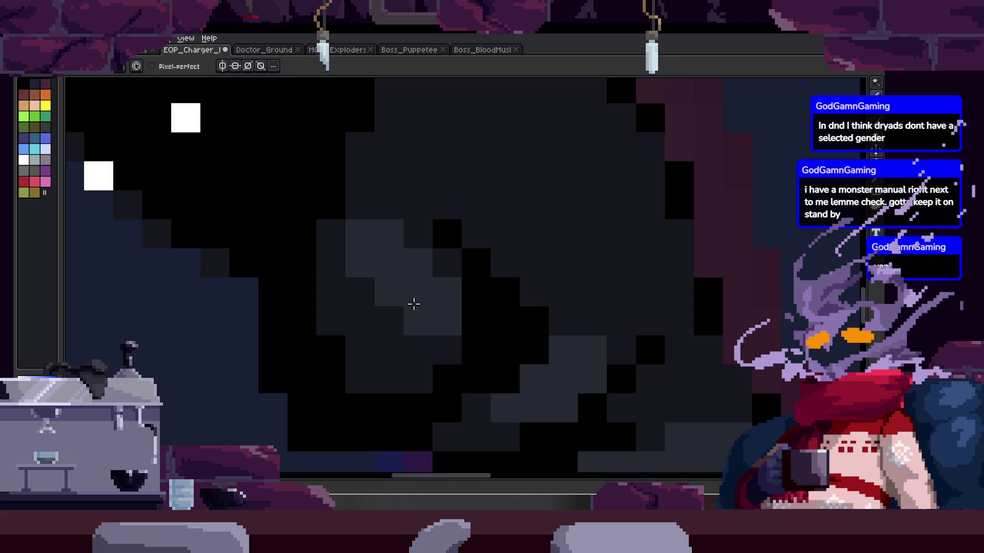
{"action": "scroll", "coordinate": [363, 275], "scroll_direction": "down", "scroll_amount": 3}
{"action": "key", "text": "z"}
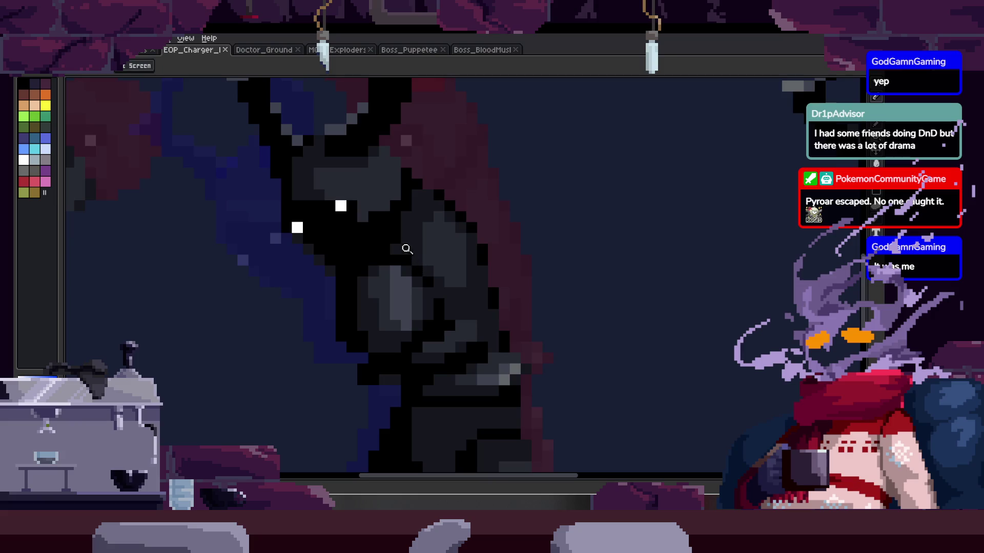
Step: Turn a grey pixel block black, then undo the change
{"action": "scroll", "coordinate": [408, 252], "scroll_direction": "down", "scroll_amount": 2}
{"action": "scroll", "coordinate": [356, 233], "scroll_direction": "up", "scroll_amount": 4}
{"action": "scroll", "coordinate": [270, 176], "scroll_direction": "up", "scroll_amount": 1}
{"action": "key", "text": "alt"}
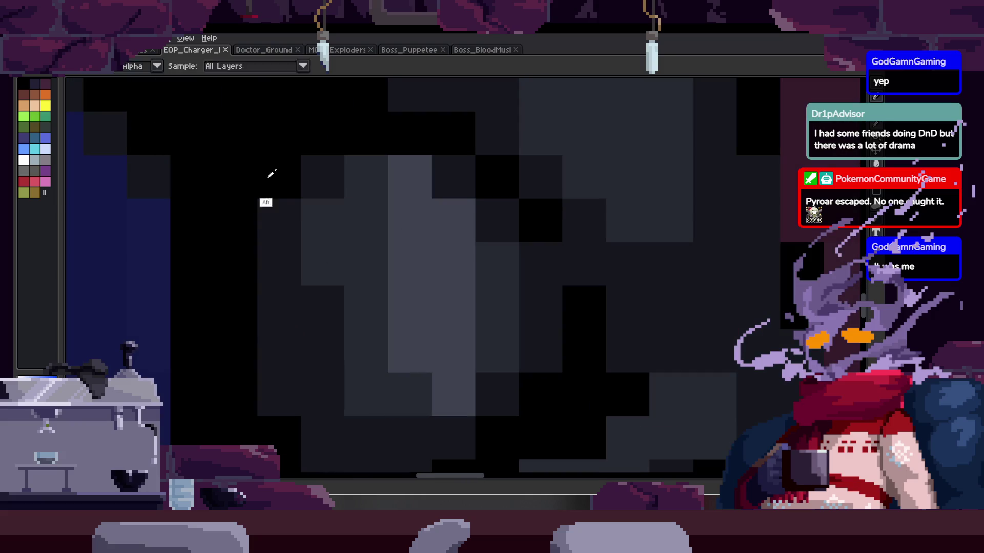
{"action": "left_click", "coordinate": [279, 220]}
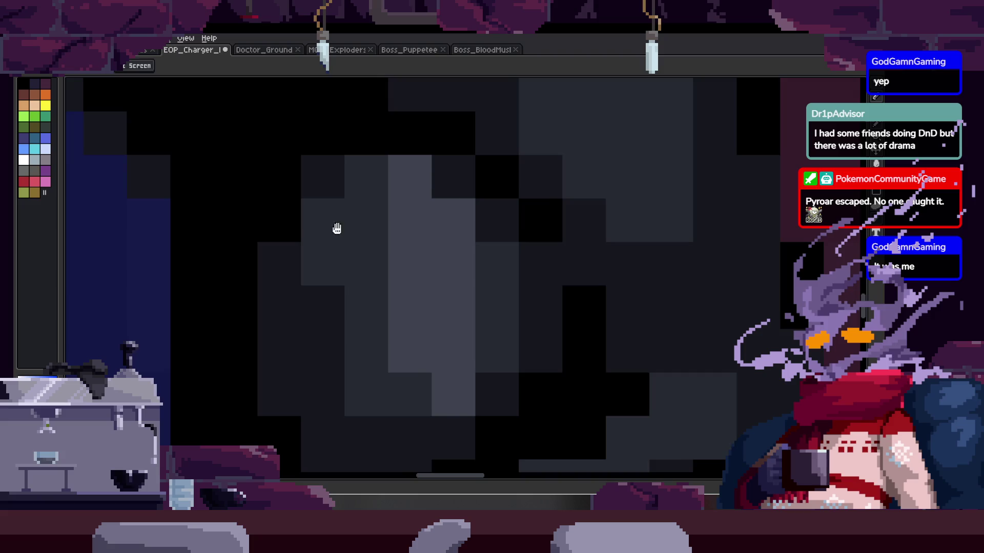
{"action": "key", "text": "ctrl+z"}
Step: Zoom around the figure and place a pixel on its chest
{"action": "key", "text": "z"}
{"action": "scroll", "coordinate": [318, 241], "scroll_direction": "down", "scroll_amount": 2}
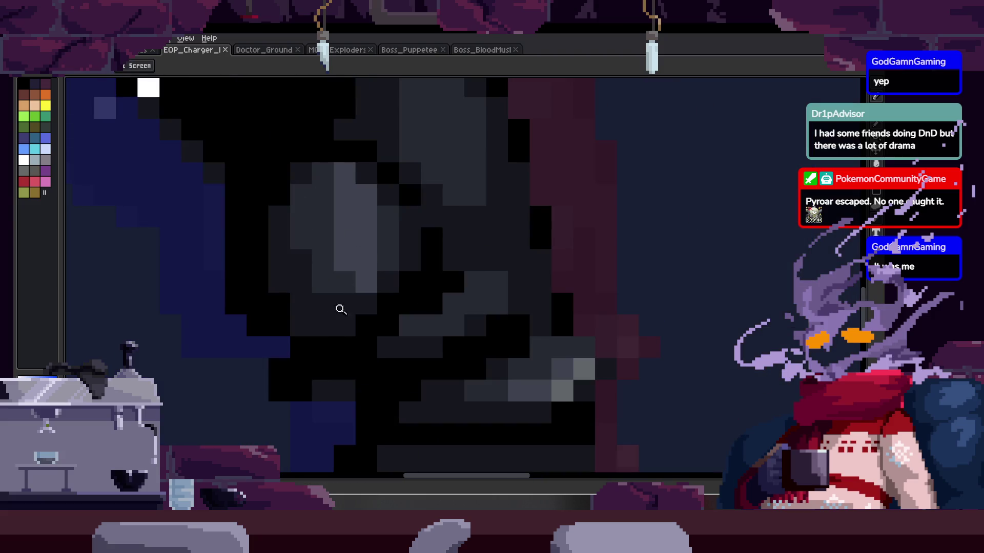
{"action": "scroll", "coordinate": [379, 246], "scroll_direction": "down", "scroll_amount": 2}
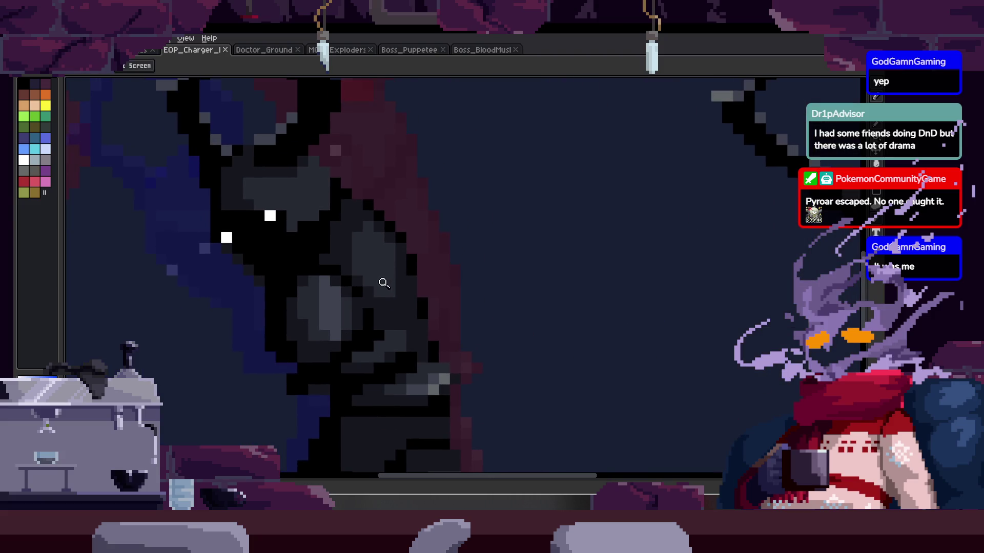
{"action": "scroll", "coordinate": [379, 279], "scroll_direction": "up", "scroll_amount": 2}
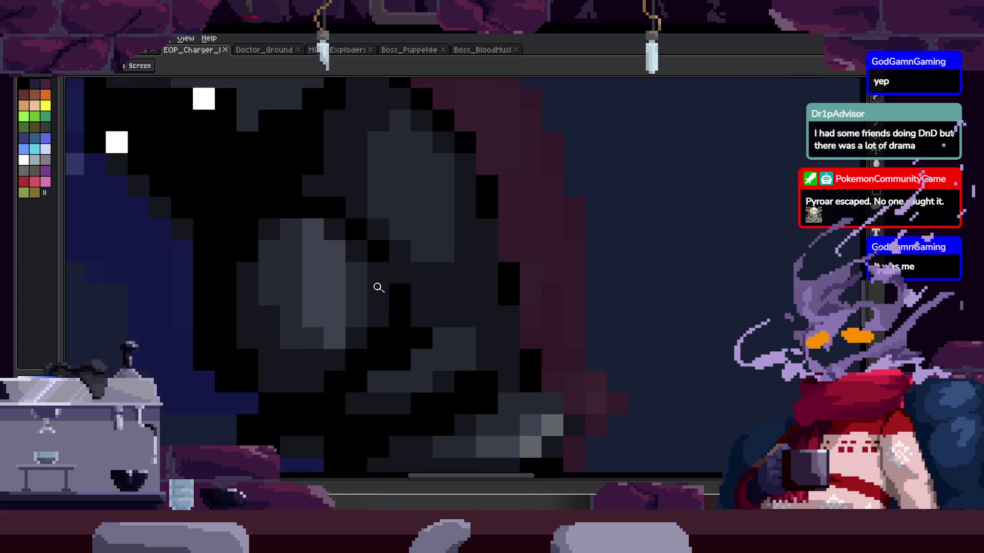
{"action": "scroll", "coordinate": [340, 306], "scroll_direction": "down", "scroll_amount": 4}
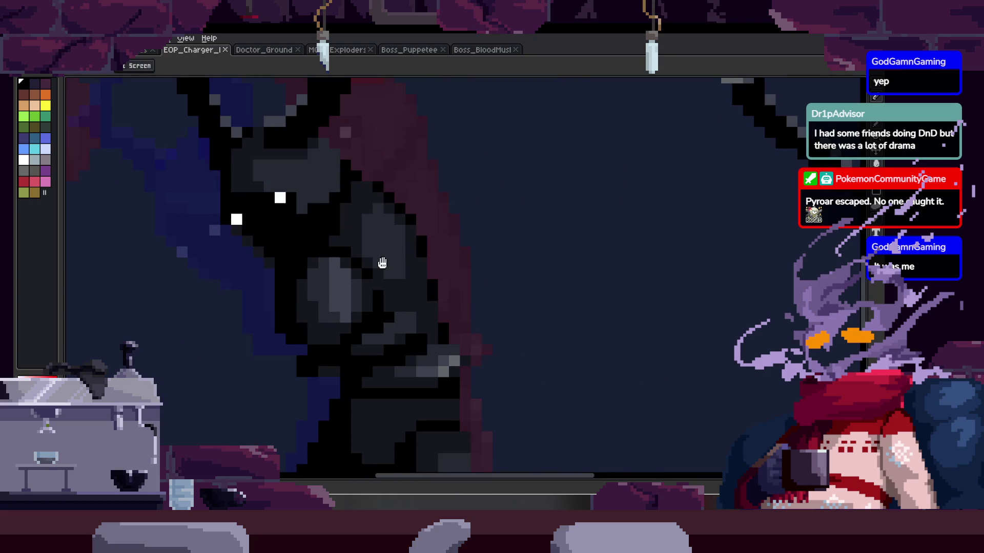
{"action": "scroll", "coordinate": [444, 225], "scroll_direction": "up", "scroll_amount": 2}
{"action": "key", "text": "b"}
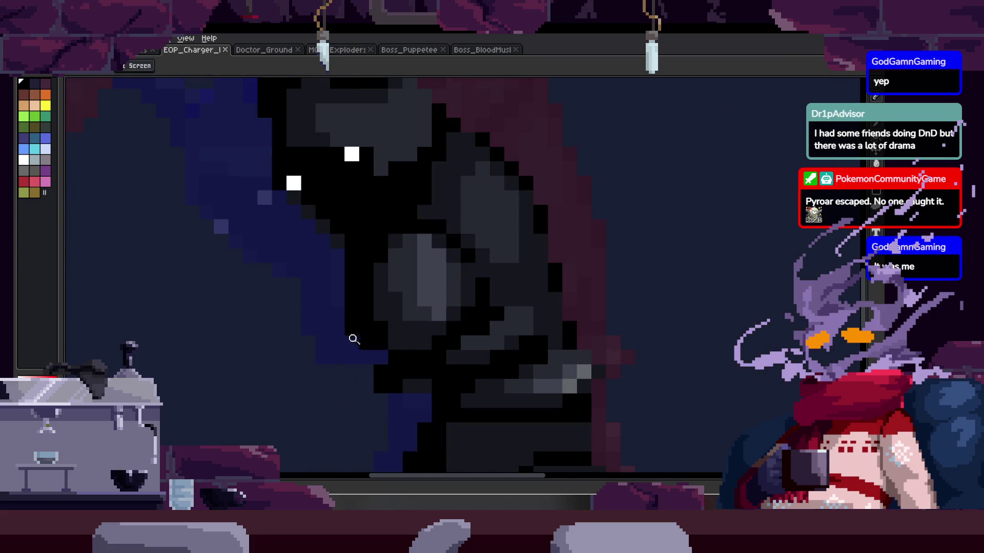
{"action": "left_click", "coordinate": [359, 341]}
{"action": "key", "text": "e"}
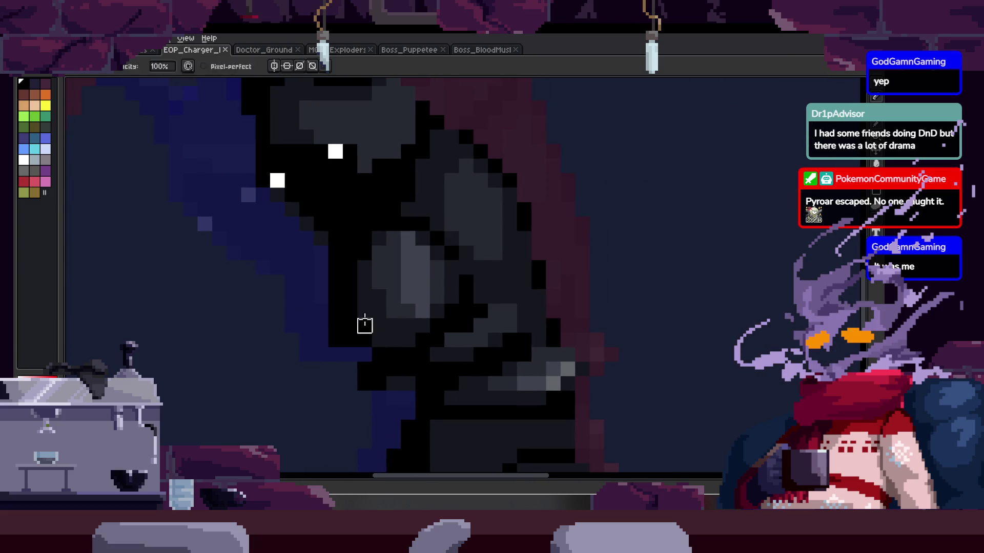
Step: Zoom out to compare the horned figures and pick a colour from the canvas
{"action": "key", "text": "z"}
{"action": "scroll", "coordinate": [368, 328], "scroll_direction": "down", "scroll_amount": 3}
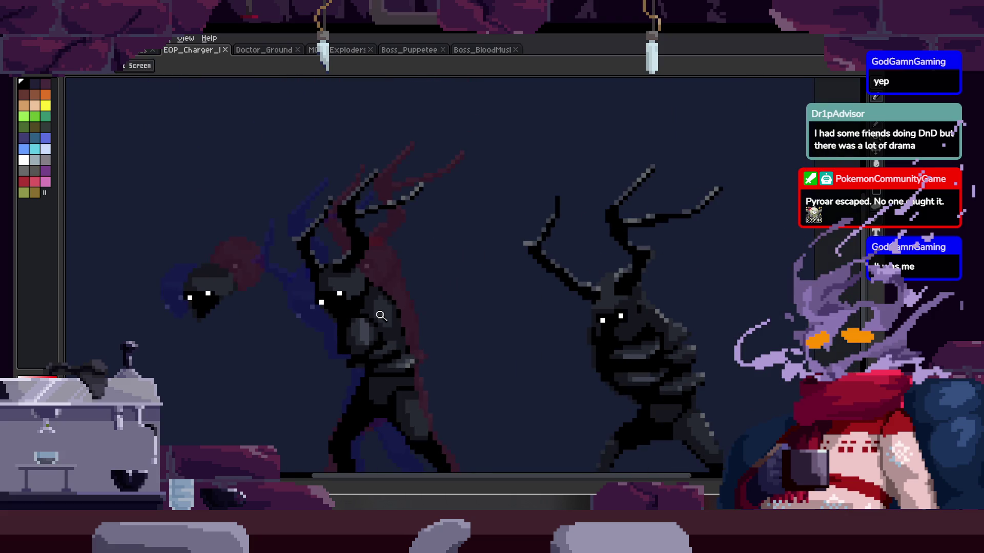
{"action": "scroll", "coordinate": [351, 241], "scroll_direction": "down", "scroll_amount": 1}
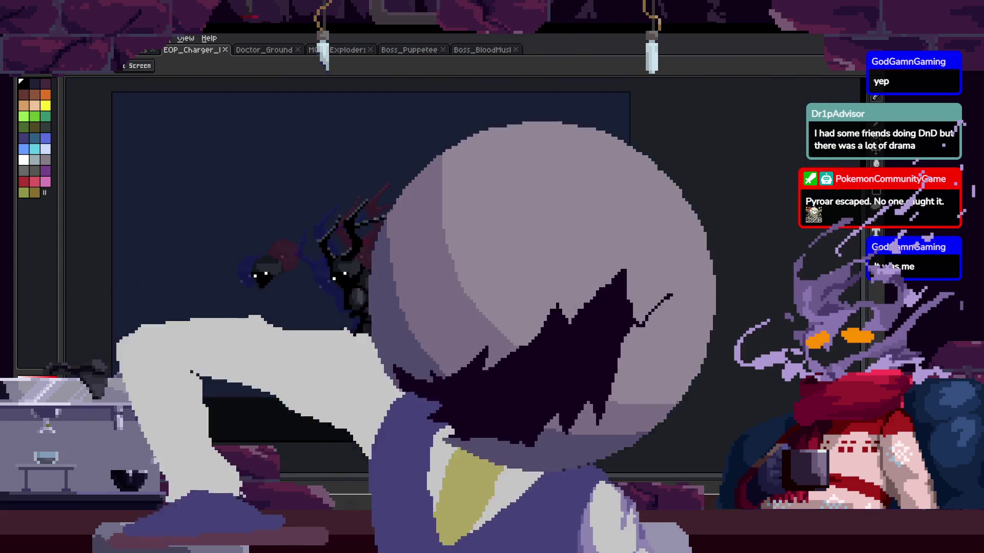
{"action": "key", "text": "i"}
{"action": "scroll", "coordinate": [461, 307], "scroll_direction": "up", "scroll_amount": 5}
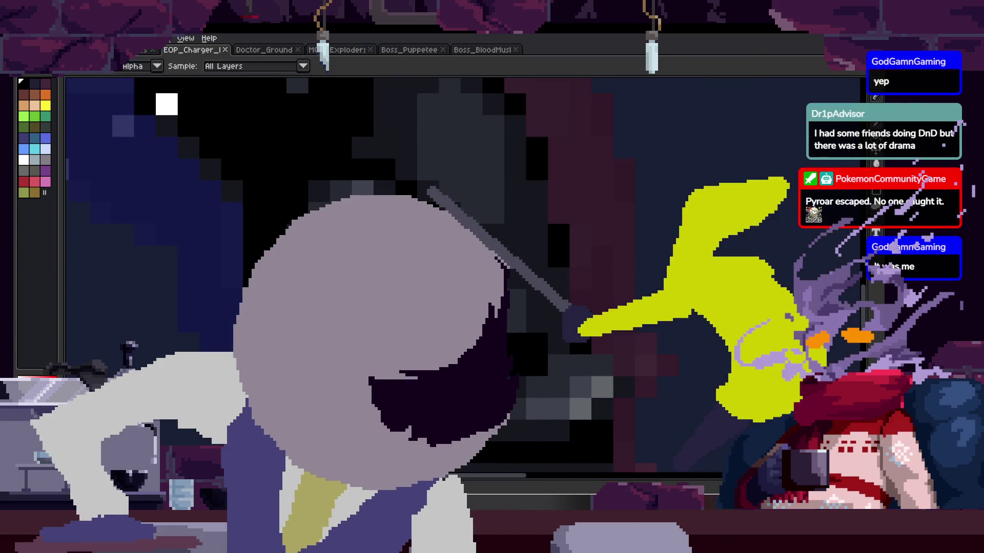
{"action": "key", "text": "b"}
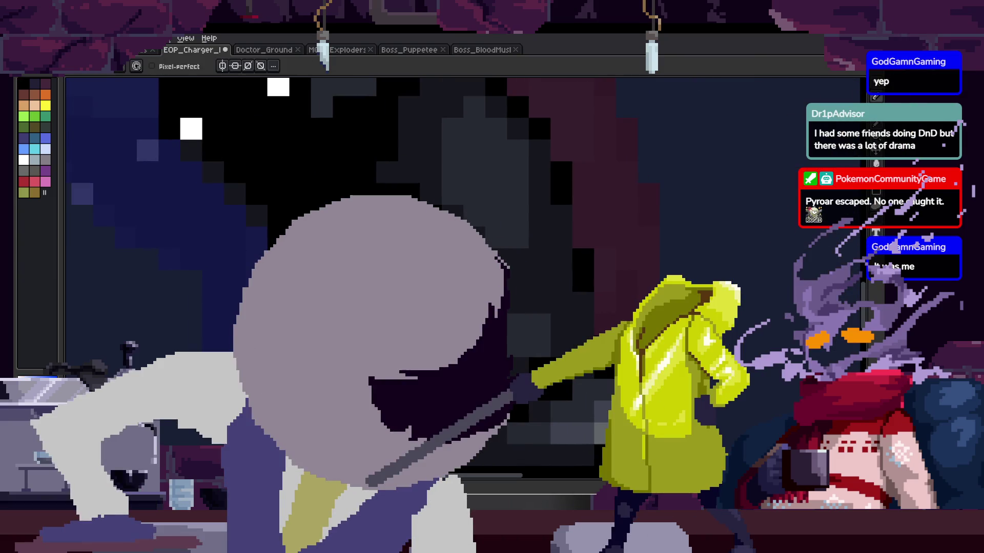
{"action": "scroll", "coordinate": [364, 295], "scroll_direction": "up", "scroll_amount": 2}
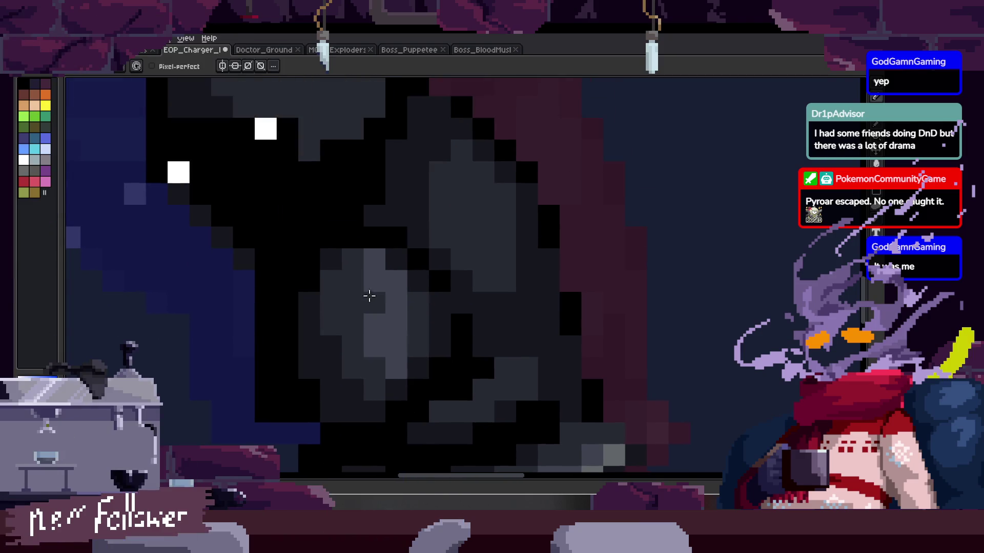
Step: Sample a shade, pan and zoom out, and show the animation timeline
{"action": "key", "text": "alt"}
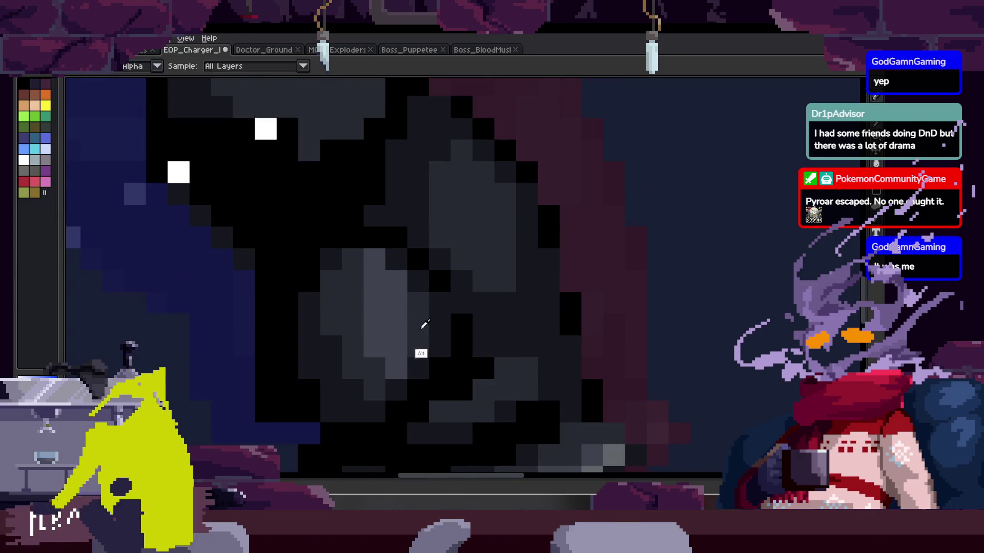
{"action": "scroll", "coordinate": [405, 312], "scroll_direction": "right", "scroll_amount": 2}
{"action": "key", "text": "space"}
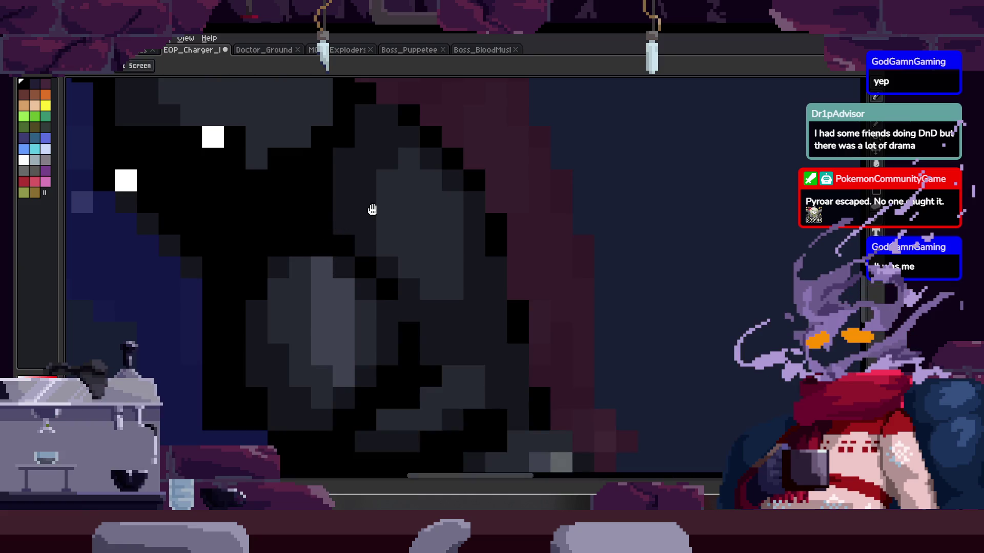
{"action": "scroll", "coordinate": [368, 212], "scroll_direction": "down", "scroll_amount": 3}
{"action": "scroll", "coordinate": [351, 274], "scroll_direction": "down", "scroll_amount": 2}
{"action": "key", "text": "Tab"}
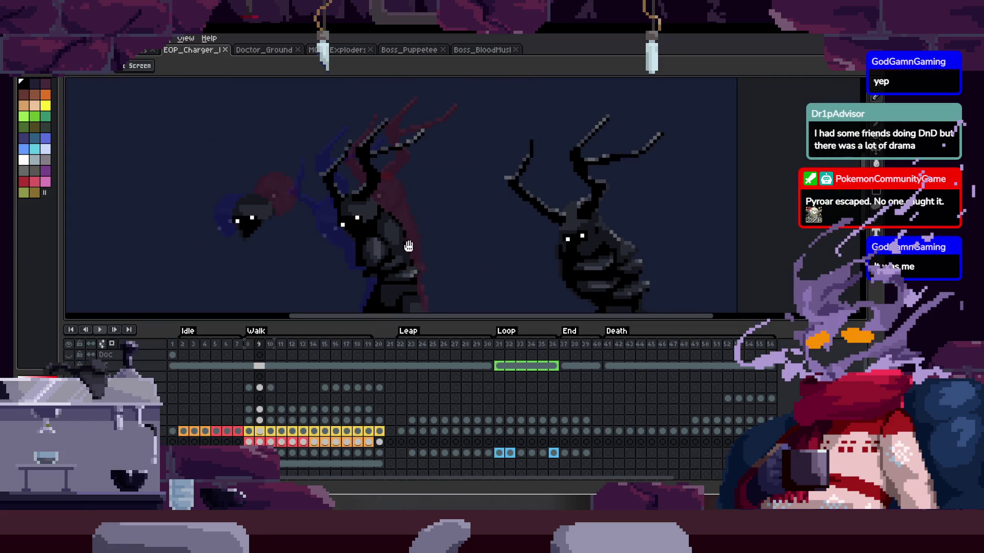
Step: Hide the timeline and open the Preview window (F7) for the canvas
{"action": "scroll", "coordinate": [412, 250], "scroll_direction": "down", "scroll_amount": 1}
{"action": "key", "text": "Tab"}
{"action": "scroll", "coordinate": [451, 199], "scroll_direction": "up", "scroll_amount": 2}
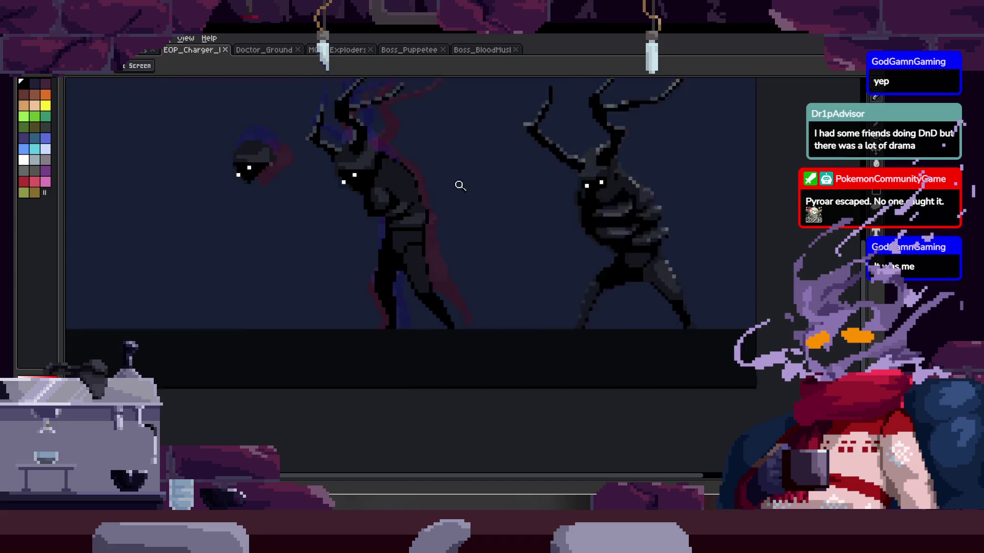
{"action": "scroll", "coordinate": [445, 212], "scroll_direction": "up", "scroll_amount": 1}
{"action": "scroll", "coordinate": [451, 226], "scroll_direction": "up", "scroll_amount": 1}
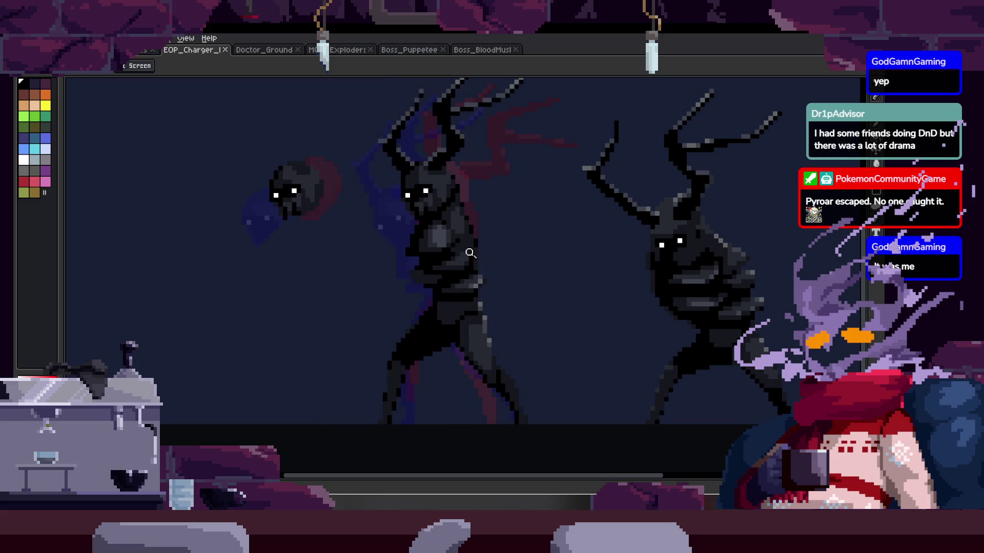
{"action": "right_click", "coordinate": [417, 232]}
{"action": "key", "text": "F7"}
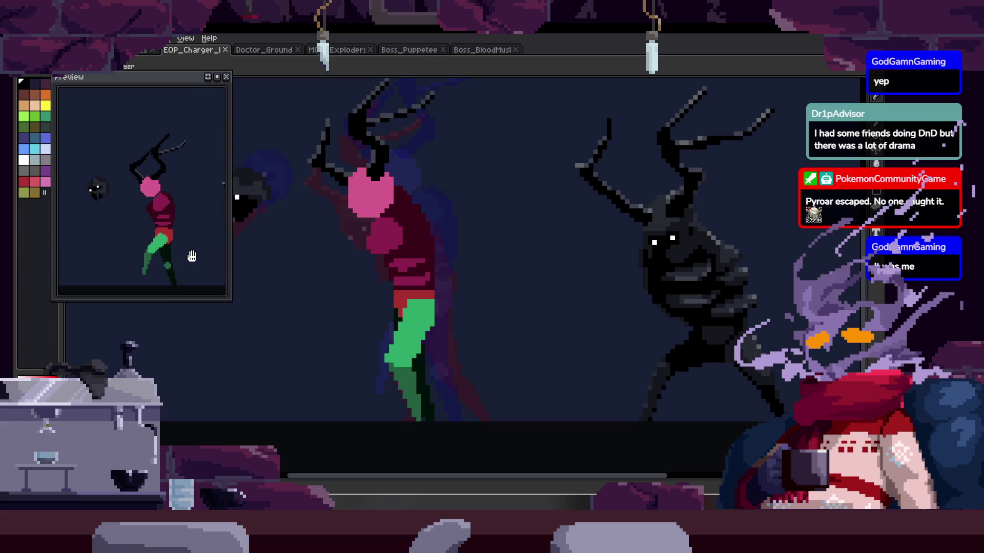
Step: Review the walk animation in the preview, then show the timeline and return to the Pencil
{"action": "scroll", "coordinate": [520, 288], "scroll_direction": "down", "scroll_amount": 3}
{"action": "scroll", "coordinate": [543, 295], "scroll_direction": "up", "scroll_amount": 1}
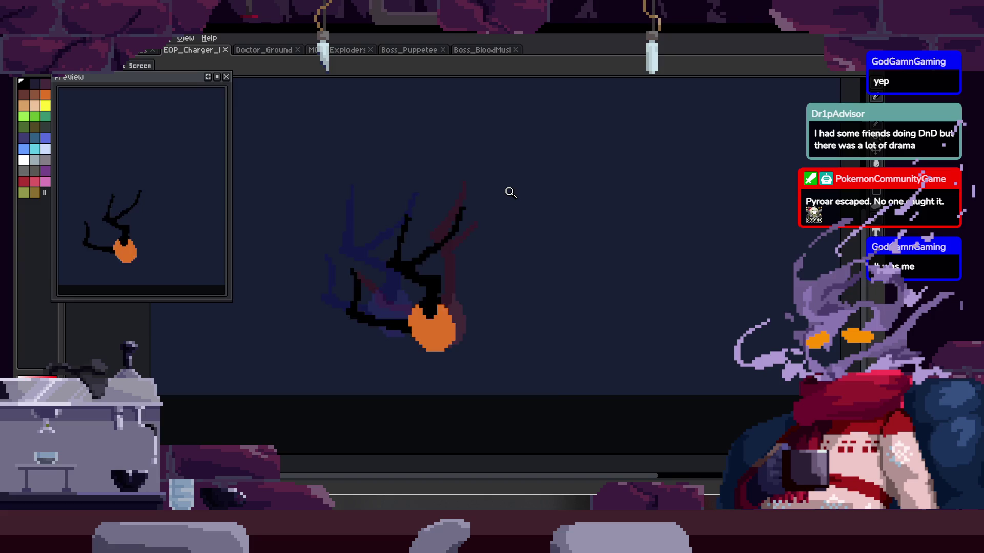
{"action": "key", "text": "Tab"}
{"action": "key", "text": "b"}
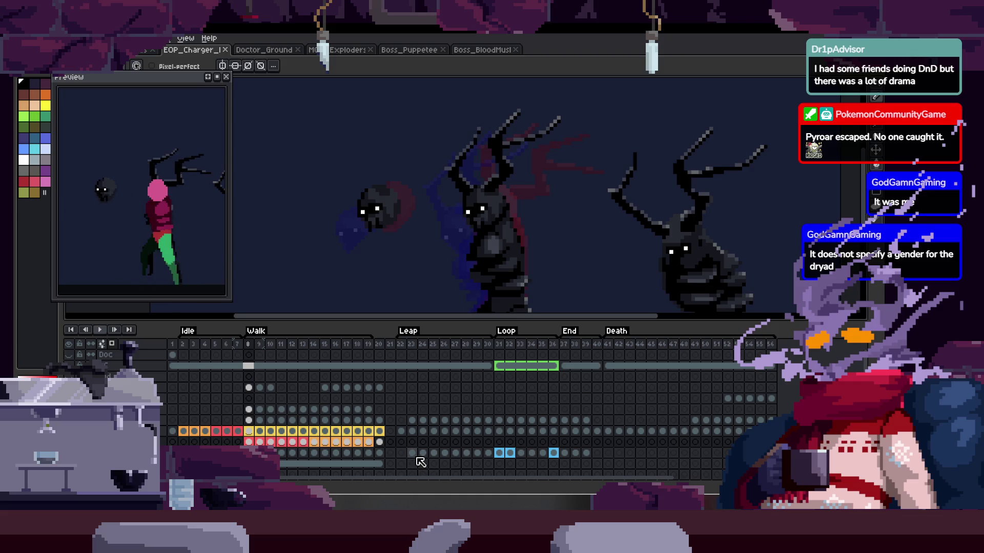
Step: Play from frame 23 and select the Leap frames 23–39
{"action": "left_click", "coordinate": [412, 453]}
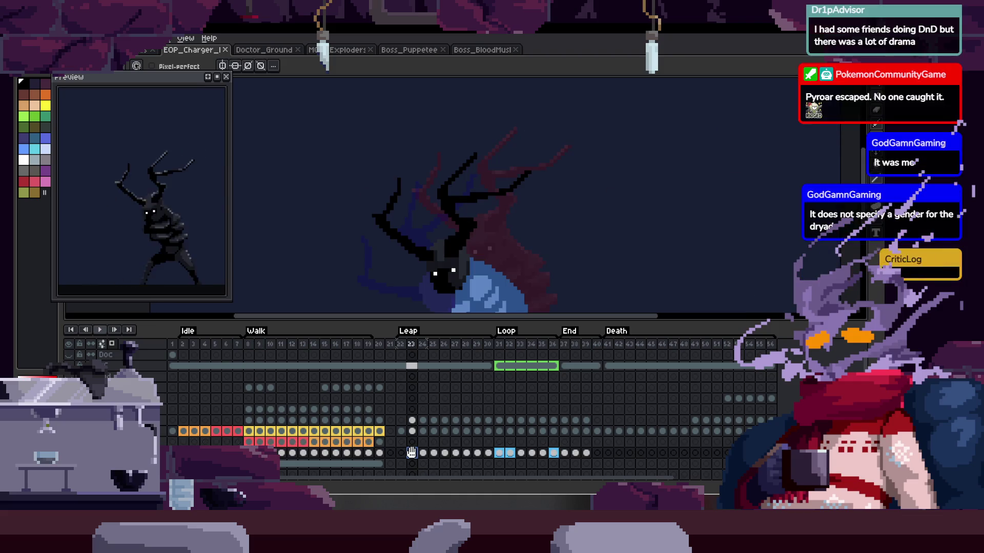
{"action": "key", "text": "Return"}
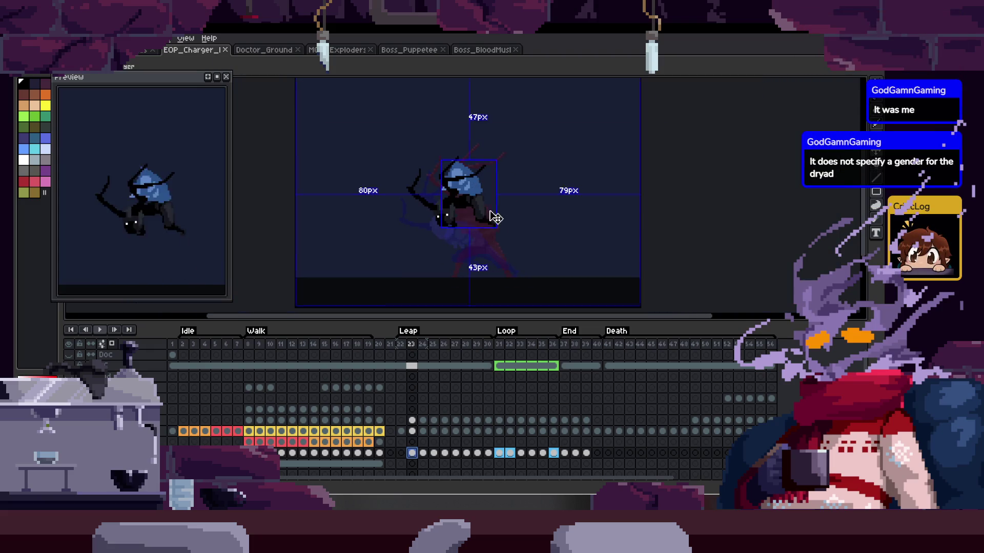
{"action": "mouse_move", "coordinate": [412, 453]}
{"action": "left_mouse_down"}
{"action": "mouse_move", "coordinate": [588, 458]}
{"action": "mouse_move", "coordinate": [589, 447]}
{"action": "left_mouse_up"}
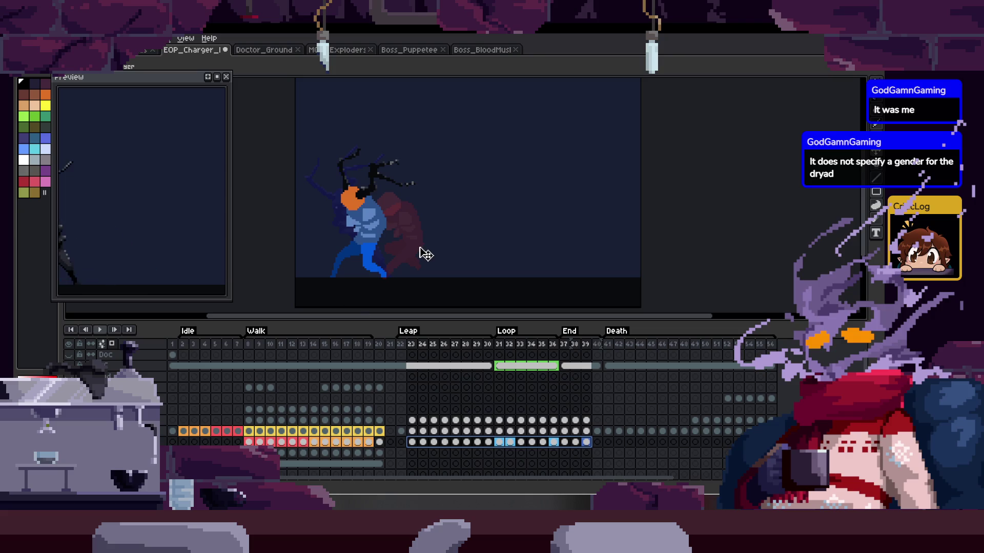
Step: Deselect the frames and play the walk animation with the timeline hidden
{"action": "key", "text": "Tab"}
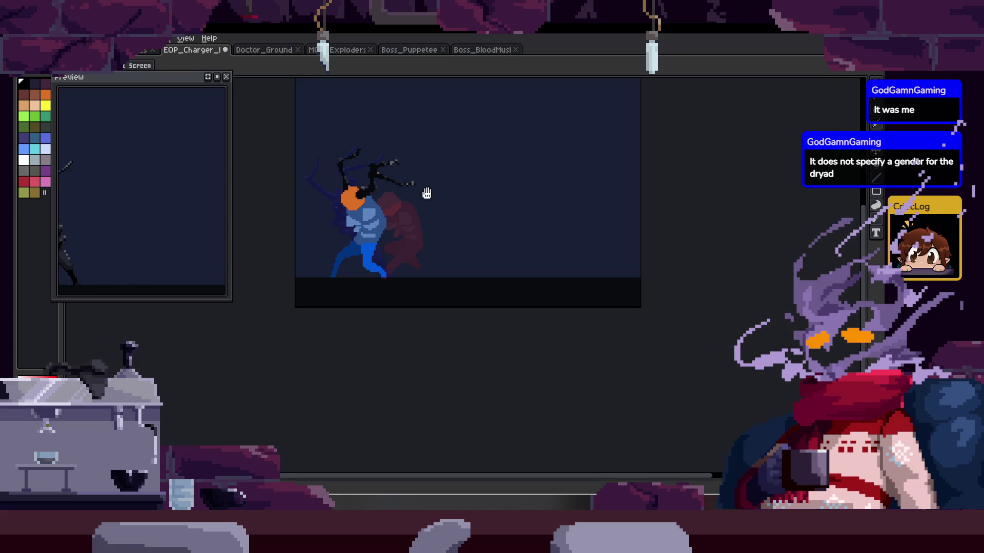
{"action": "scroll", "coordinate": [439, 228], "scroll_direction": "up", "scroll_amount": 2}
{"action": "key", "text": "Tab"}
{"action": "key", "text": "Return"}
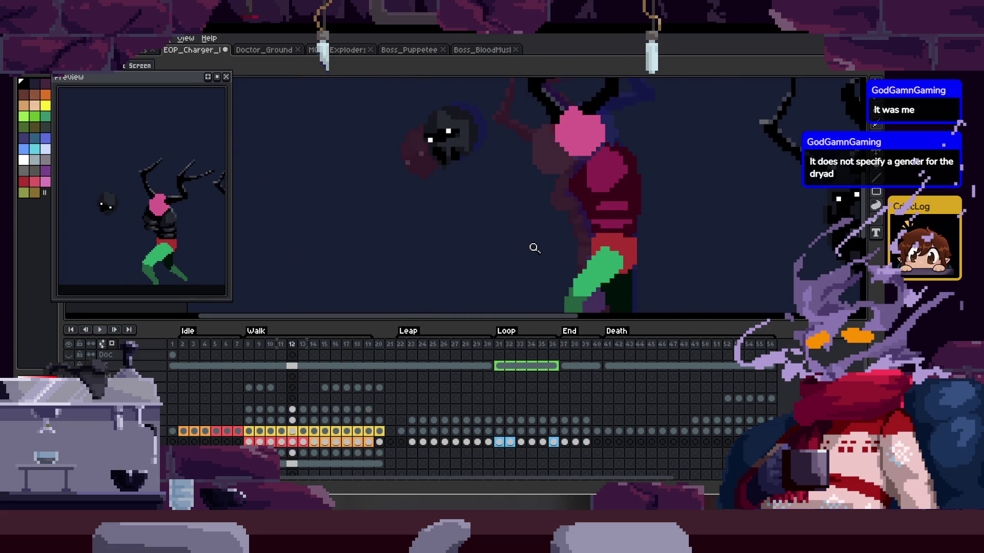
{"action": "key", "text": "Tab"}
Step: Stop playback and bring the second figure on the right into view
{"action": "key", "text": "Return"}
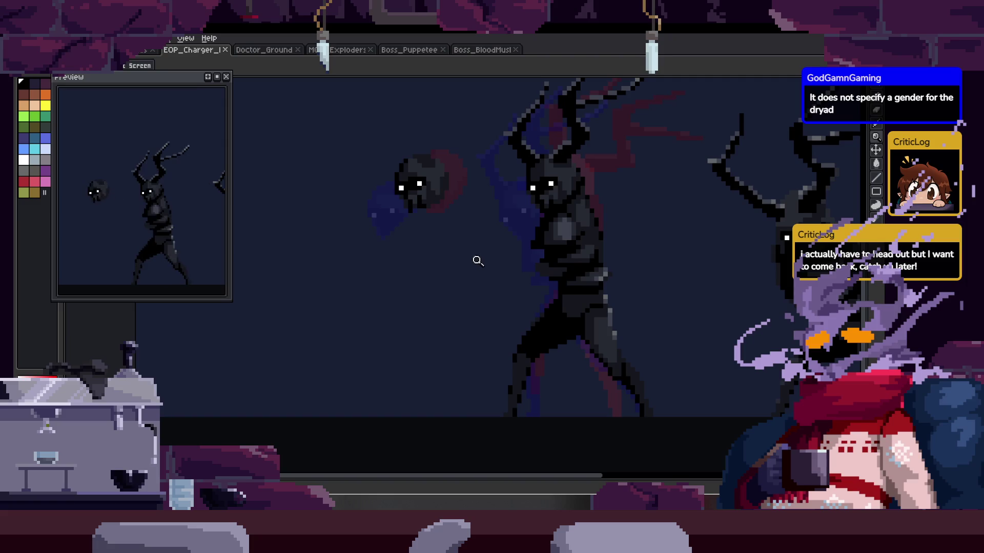
{"action": "left_click_drag", "start_coordinate": [546, 241], "coordinate": [477, 282]}
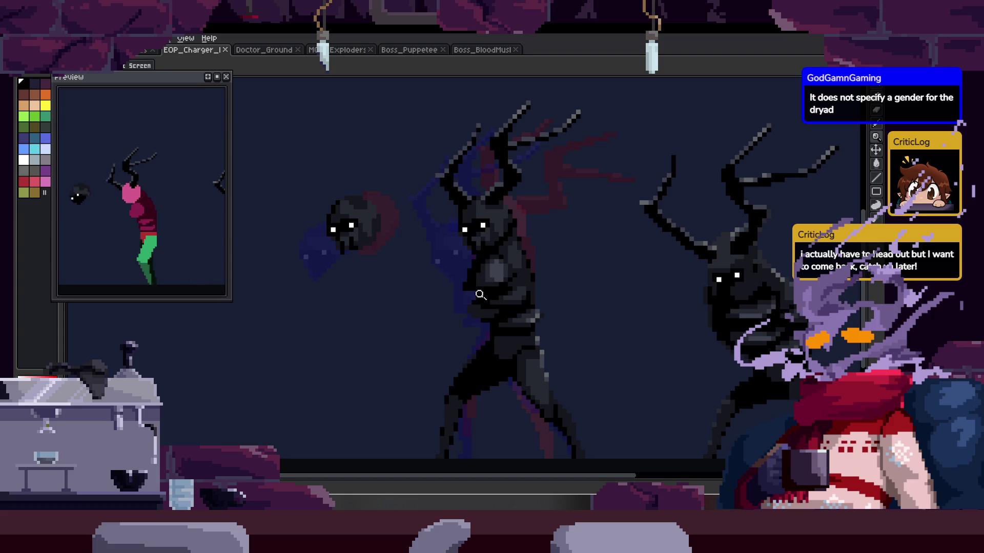
{"action": "left_click_drag", "start_coordinate": [520, 282], "coordinate": [487, 258]}
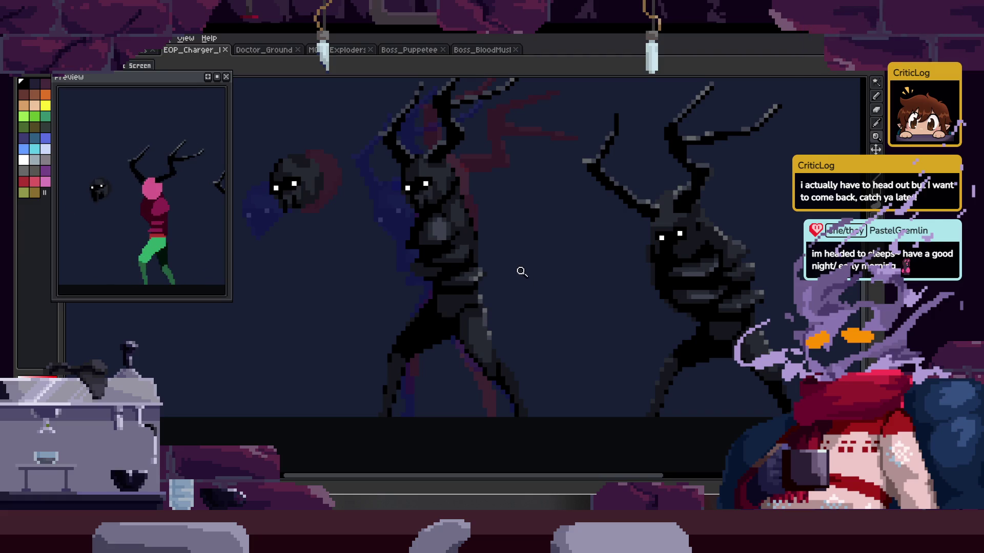
{"action": "scroll", "coordinate": [521, 272], "scroll_direction": "up", "scroll_amount": 3}
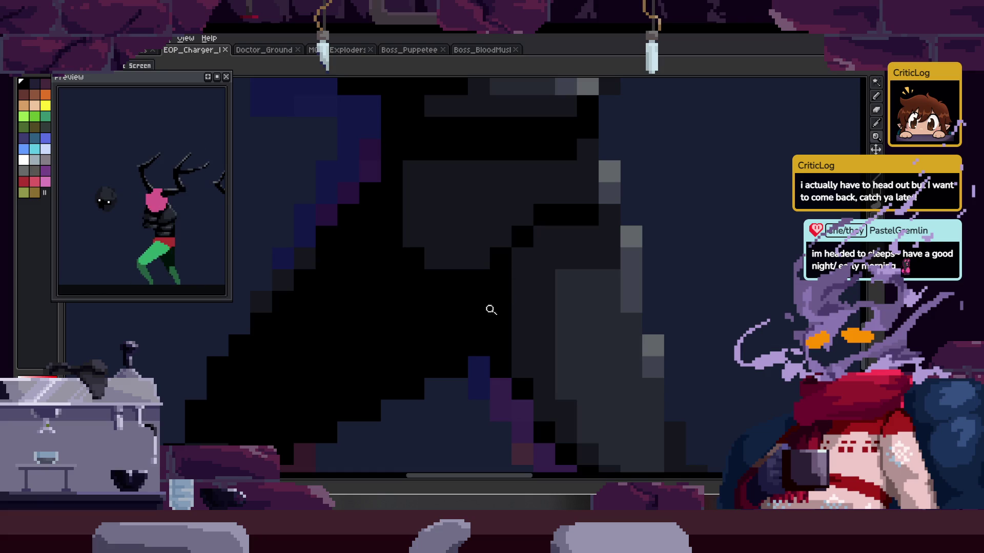
{"action": "scroll", "coordinate": [326, 281], "scroll_direction": "down", "scroll_amount": 1}
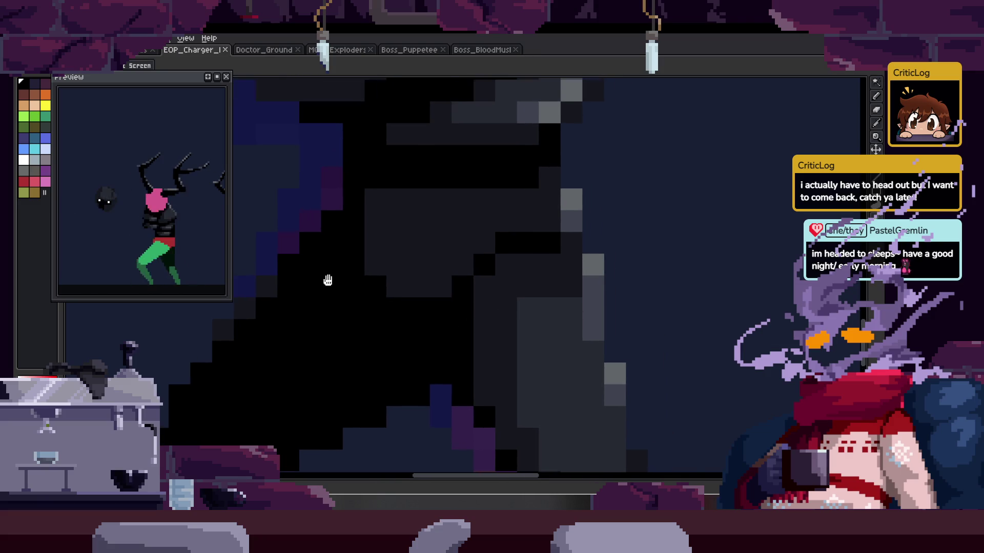
{"action": "scroll", "coordinate": [479, 279], "scroll_direction": "up", "scroll_amount": 1}
Step: Sample a dark shade, paint dark pixels on the figure, pick black, and save
{"action": "key", "text": "alt"}
{"action": "left_click", "coordinate": [497, 250], "text": "alt"}
{"action": "left_click", "coordinate": [389, 260]}
{"action": "left_click", "coordinate": [421, 243], "text": "alt"}
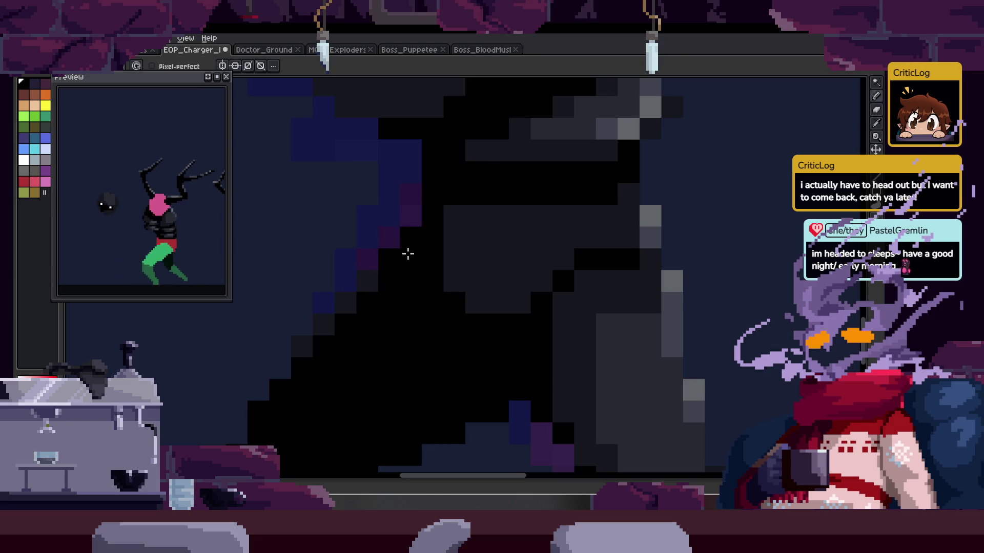
{"action": "left_click_drag", "start_coordinate": [415, 279], "coordinate": [404, 302]}
{"action": "scroll", "coordinate": [404, 302], "scroll_direction": "down", "scroll_amount": 1}
{"action": "key", "text": "ctrl+s"}
Step: Draw a stair-step line of dark-grey pixels on the figure and save
{"action": "key", "text": "z"}
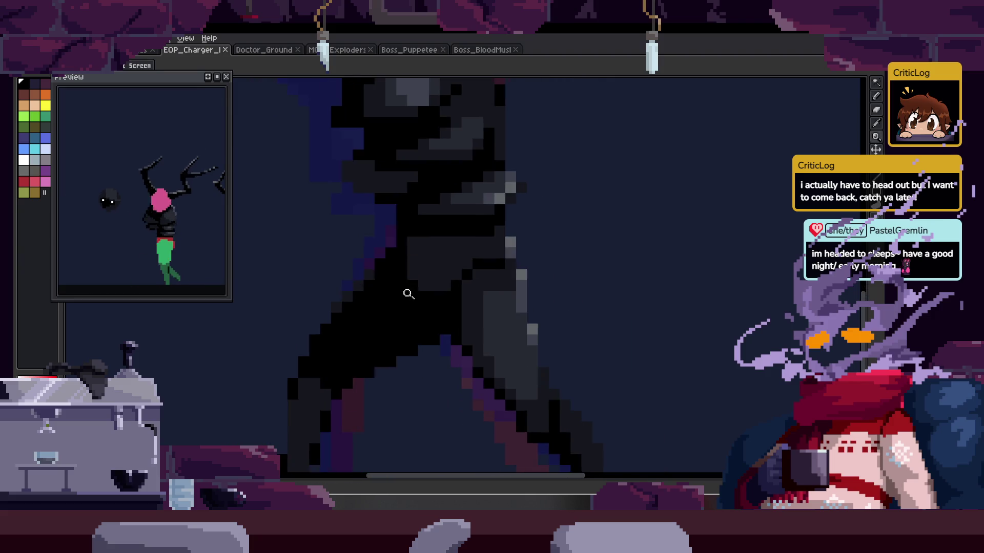
{"action": "scroll", "coordinate": [429, 326], "scroll_direction": "down", "scroll_amount": 1}
{"action": "scroll", "coordinate": [458, 279], "scroll_direction": "up", "scroll_amount": 3}
{"action": "key", "text": "b"}
{"action": "mouse_move", "coordinate": [492, 341]}
{"action": "left_mouse_down"}
{"action": "mouse_move", "coordinate": [444, 360]}
{"action": "mouse_move", "coordinate": [383, 405]}
{"action": "left_mouse_up"}
{"action": "key", "text": "ctrl+s"}
Step: Sample black from the figure's legs and save the sprite
{"action": "scroll", "coordinate": [401, 321], "scroll_direction": "down", "scroll_amount": 4}
{"action": "key", "text": "z"}
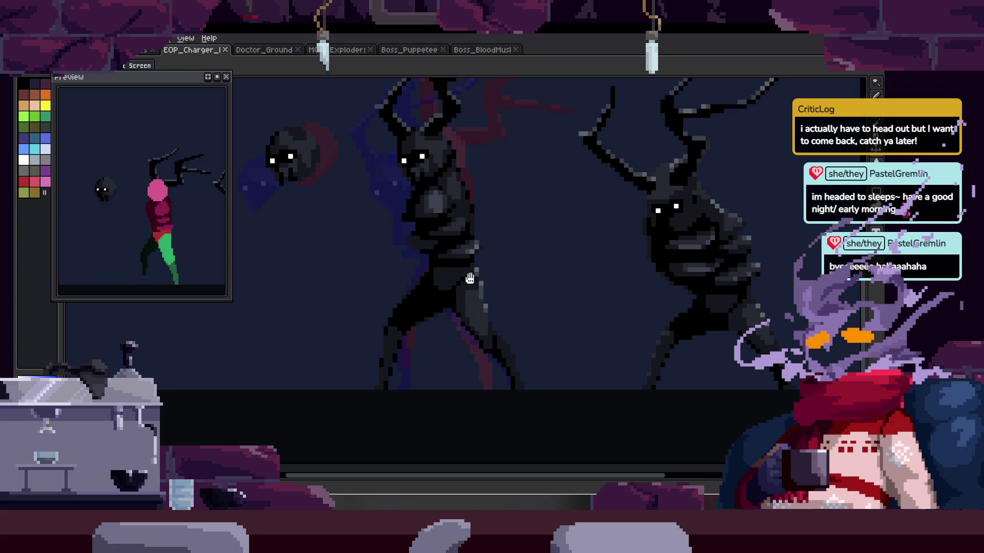
{"action": "scroll", "coordinate": [461, 270], "scroll_direction": "down", "scroll_amount": 2}
{"action": "scroll", "coordinate": [535, 208], "scroll_direction": "up", "scroll_amount": 3}
{"action": "key", "text": "alt"}
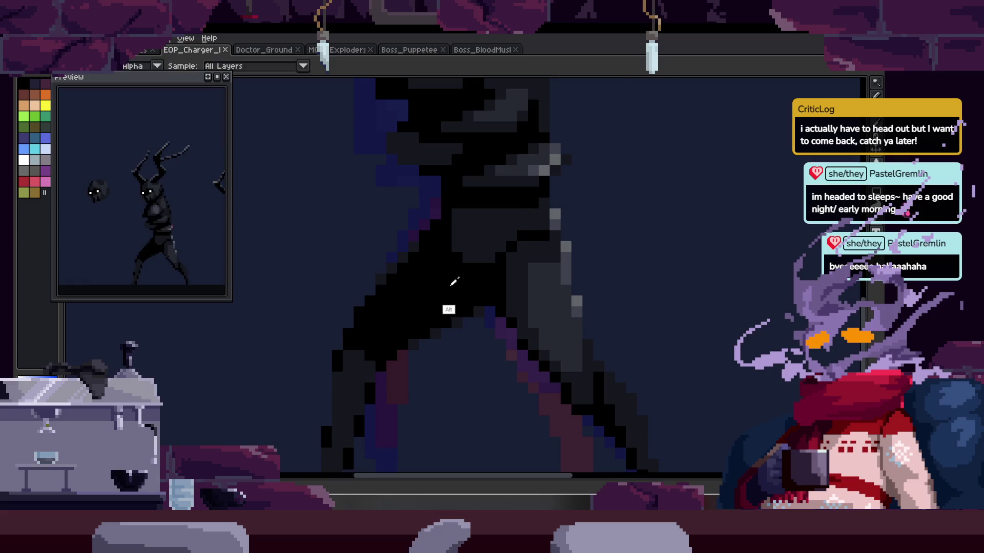
{"action": "left_click", "coordinate": [453, 282], "text": "alt"}
{"action": "scroll", "coordinate": [461, 287], "scroll_direction": "down", "scroll_amount": 2}
{"action": "scroll", "coordinate": [428, 318], "scroll_direction": "up", "scroll_amount": 3}
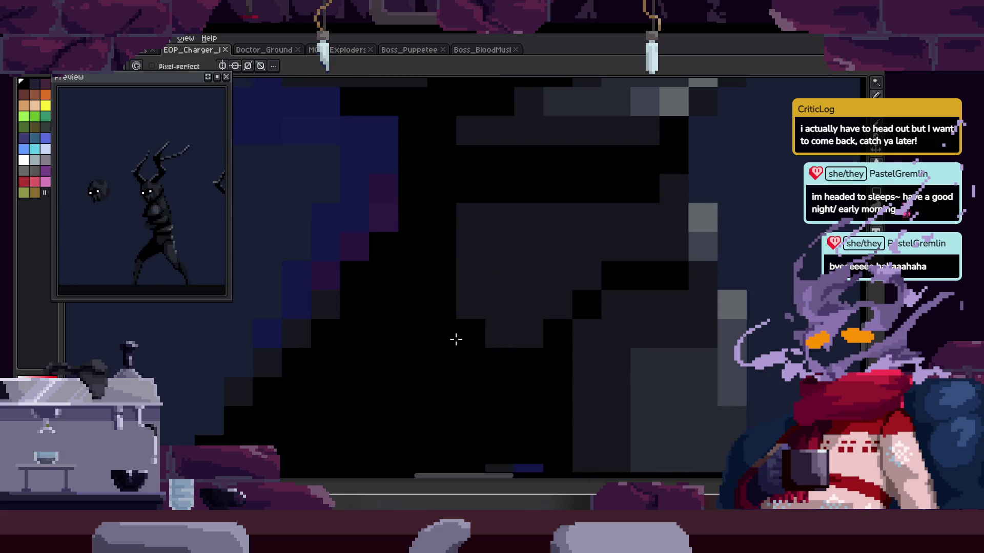
{"action": "scroll", "coordinate": [385, 268], "scroll_direction": "down", "scroll_amount": 2}
{"action": "scroll", "coordinate": [433, 233], "scroll_direction": "down", "scroll_amount": 1}
{"action": "key", "text": "ctrl+s"}
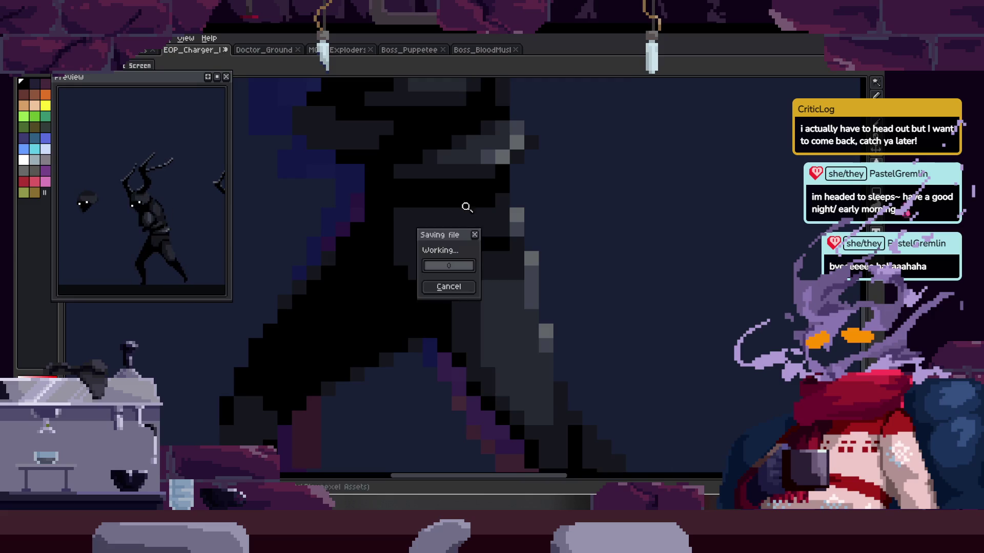
{"action": "scroll", "coordinate": [493, 237], "scroll_direction": "up", "scroll_amount": 1}
{"action": "scroll", "coordinate": [468, 283], "scroll_direction": "down", "scroll_amount": 1}
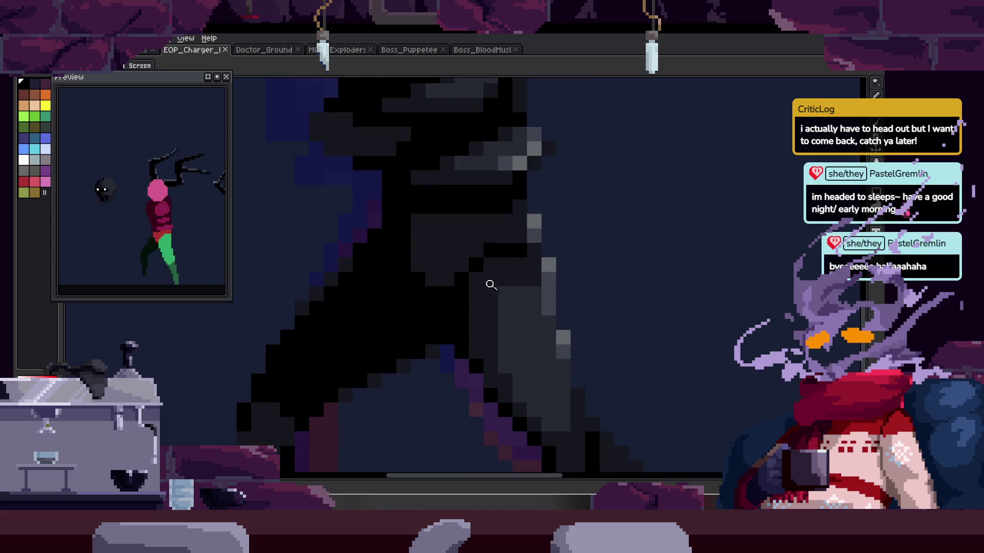
Step: Zoom in on the charger's leg in this walk frame with the Pencil ready
{"action": "scroll", "coordinate": [482, 282], "scroll_direction": "down", "scroll_amount": 3}
{"action": "scroll", "coordinate": [483, 286], "scroll_direction": "up", "scroll_amount": 2}
{"action": "scroll", "coordinate": [428, 292], "scroll_direction": "down", "scroll_amount": 3}
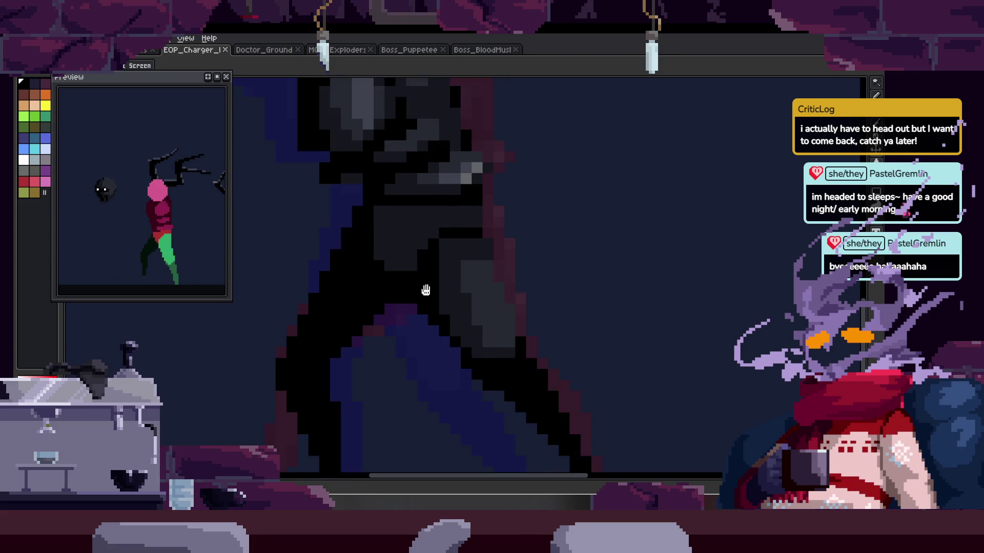
{"action": "scroll", "coordinate": [417, 286], "scroll_direction": "up", "scroll_amount": 5}
{"action": "key", "text": "b"}
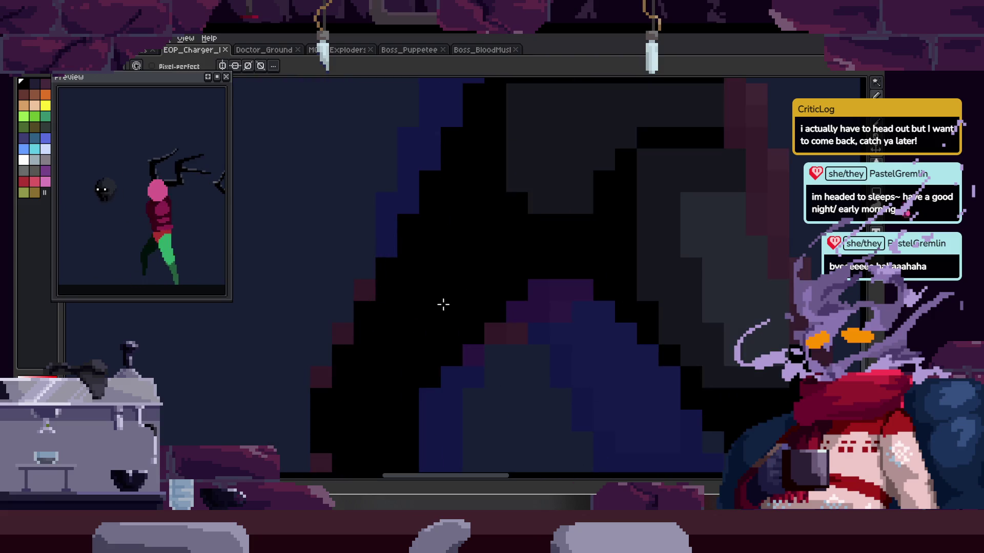
{"action": "scroll", "coordinate": [439, 265], "scroll_direction": "down", "scroll_amount": 2}
{"action": "scroll", "coordinate": [439, 265], "scroll_direction": "up", "scroll_amount": 2}
{"action": "key", "text": "z"}
{"action": "scroll", "coordinate": [461, 257], "scroll_direction": "down", "scroll_amount": 3}
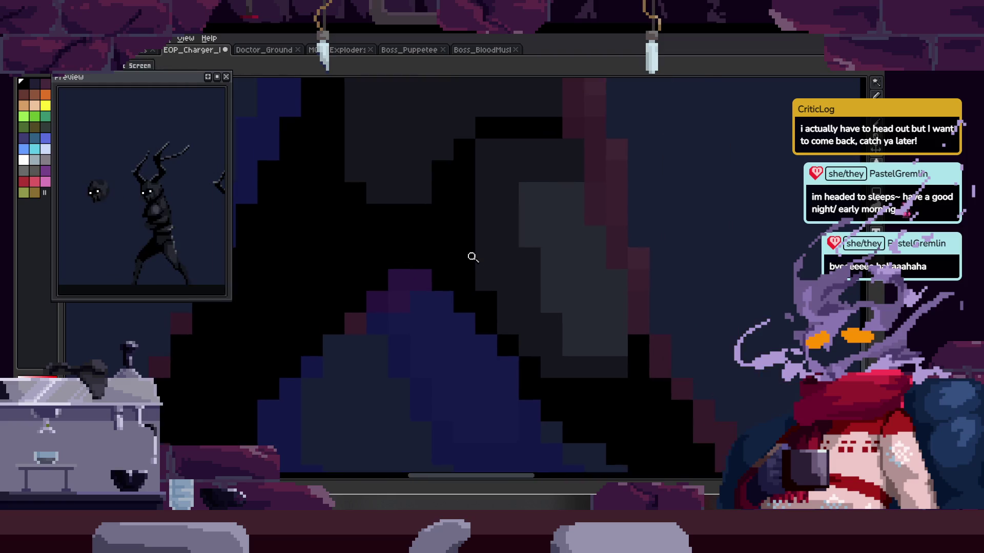
{"action": "scroll", "coordinate": [527, 268], "scroll_direction": "up", "scroll_amount": 1}
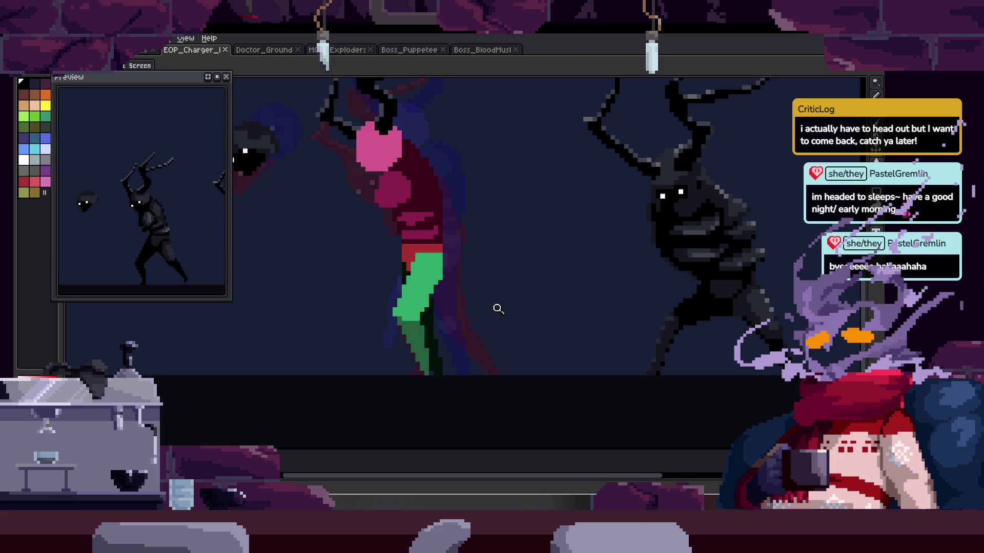
{"action": "scroll", "coordinate": [471, 334], "scroll_direction": "up", "scroll_amount": 2}
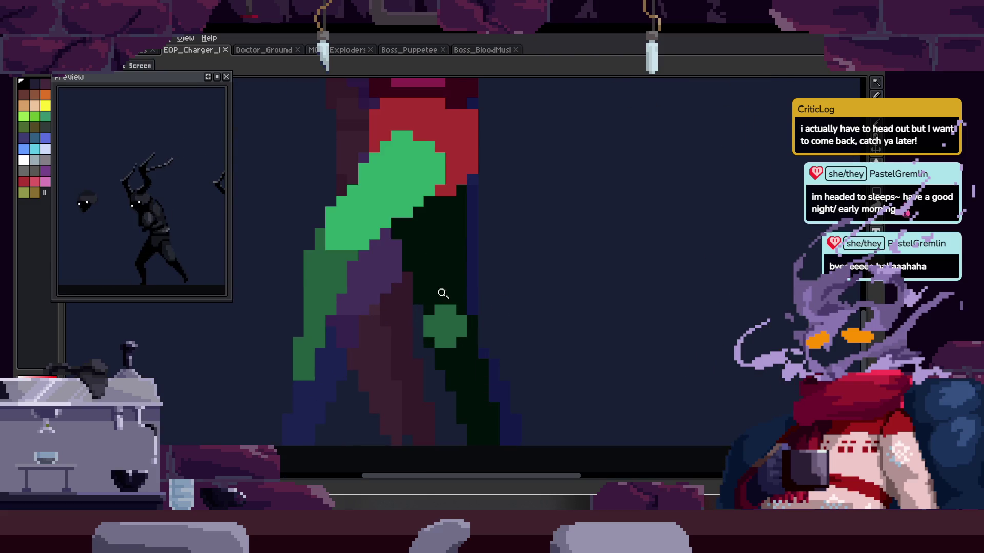
Step: Lasso-select the dark leg, shift it two pixels left, and save
{"action": "key", "text": "m"}
{"action": "mouse_move", "coordinate": [476, 249]}
{"action": "left_mouse_down"}
{"action": "mouse_move", "coordinate": [506, 456]}
{"action": "mouse_move", "coordinate": [505, 436]}
{"action": "left_mouse_up"}
{"action": "left_click_drag", "start_coordinate": [509, 410], "coordinate": [487, 410]}
{"action": "key", "text": "ctrl+d"}
{"action": "key", "text": "b"}
{"action": "scroll", "coordinate": [413, 284], "scroll_direction": "up", "scroll_amount": 2}
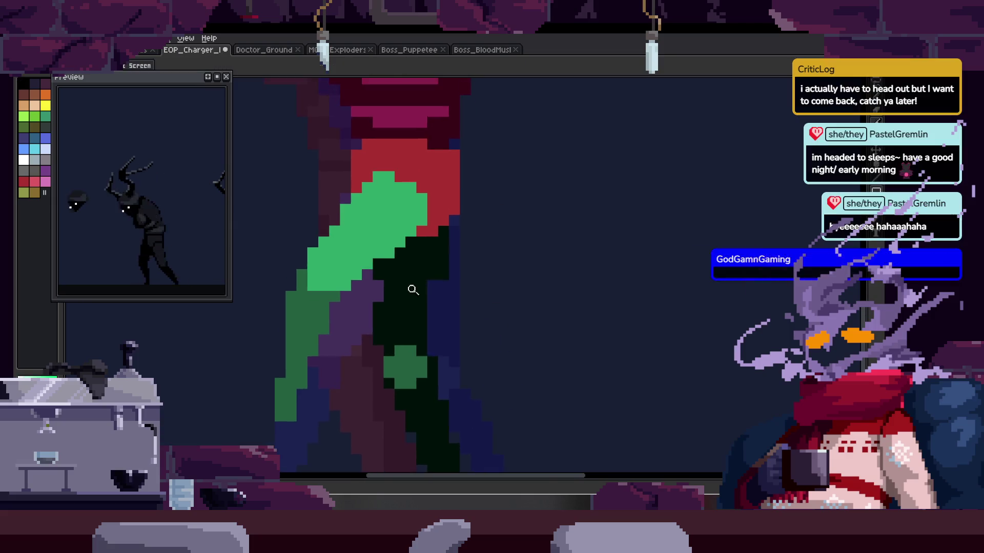
{"action": "key", "text": "ctrl+s"}
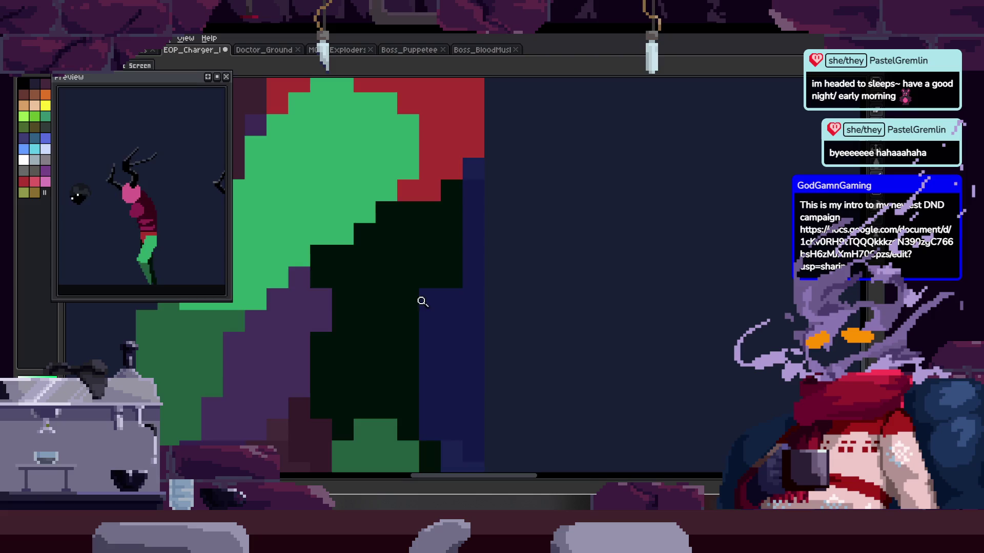
Step: Zoom in further along the leg and save the sprite again
{"action": "key", "text": "z"}
{"action": "scroll", "coordinate": [433, 308], "scroll_direction": "down", "scroll_amount": 2}
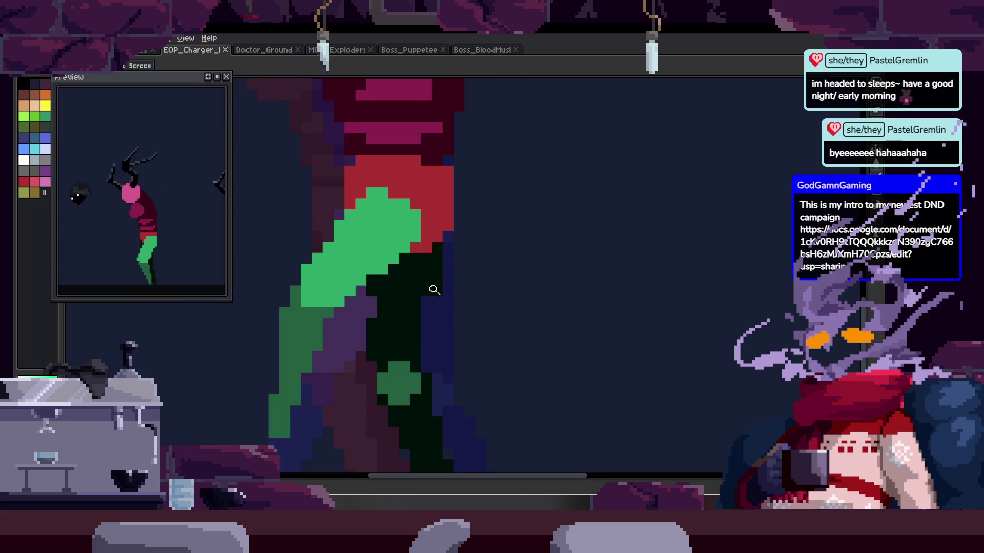
{"action": "left_click", "coordinate": [430, 292]}
{"action": "mouse_move", "coordinate": [400, 279]}
{"action": "left_mouse_down"}
{"action": "mouse_move", "coordinate": [364, 310]}
{"action": "mouse_move", "coordinate": [364, 259]}
{"action": "mouse_move", "coordinate": [331, 275]}
{"action": "left_mouse_up"}
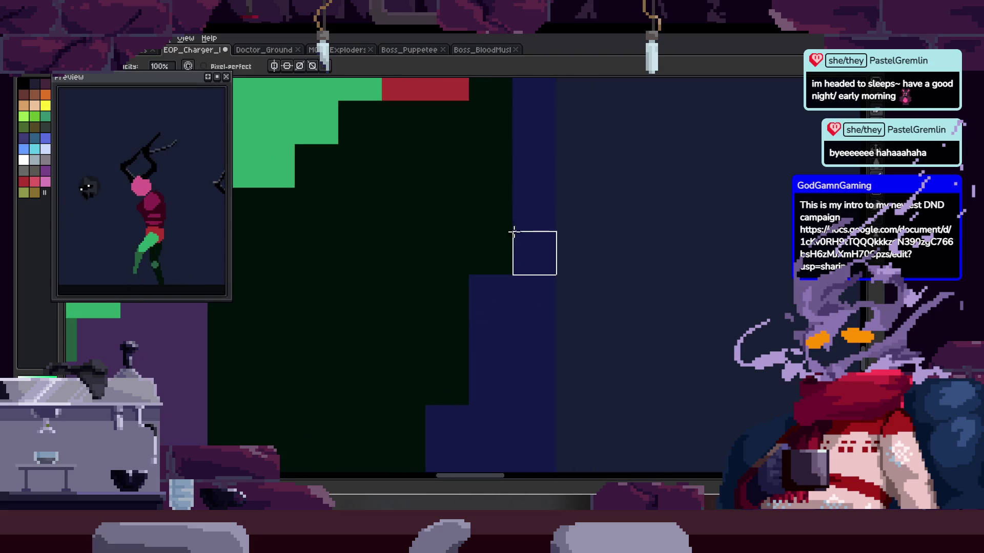
{"action": "key", "text": "ctrl+s"}
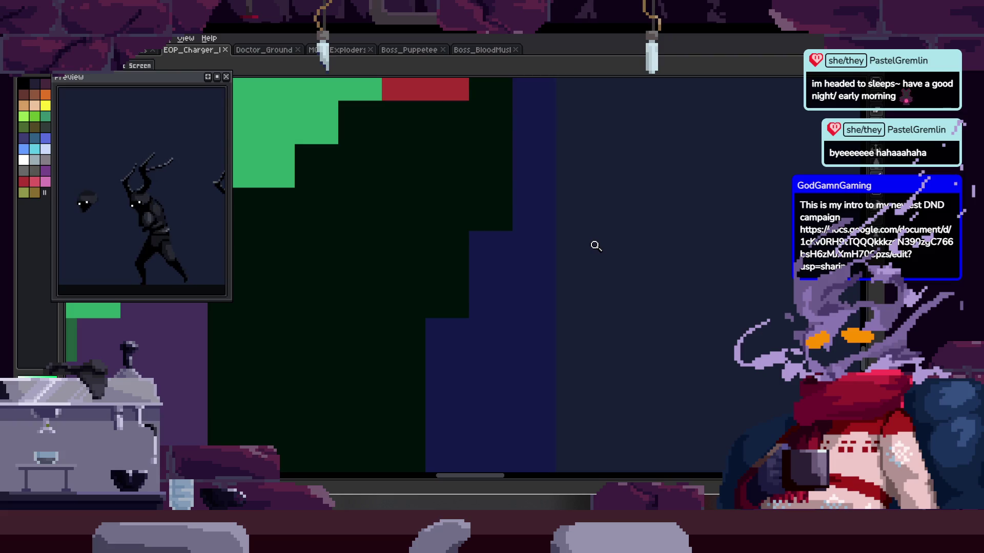
Step: Paint a black pixel onto the green leg
{"action": "scroll", "coordinate": [596, 246], "scroll_direction": "down", "scroll_amount": 3}
{"action": "scroll", "coordinate": [494, 266], "scroll_direction": "up", "scroll_amount": 2}
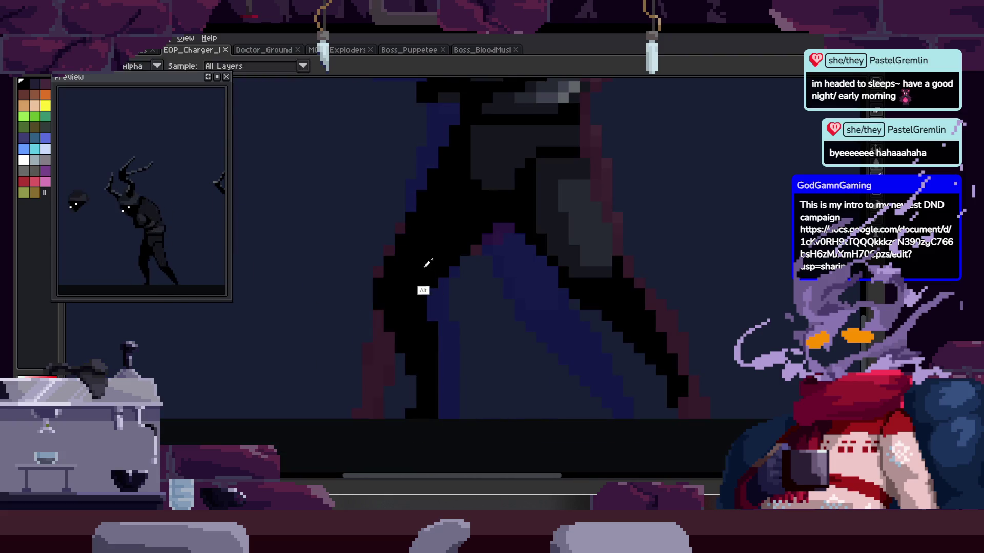
{"action": "key", "text": "b"}
{"action": "scroll", "coordinate": [466, 256], "scroll_direction": "up", "scroll_amount": 3}
{"action": "left_click", "coordinate": [463, 229]}
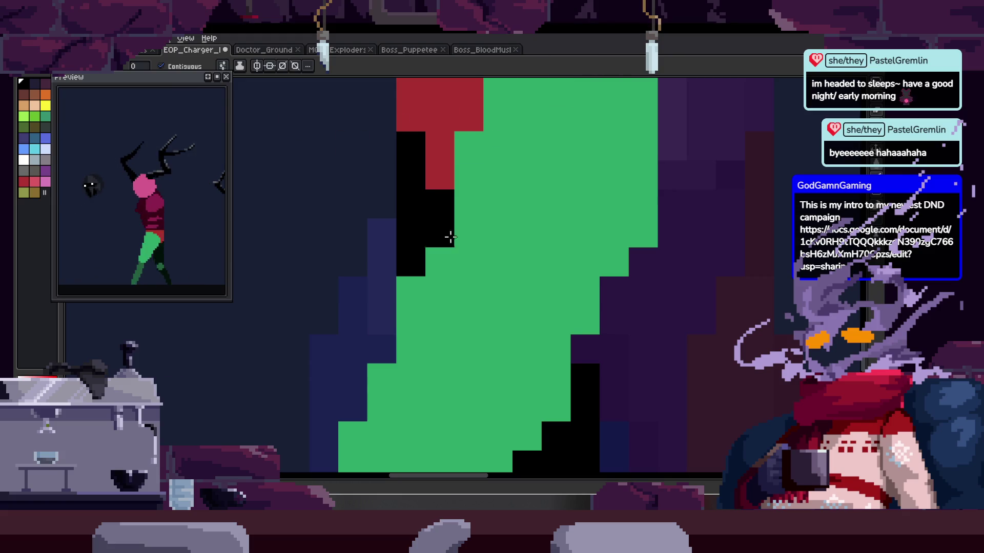
Step: Zoom out and flip between the repainted frame and the unpainted red-green leg frame
{"action": "key", "text": "z"}
{"action": "scroll", "coordinate": [535, 233], "scroll_direction": "down", "scroll_amount": 5}
{"action": "key", "text": "Right"}
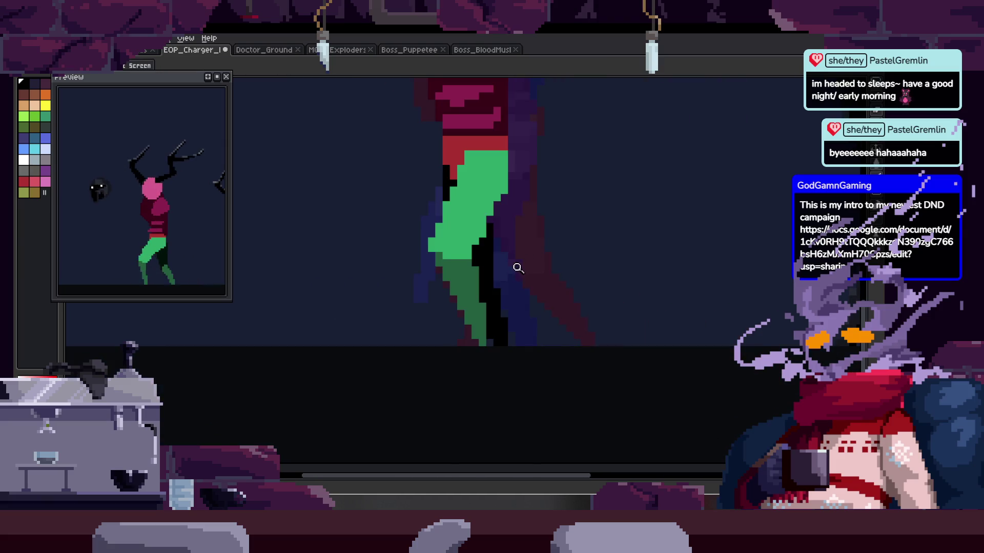
{"action": "key", "text": "Right"}
{"action": "key", "text": "Right"}
{"action": "key", "text": "Right"}
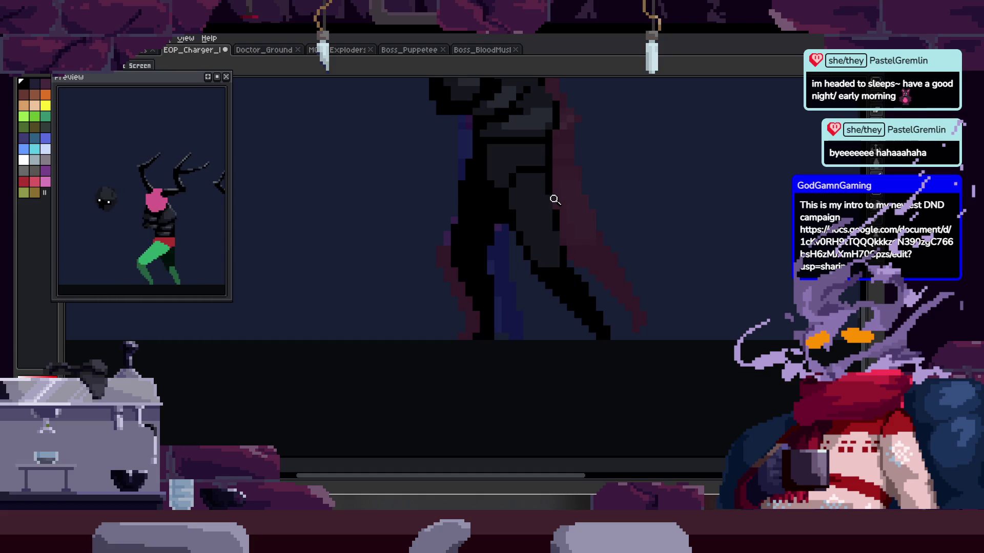
{"action": "scroll", "coordinate": [518, 237], "scroll_direction": "up", "scroll_amount": 4}
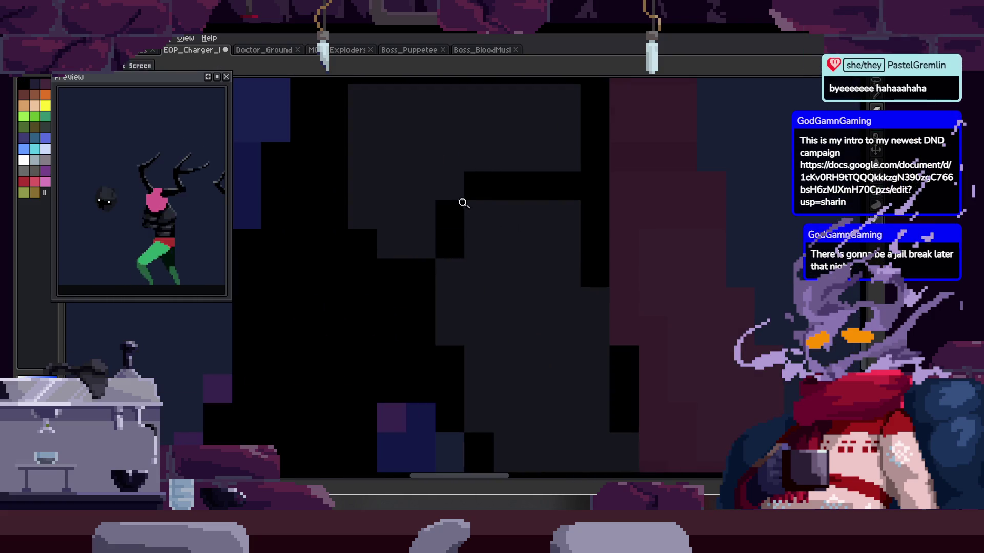
{"action": "key", "text": "Right"}
{"action": "key", "text": "Right"}
{"action": "scroll", "coordinate": [529, 266], "scroll_direction": "down", "scroll_amount": 1}
{"action": "key", "text": "Right"}
{"action": "key", "text": "Right"}
{"action": "key", "text": "Right"}
Step: Sample the dark colour from the painted figure
{"action": "key", "text": "Right"}
{"action": "key", "text": "g"}
{"action": "key", "text": "Right"}
{"action": "key", "text": "Right"}
{"action": "key", "text": "Right"}
{"action": "scroll", "coordinate": [454, 257], "scroll_direction": "up", "scroll_amount": 1}
{"action": "key", "text": "alt"}
{"action": "left_click", "coordinate": [496, 369], "text": "alt"}
{"action": "key", "text": "Right"}
{"action": "scroll", "coordinate": [514, 241], "scroll_direction": "down", "scroll_amount": 1}
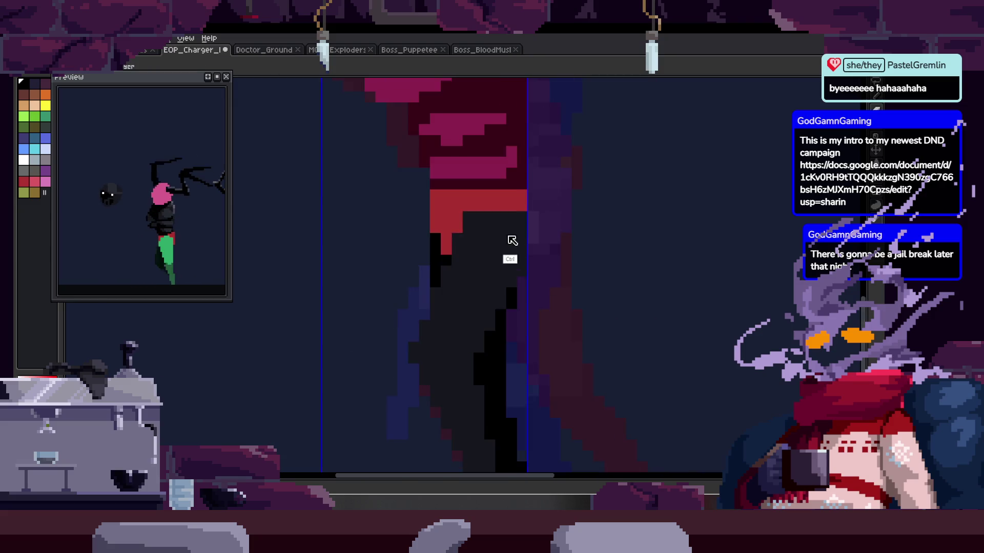
Step: Draw a black diagonal edge up the leg, darkening the red area, and save
{"action": "scroll", "coordinate": [443, 250], "scroll_direction": "up", "scroll_amount": 2}
{"action": "left_click", "coordinate": [451, 297]}
{"action": "left_click_drag", "start_coordinate": [453, 298], "coordinate": [507, 239]}
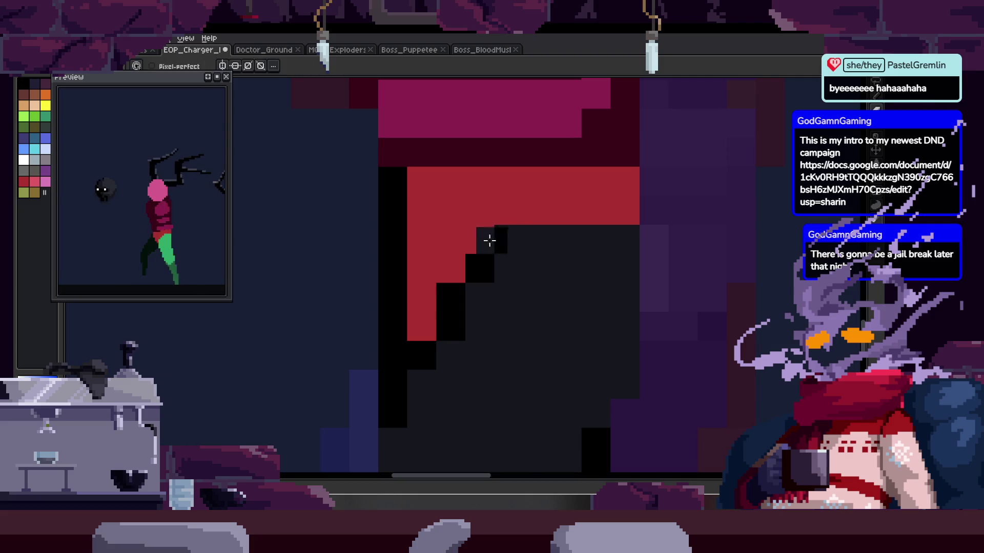
{"action": "key", "text": "ctrl+s"}
{"action": "scroll", "coordinate": [527, 257], "scroll_direction": "down", "scroll_amount": 1}
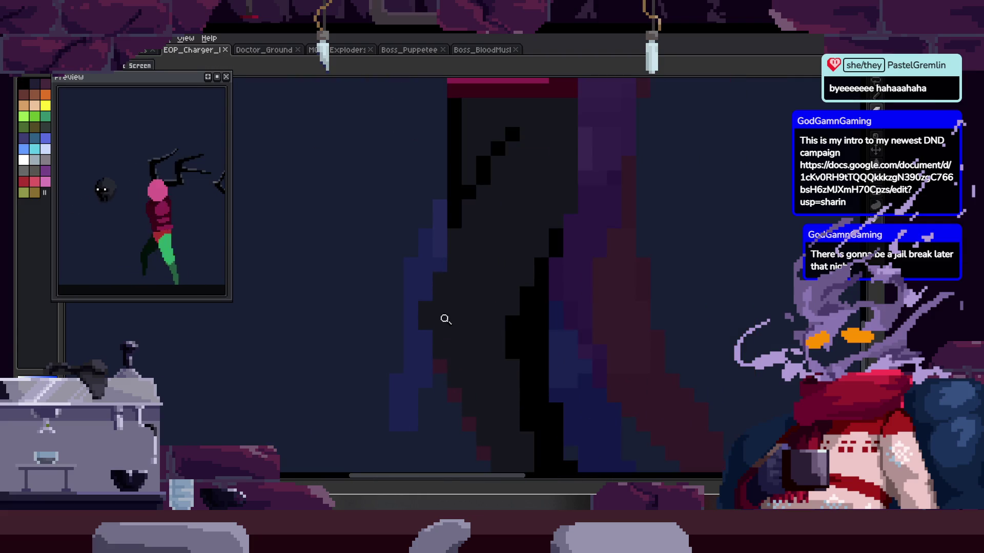
{"action": "scroll", "coordinate": [467, 287], "scroll_direction": "down", "scroll_amount": 1}
{"action": "scroll", "coordinate": [472, 281], "scroll_direction": "down", "scroll_amount": 1}
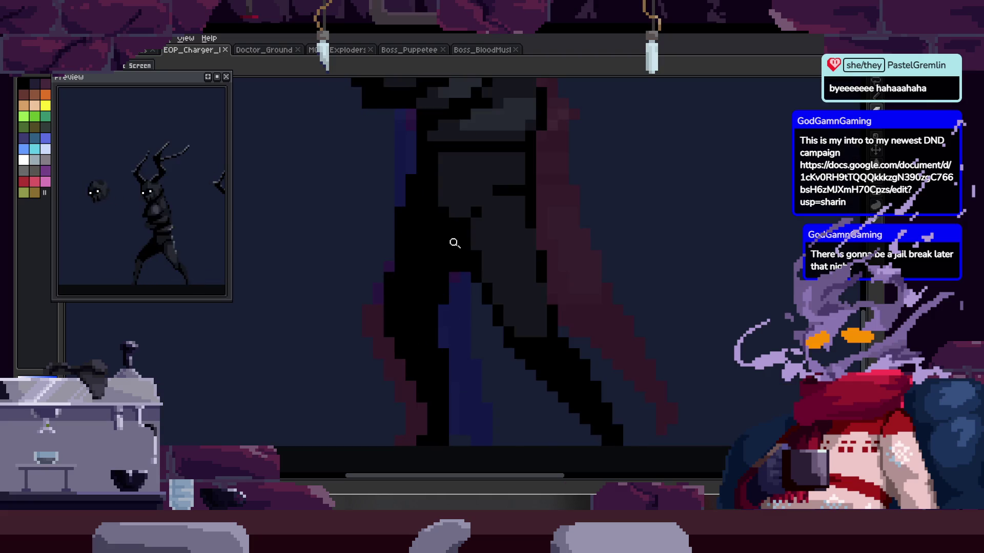
{"action": "scroll", "coordinate": [389, 258], "scroll_direction": "up", "scroll_amount": 2}
{"action": "left_click_drag", "start_coordinate": [395, 286], "coordinate": [380, 238]}
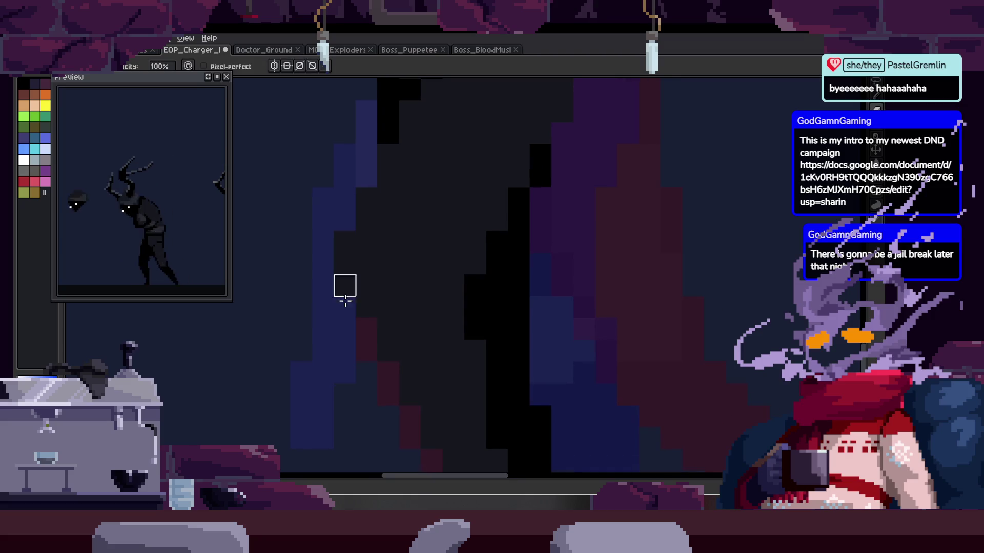
Step: In the next frame, paint black pixels on the leg and near its top
{"action": "key", "text": "e"}
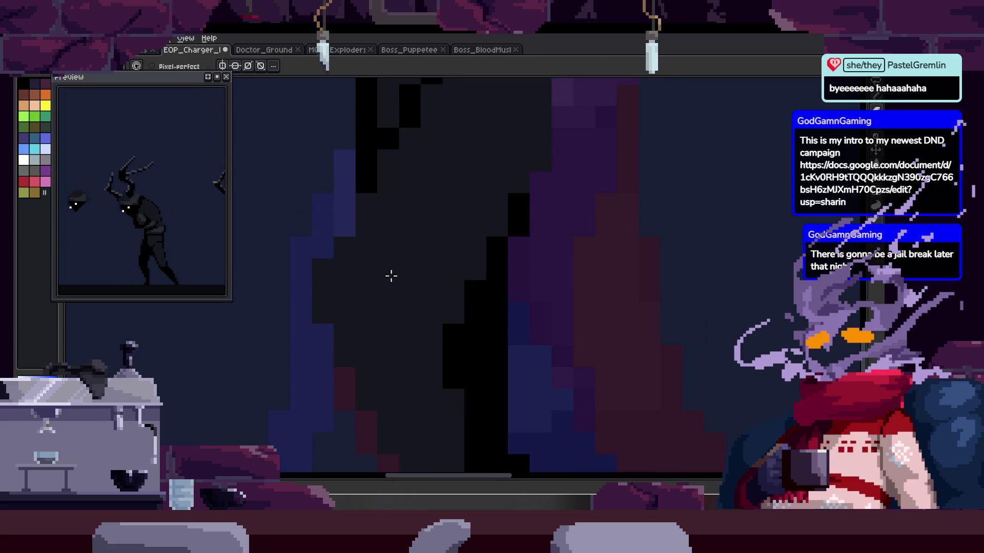
{"action": "scroll", "coordinate": [439, 263], "scroll_direction": "up", "scroll_amount": 2}
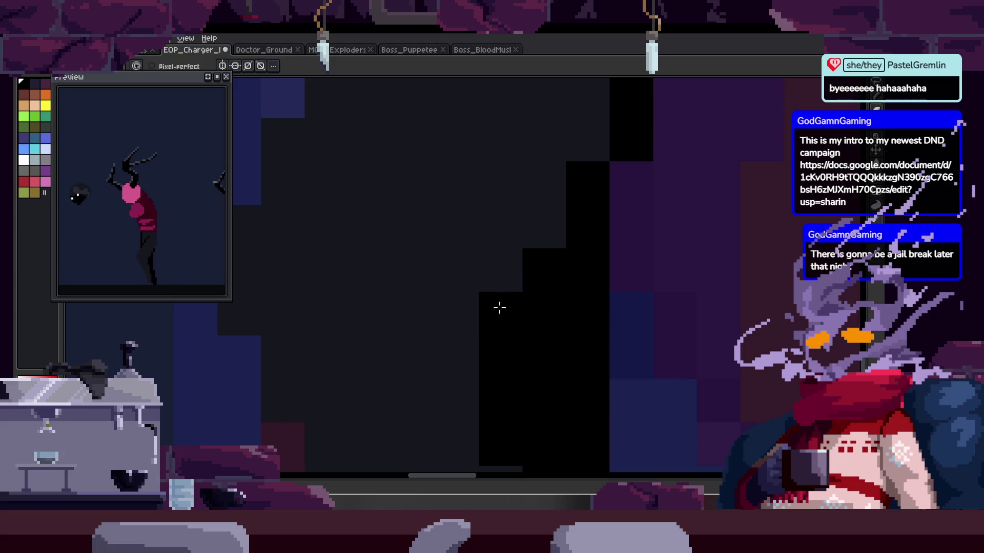
{"action": "scroll", "coordinate": [451, 234], "scroll_direction": "down", "scroll_amount": 3}
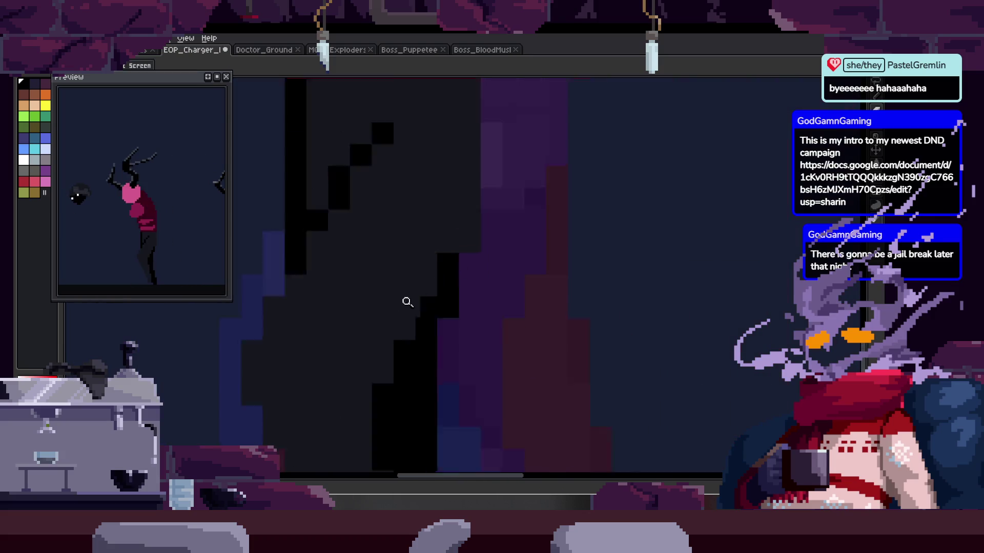
{"action": "key", "text": "b"}
{"action": "left_click_drag", "start_coordinate": [443, 215], "coordinate": [453, 270]}
{"action": "scroll", "coordinate": [453, 270], "scroll_direction": "up", "scroll_amount": 1}
{"action": "left_click", "coordinate": [360, 263]}
{"action": "left_click_drag", "start_coordinate": [449, 188], "coordinate": [450, 219]}
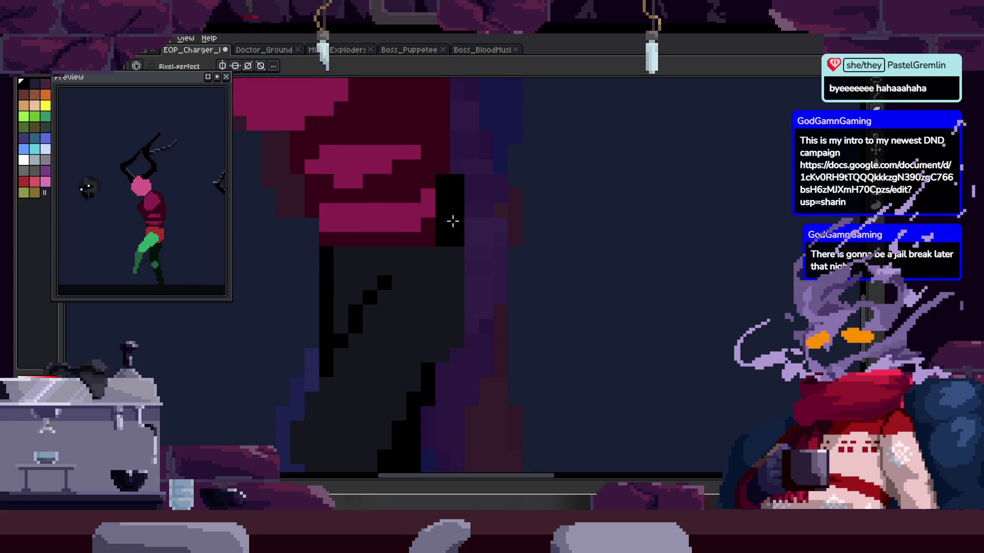
{"action": "key", "text": "z"}
{"action": "scroll", "coordinate": [487, 235], "scroll_direction": "down", "scroll_amount": 1}
Step: Move to the pink-and-green colour-blocked frame and zoom in on its legs
{"action": "key", "text": "Right"}
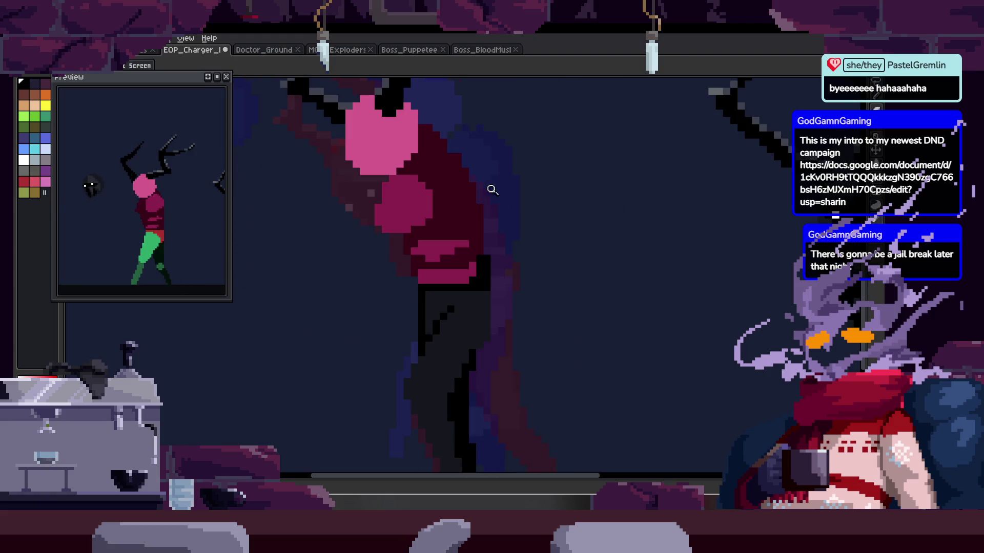
{"action": "scroll", "coordinate": [451, 225], "scroll_direction": "up", "scroll_amount": 1}
{"action": "scroll", "coordinate": [469, 215], "scroll_direction": "up", "scroll_amount": 1}
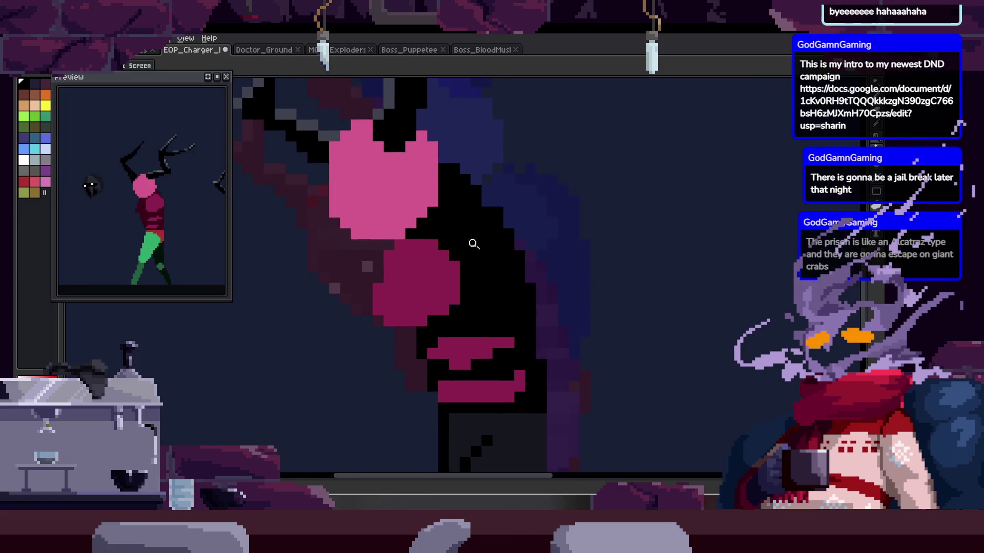
{"action": "left_click_drag", "start_coordinate": [478, 234], "coordinate": [478, 240]}
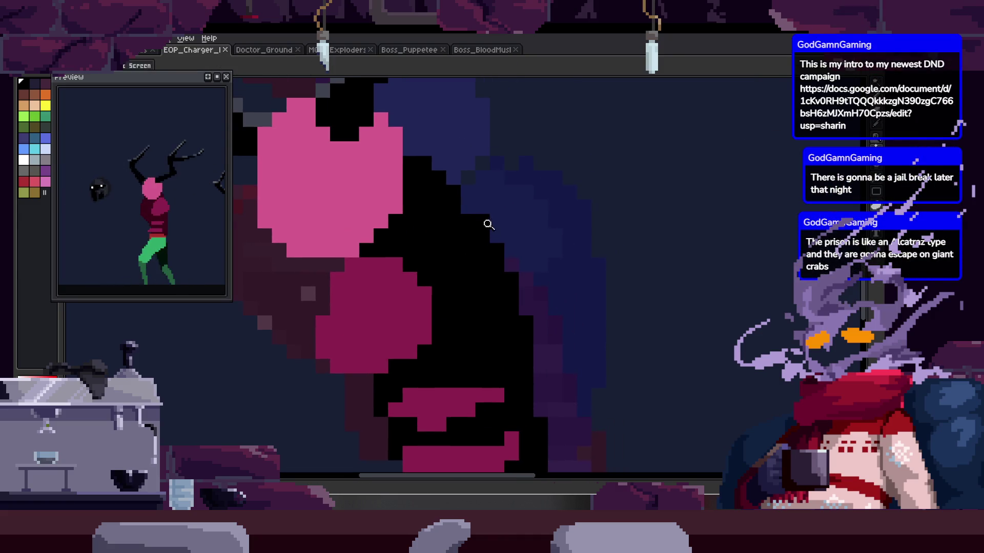
{"action": "scroll", "coordinate": [488, 225], "scroll_direction": "down", "scroll_amount": 2}
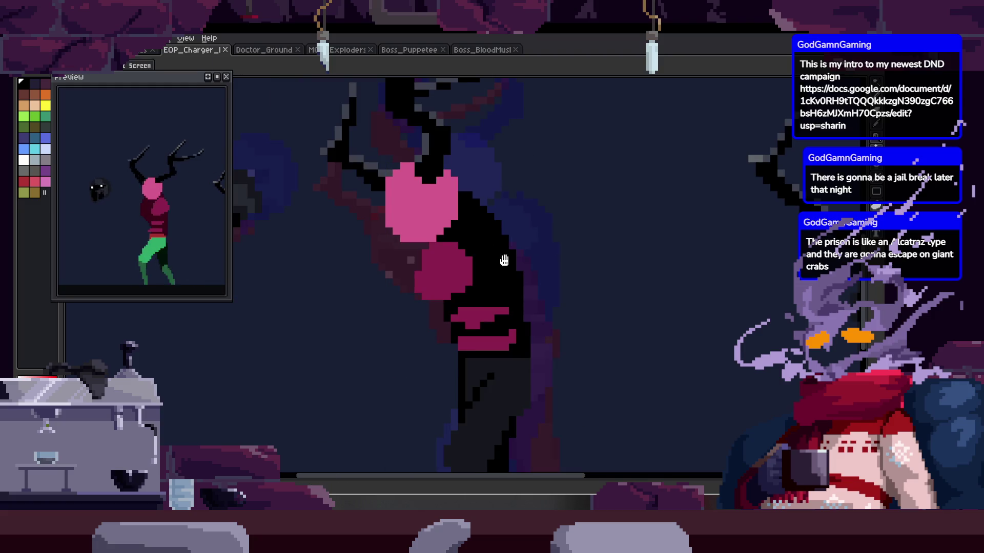
{"action": "left_click_drag", "start_coordinate": [474, 264], "coordinate": [460, 148]}
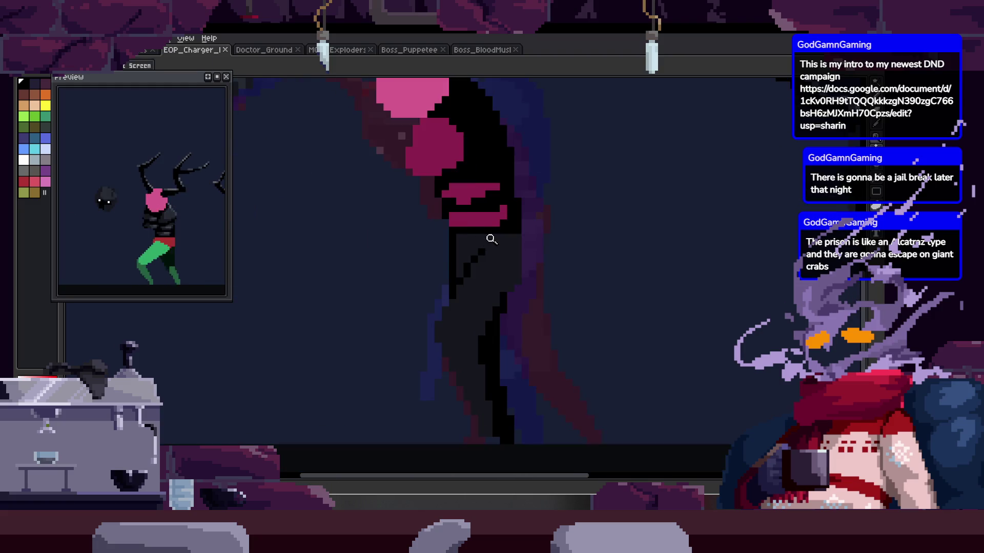
{"action": "scroll", "coordinate": [510, 332], "scroll_direction": "up", "scroll_amount": 2}
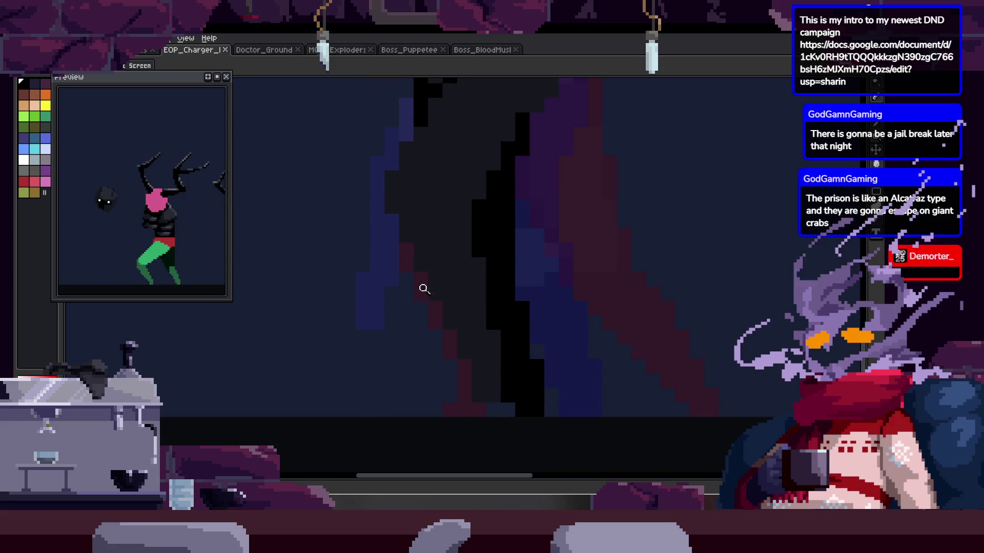
{"action": "key", "text": "b"}
{"action": "left_click_drag", "start_coordinate": [472, 242], "coordinate": [481, 290]}
{"action": "key", "text": "z"}
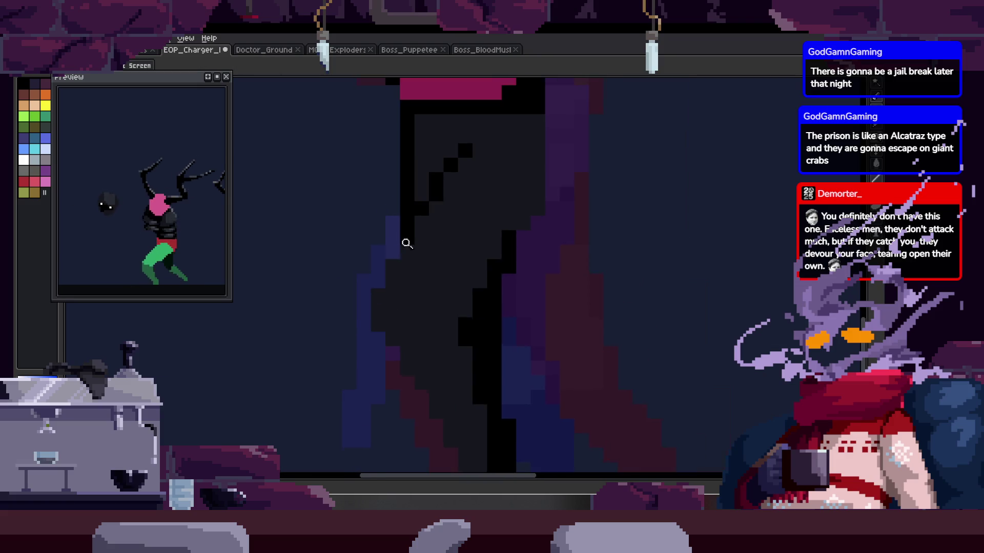
{"action": "left_click", "coordinate": [398, 250]}
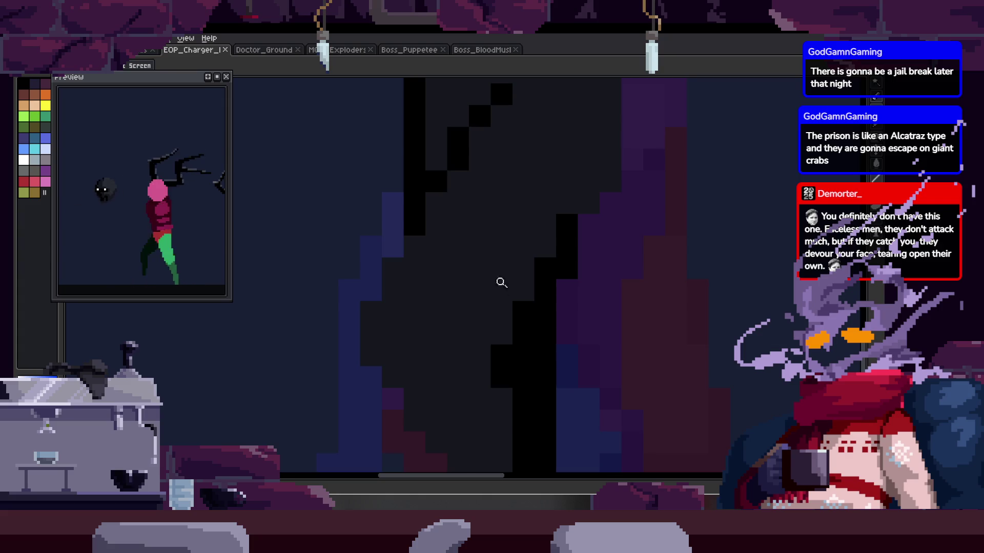
Step: Add black pixels along the leg edge beside the dark leg
{"action": "left_click_drag", "start_coordinate": [501, 278], "coordinate": [479, 257]}
{"action": "key", "text": "b"}
{"action": "left_click", "coordinate": [446, 267]}
{"action": "mouse_move", "coordinate": [495, 187]}
{"action": "left_mouse_down"}
{"action": "mouse_move", "coordinate": [471, 253]}
{"action": "mouse_move", "coordinate": [521, 235]}
{"action": "mouse_move", "coordinate": [442, 315]}
{"action": "left_mouse_up"}
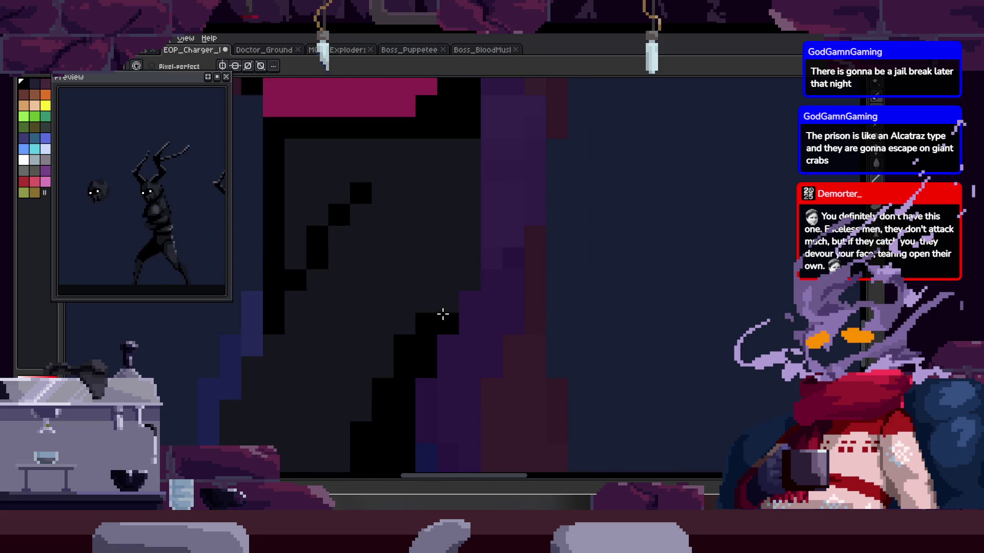
{"action": "left_click_drag", "start_coordinate": [472, 273], "coordinate": [458, 352]}
{"action": "left_click", "coordinate": [477, 292]}
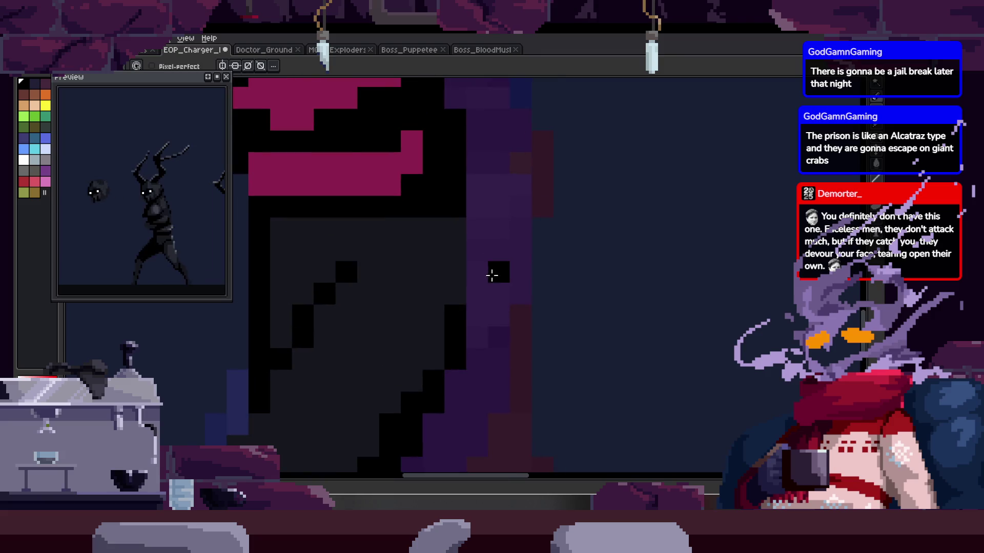
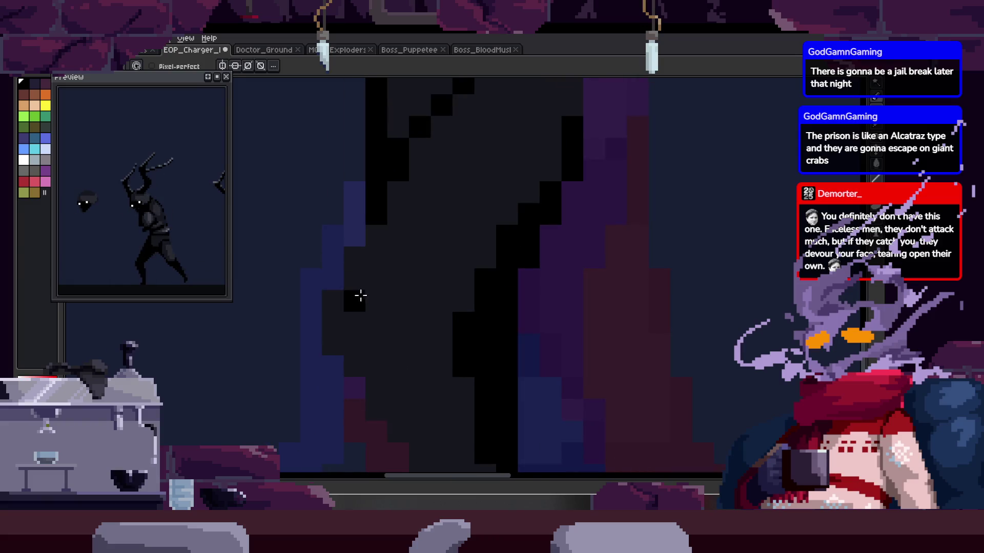
Step: Extend the dark shape's diagonal edge downward with black Pencil pixels
{"action": "scroll", "coordinate": [359, 277], "scroll_direction": "up", "scroll_amount": 1}
{"action": "key", "text": "z"}
{"action": "scroll", "coordinate": [378, 310], "scroll_direction": "down", "scroll_amount": 3}
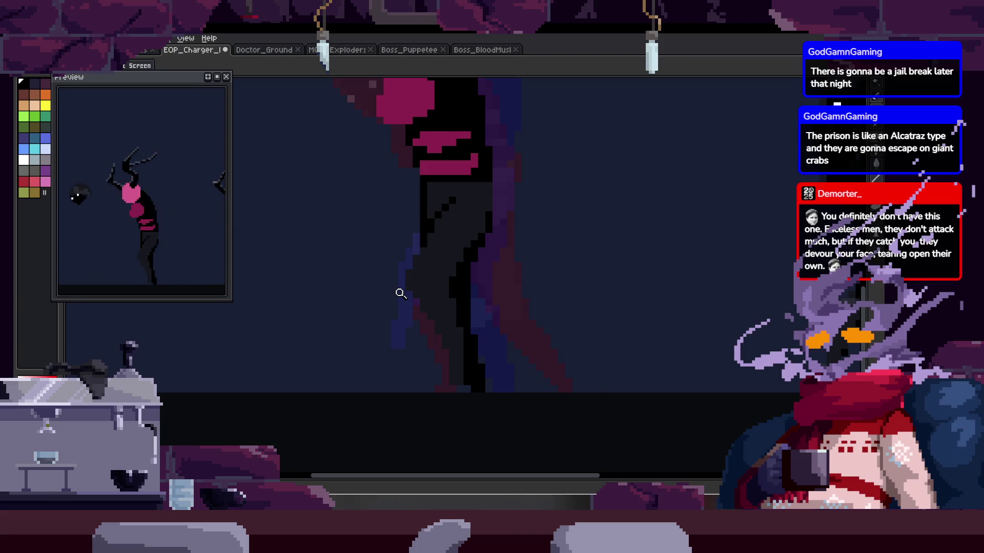
{"action": "scroll", "coordinate": [458, 240], "scroll_direction": "up", "scroll_amount": 4}
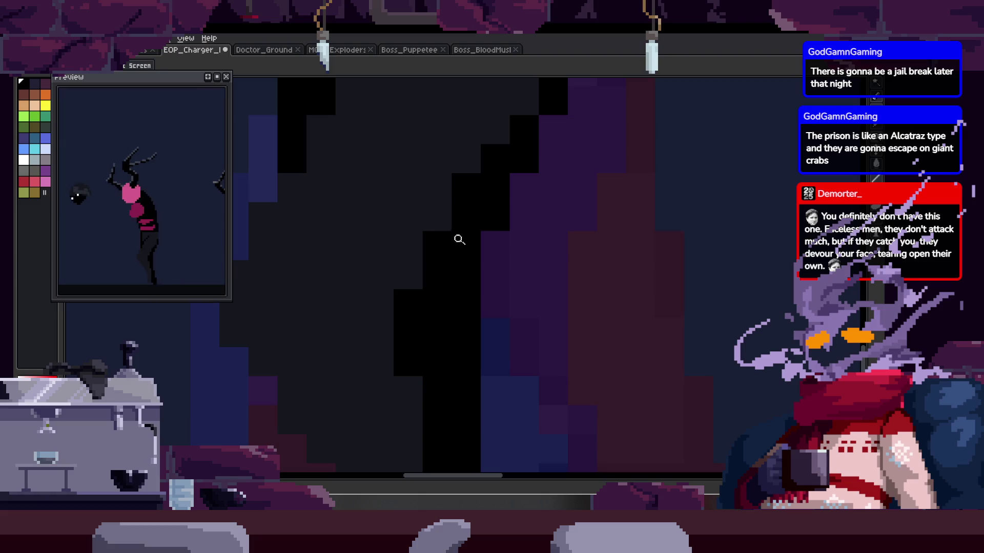
{"action": "key", "text": "b"}
{"action": "left_click", "coordinate": [365, 241]}
{"action": "left_click_drag", "start_coordinate": [391, 220], "coordinate": [389, 198]}
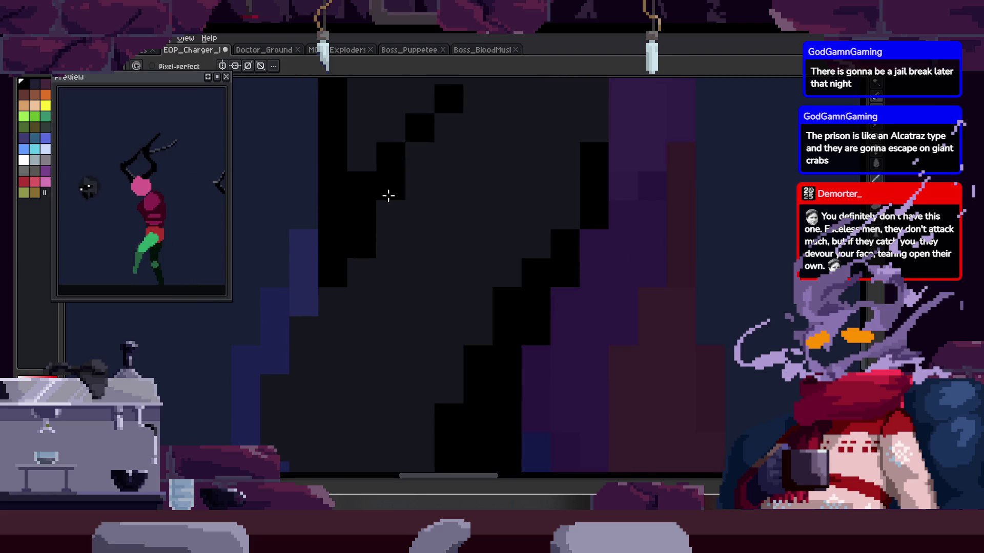
{"action": "left_click", "coordinate": [331, 303]}
{"action": "left_click", "coordinate": [291, 344]}
{"action": "mouse_move", "coordinate": [291, 344]}
{"action": "left_mouse_down"}
{"action": "mouse_move", "coordinate": [305, 347]}
{"action": "mouse_move", "coordinate": [268, 389]}
{"action": "mouse_move", "coordinate": [270, 426]}
{"action": "left_mouse_up"}
Step: Save the charger sprite and switch to the Home start page
{"action": "key", "text": "space"}
{"action": "mouse_move", "coordinate": [341, 378]}
{"action": "left_mouse_down"}
{"action": "mouse_move", "coordinate": [340, 309]}
{"action": "mouse_move", "coordinate": [364, 287]}
{"action": "left_mouse_up"}
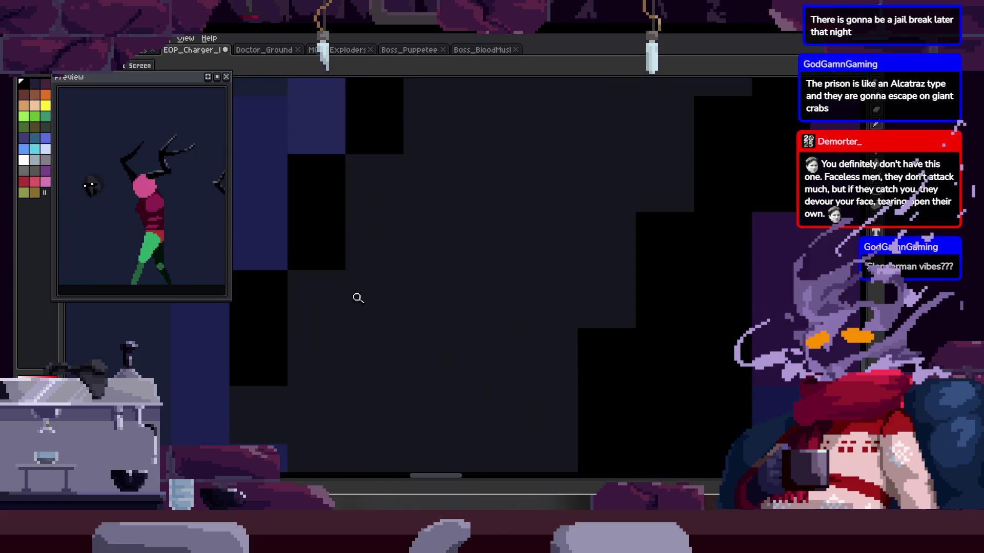
{"action": "scroll", "coordinate": [314, 354], "scroll_direction": "down", "scroll_amount": 1}
{"action": "key", "text": "ctrl+s"}
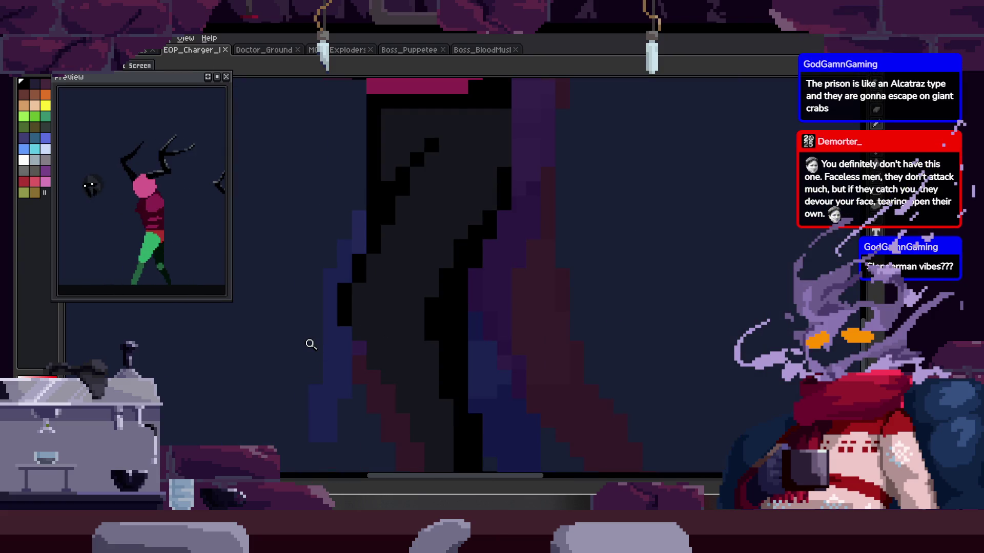
{"action": "key", "text": "ctrl+shift+Tab"}
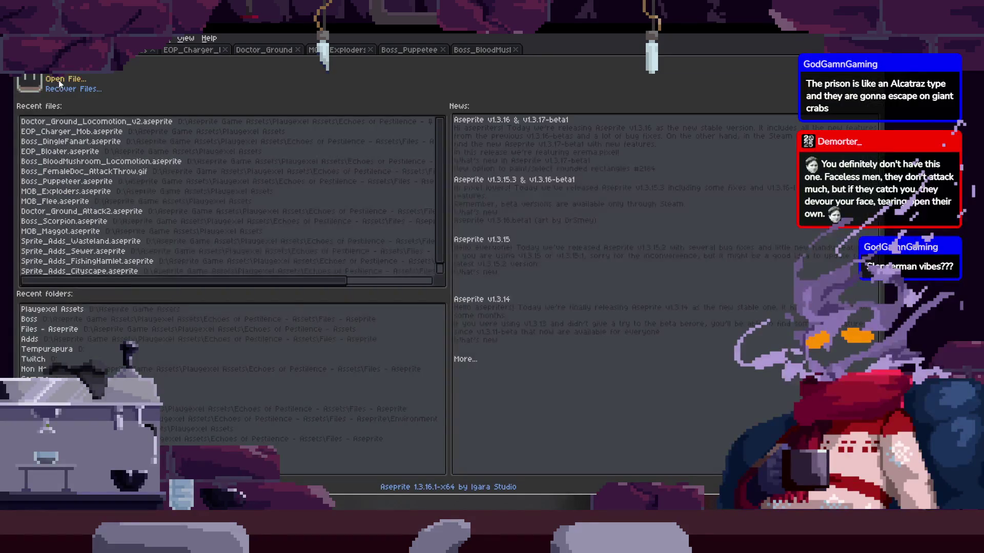
Step: Open Sprite_Adds_Cityscape from the Adds folder under Files - Aseprite
{"action": "left_click", "coordinate": [57, 79]}
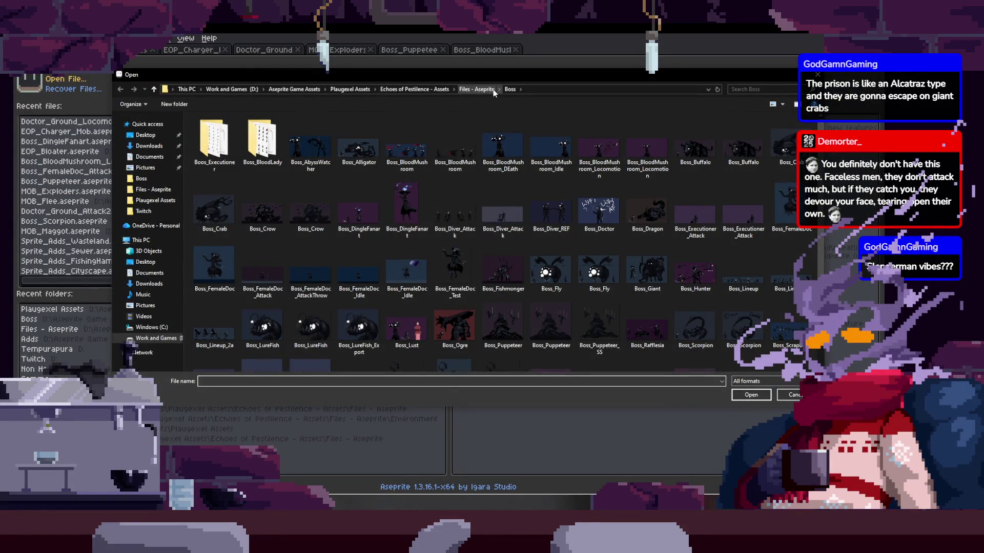
{"action": "left_click", "coordinate": [471, 91]}
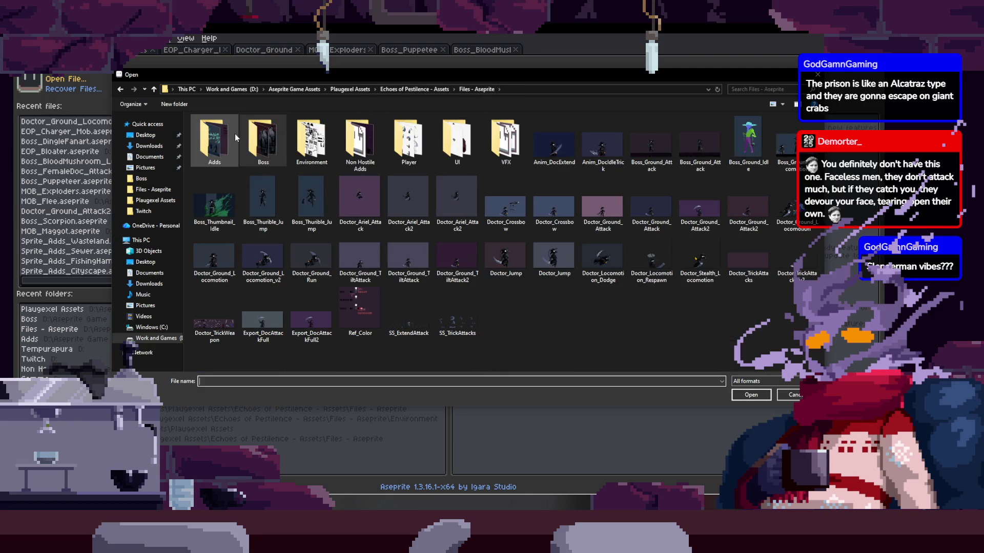
{"action": "double_click", "coordinate": [217, 139]}
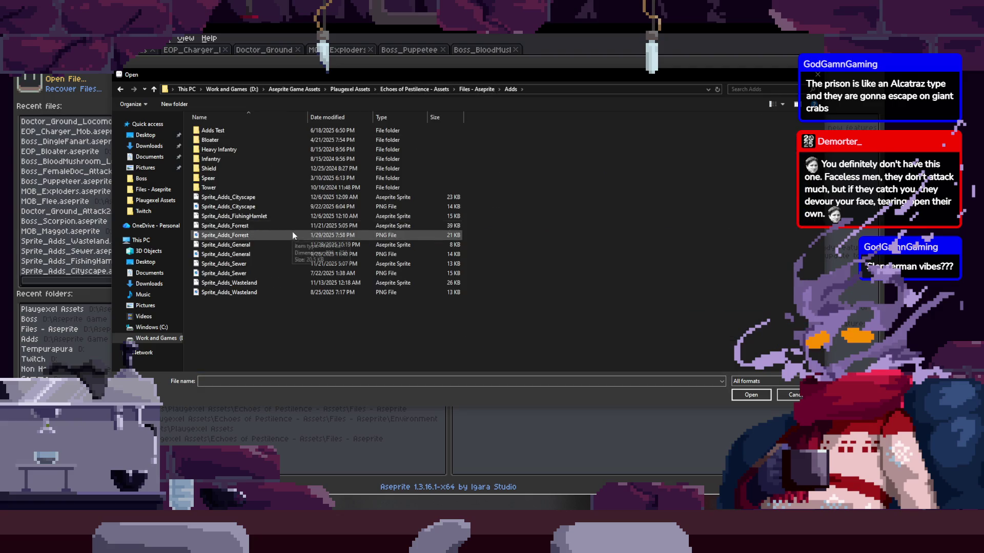
{"action": "double_click", "coordinate": [269, 197]}
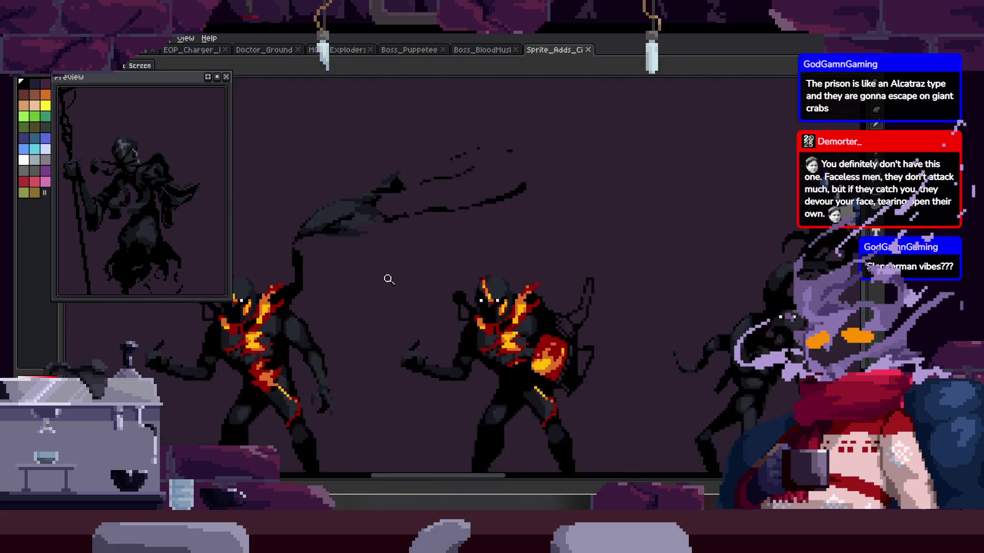
{"action": "left_click_drag", "start_coordinate": [662, 308], "coordinate": [314, 237]}
Step: Pan the Cityscape sheet, hide the Preview window, and lasso then deselect a figure's head
{"action": "mouse_move", "coordinate": [548, 268]}
{"action": "left_mouse_down"}
{"action": "mouse_move", "coordinate": [377, 292]}
{"action": "mouse_move", "coordinate": [346, 274]}
{"action": "left_mouse_up"}
{"action": "left_click", "coordinate": [226, 77]}
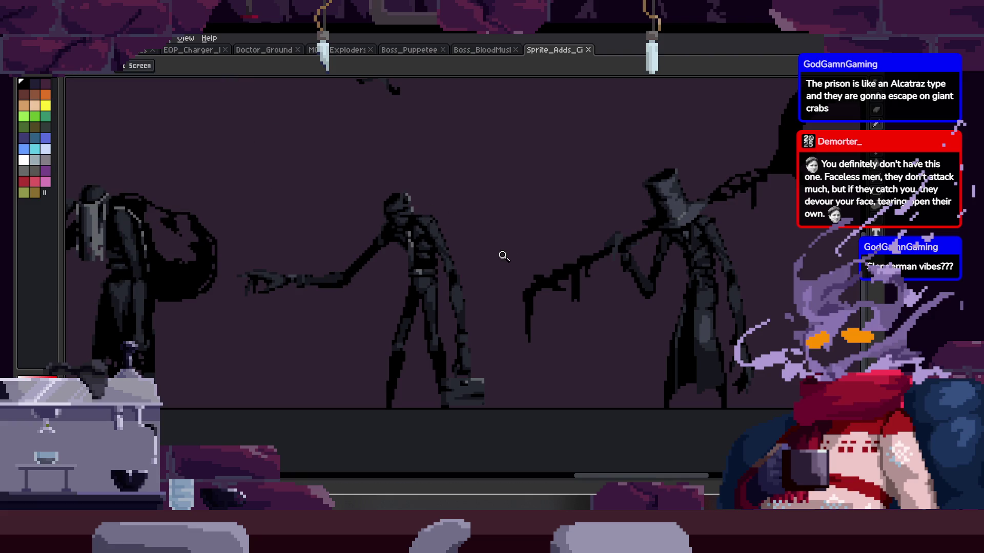
{"action": "scroll", "coordinate": [485, 258], "scroll_direction": "up", "scroll_amount": 5}
{"action": "key", "text": "b"}
{"action": "mouse_move", "coordinate": [409, 143]}
{"action": "left_mouse_down"}
{"action": "mouse_move", "coordinate": [382, 121]}
{"action": "mouse_move", "coordinate": [446, 197]}
{"action": "mouse_move", "coordinate": [417, 175]}
{"action": "left_mouse_up"}
{"action": "key", "text": "ctrl+d"}
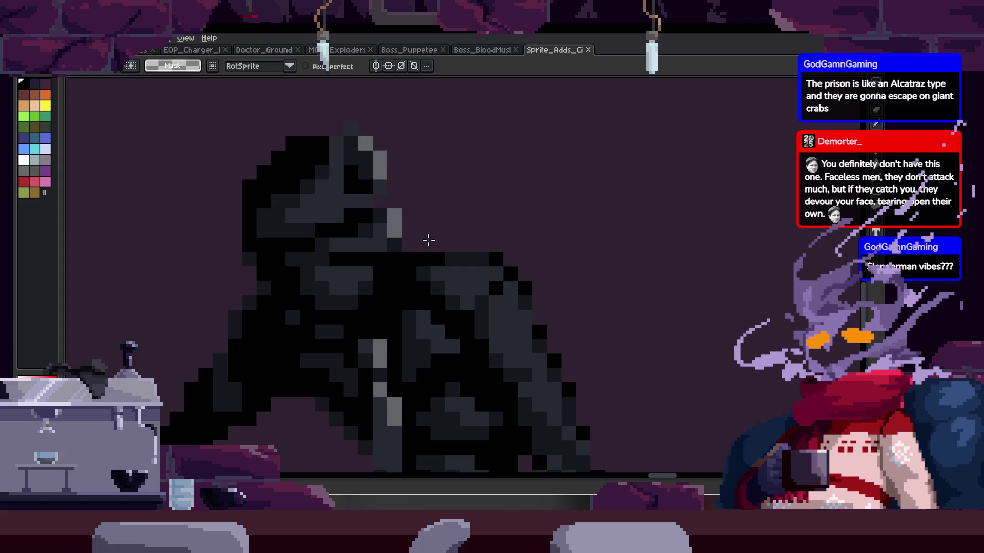
Step: Play the animation, pan to the left-hand figures, and close the Cityscape sprite
{"action": "scroll", "coordinate": [429, 240], "scroll_direction": "down", "scroll_amount": 5}
{"action": "key", "text": "Return"}
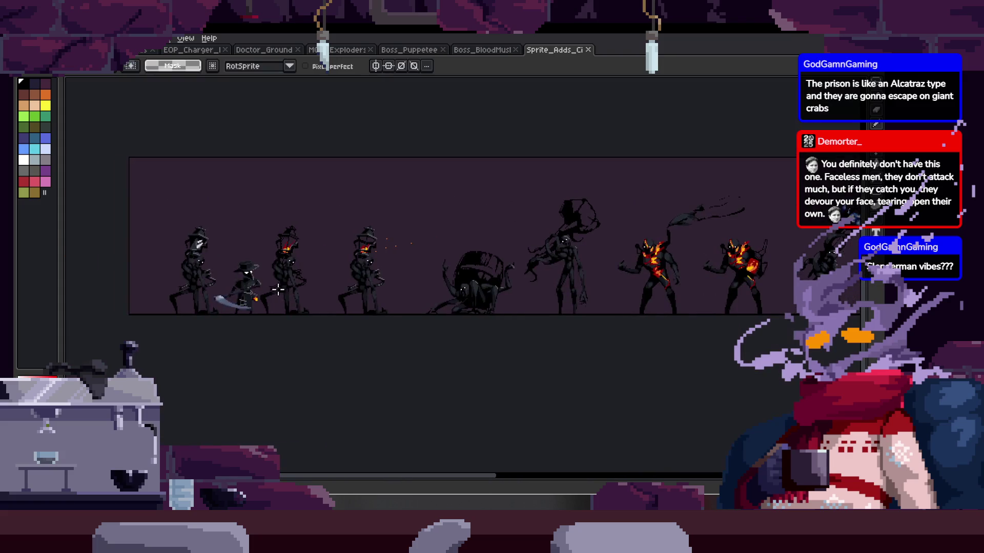
{"action": "scroll", "coordinate": [278, 290], "scroll_direction": "up", "scroll_amount": 3}
{"action": "mouse_move", "coordinate": [769, 271]}
{"action": "left_mouse_down"}
{"action": "mouse_move", "coordinate": [604, 268]}
{"action": "mouse_move", "coordinate": [437, 294]}
{"action": "left_mouse_up"}
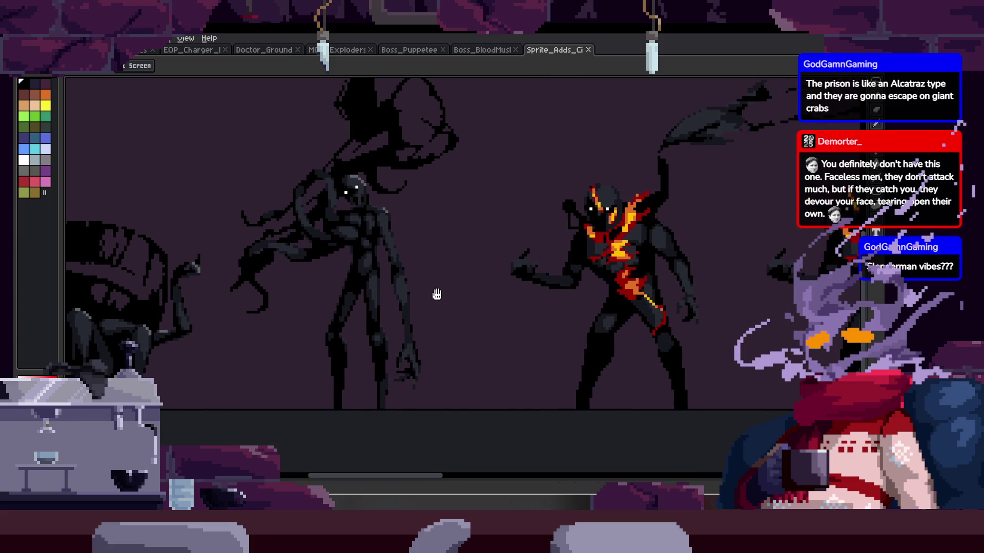
{"action": "left_click", "coordinate": [588, 49]}
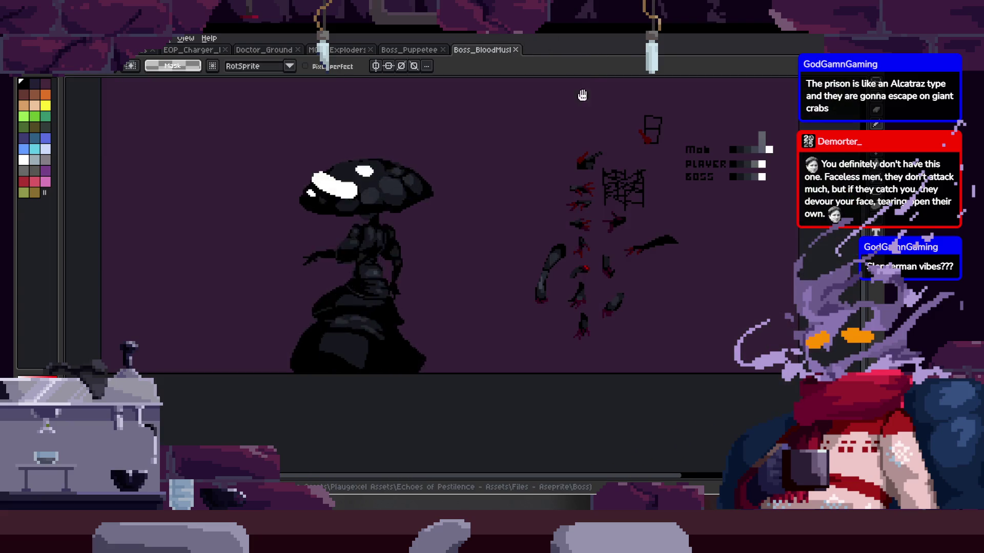
Step: Close the Boss_Puppeteer sprite and look at the Exploders and Doctor_Ground sprites
{"action": "left_click", "coordinate": [410, 50]}
{"action": "left_click", "coordinate": [442, 49]}
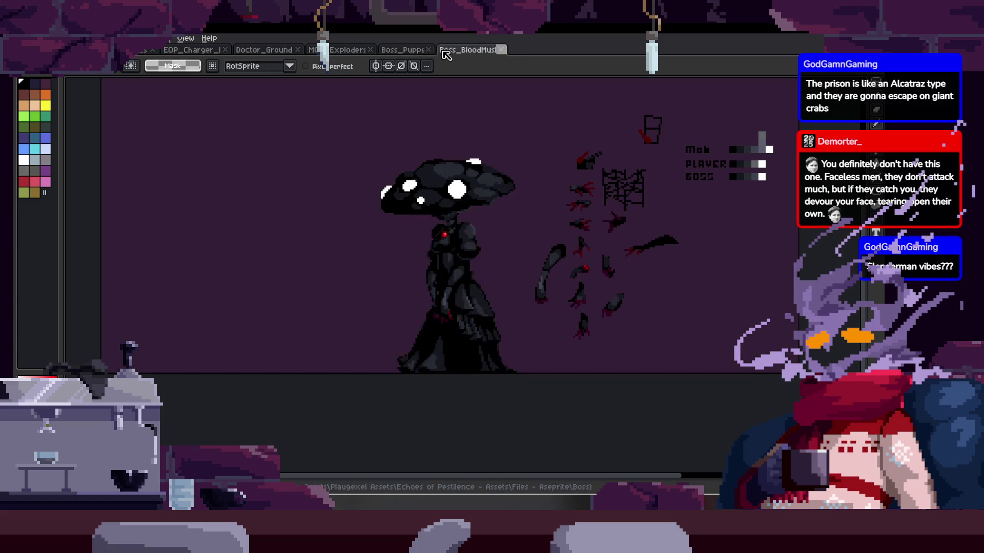
{"action": "left_click", "coordinate": [349, 50]}
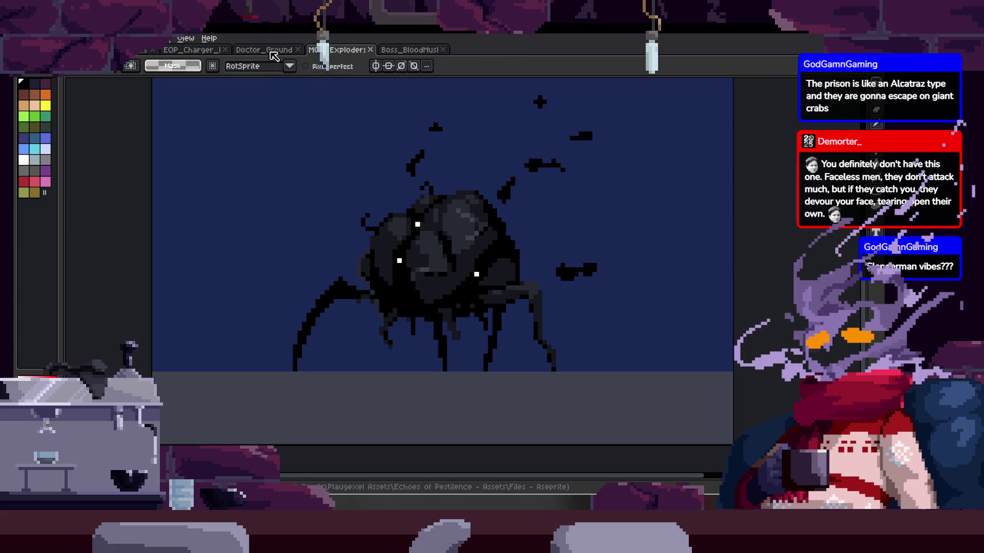
{"action": "left_click", "coordinate": [264, 50]}
{"action": "key", "text": "m"}
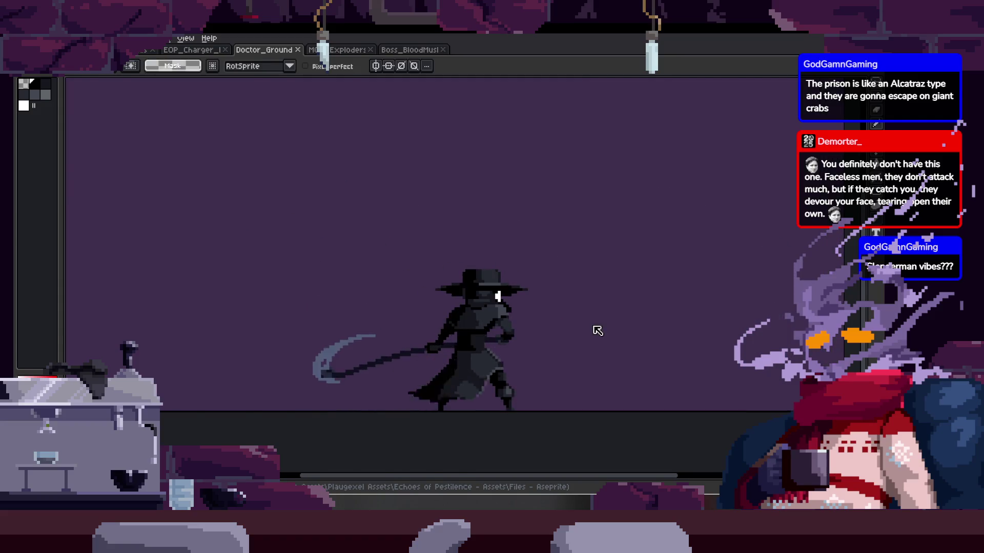
{"action": "key", "text": "Tab"}
{"action": "key", "text": "Tab"}
{"action": "scroll", "coordinate": [386, 253], "scroll_direction": "up", "scroll_amount": 1}
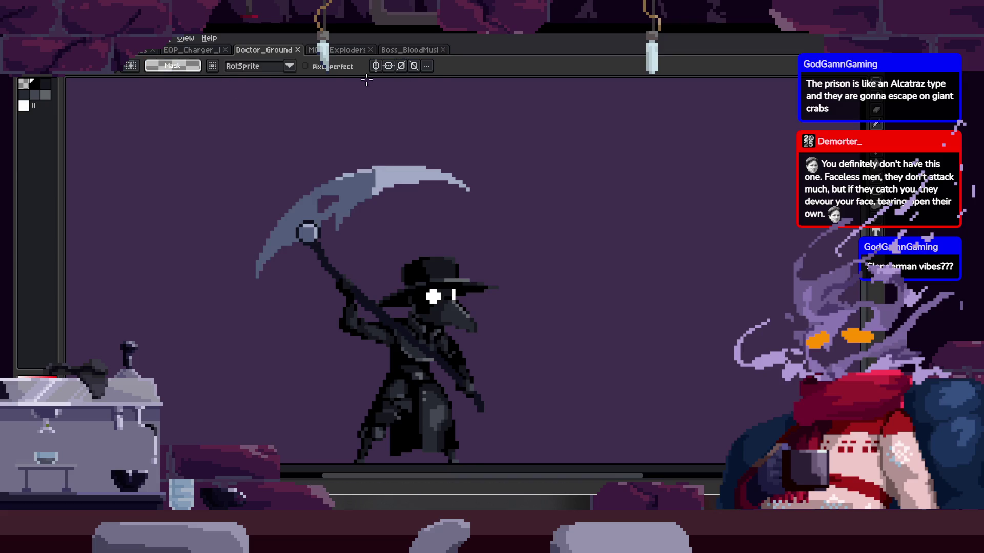
Step: Return to the Home page and reopen Sprite_Adds_Cityscape
{"action": "left_click", "coordinate": [36, 50]}
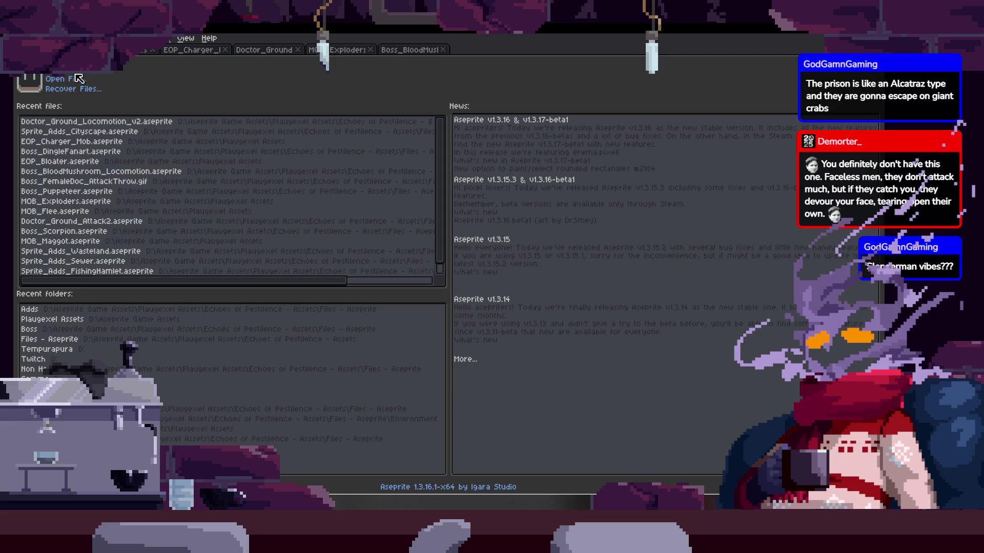
{"action": "left_click", "coordinate": [78, 83]}
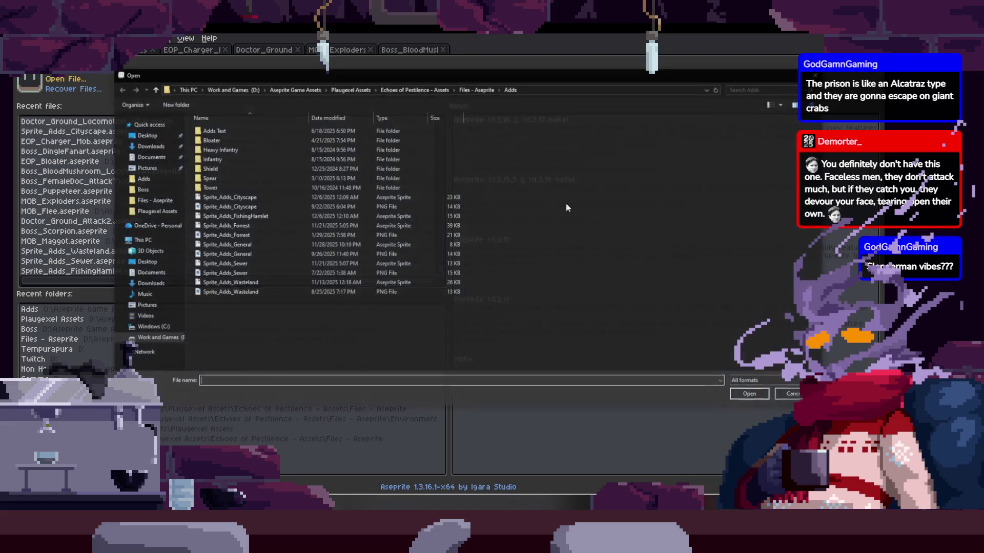
{"action": "double_click", "coordinate": [272, 197]}
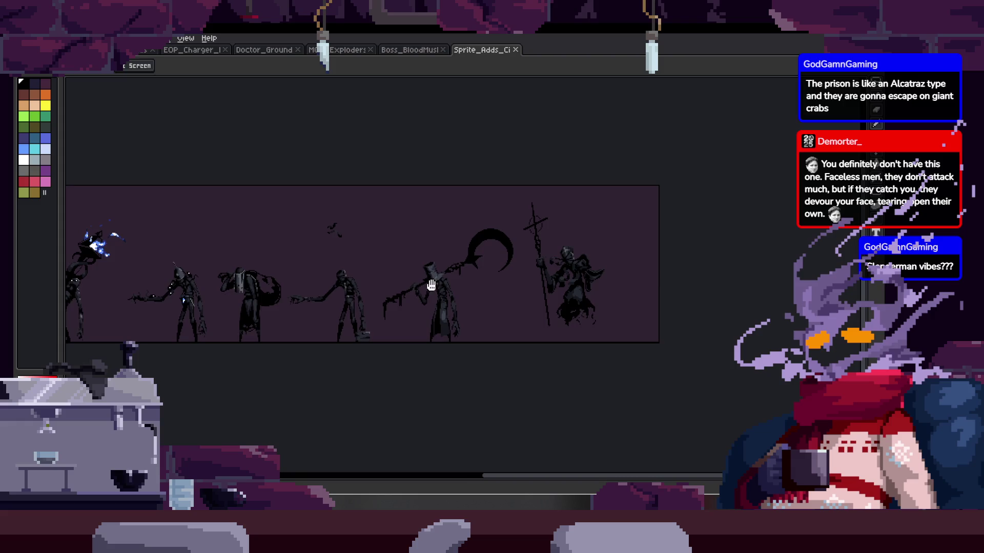
{"action": "scroll", "coordinate": [660, 290], "scroll_direction": "up", "scroll_amount": 3}
{"action": "scroll", "coordinate": [661, 291], "scroll_direction": "down", "scroll_amount": 3}
Step: Widen the canvas by 211 px on the right to 1629 px and fill it dark purple
{"action": "key", "text": "ctrl+alt+c"}
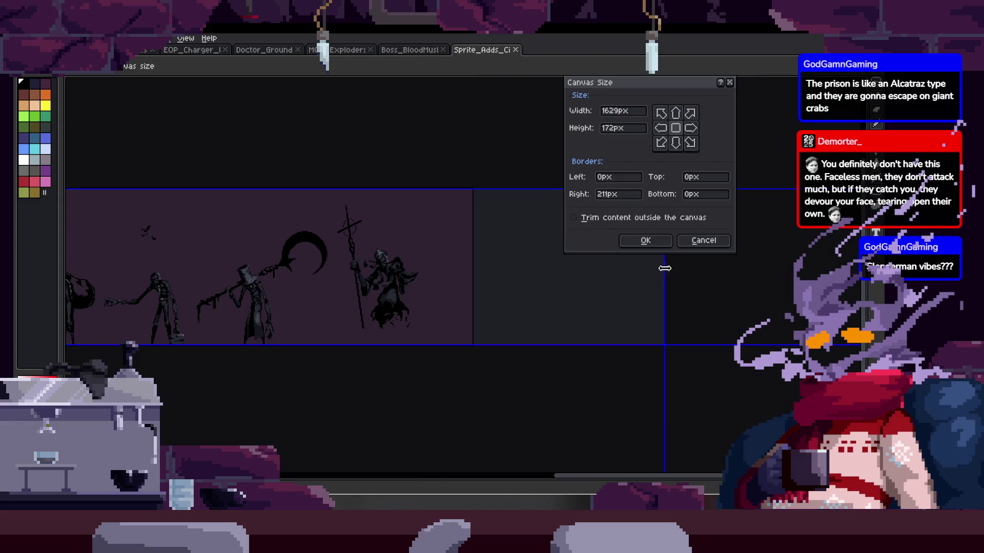
{"action": "left_click", "coordinate": [649, 238]}
{"action": "key", "text": "g"}
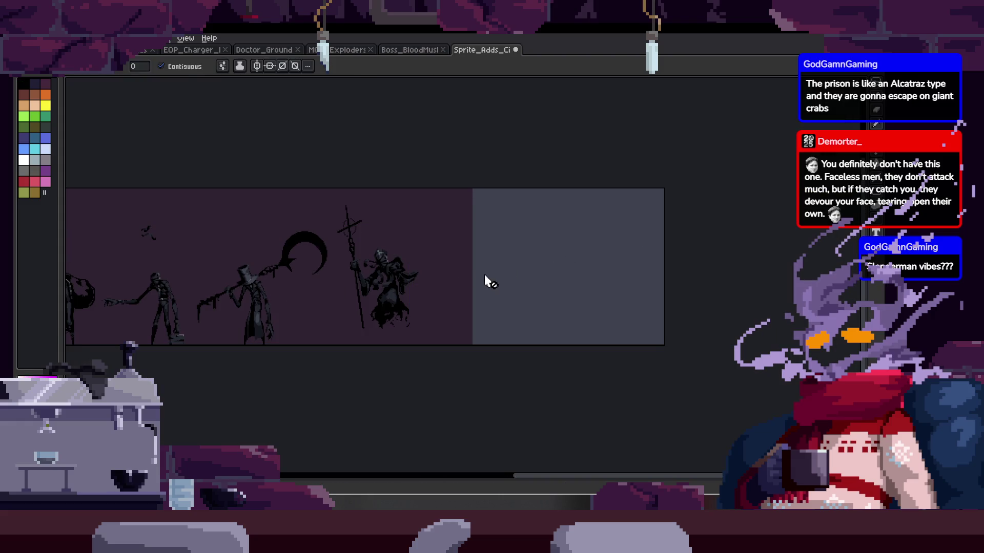
{"action": "key", "text": "Tab"}
{"action": "left_click", "coordinate": [518, 299]}
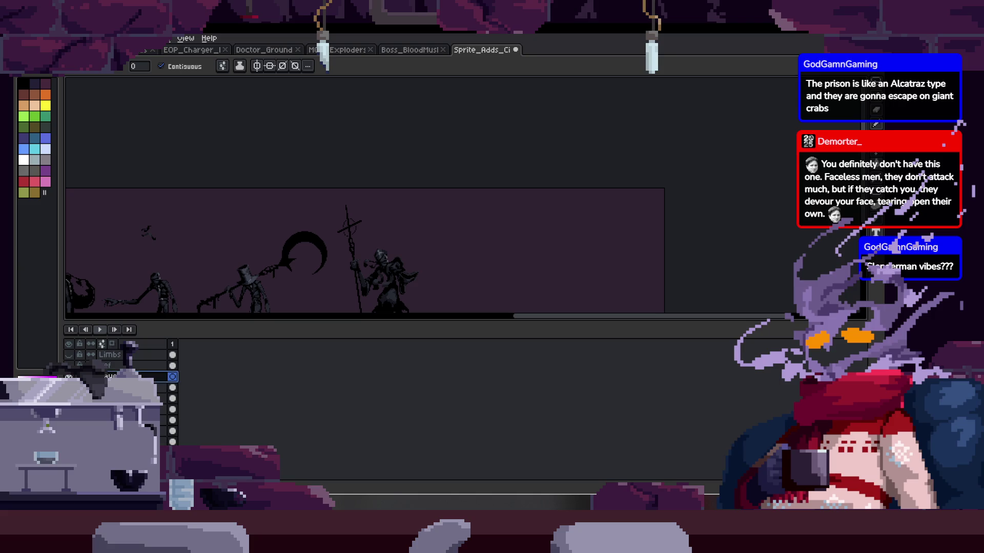
Step: Rename the layer to 'Face Stealer'
{"action": "double_click", "coordinate": [149, 376]}
{"action": "type", "text": "Face Stealer"}
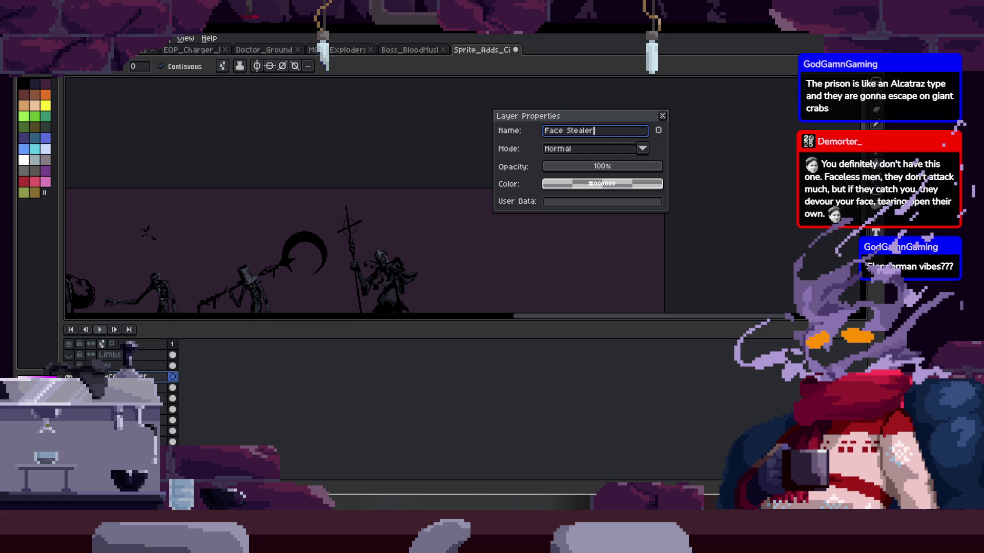
{"action": "key", "text": "Return"}
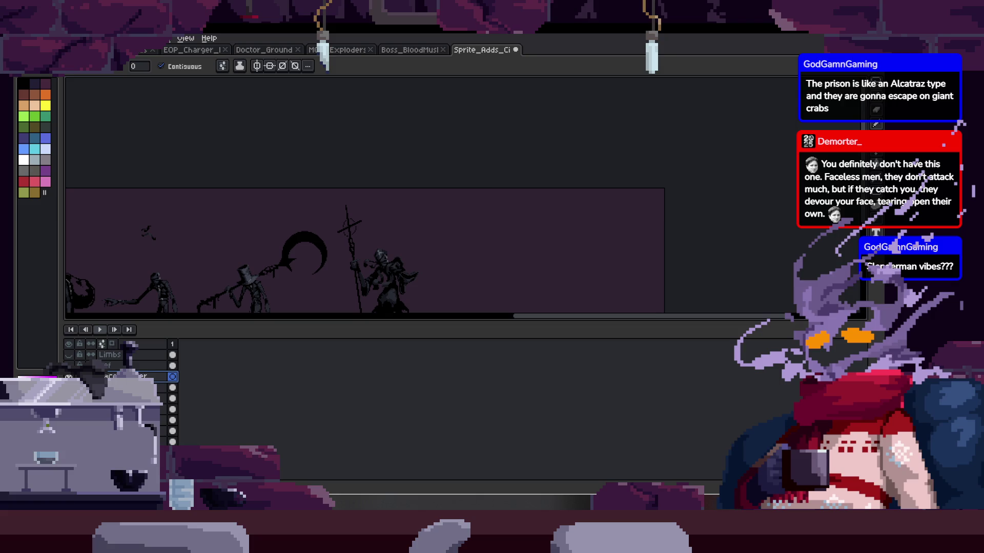
{"action": "key", "text": "Tab"}
{"action": "scroll", "coordinate": [145, 344], "scroll_direction": "up", "scroll_amount": 2}
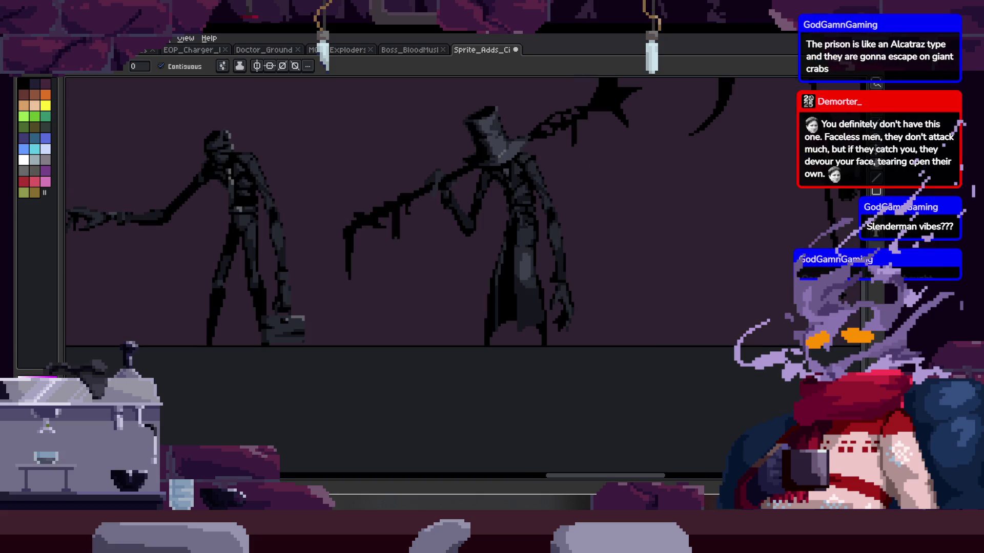
Step: Pan to the tall shadow figures and the reaper figure
{"action": "mouse_move", "coordinate": [360, 287]}
{"action": "left_mouse_down"}
{"action": "mouse_move", "coordinate": [421, 284]}
{"action": "mouse_move", "coordinate": [210, 270]}
{"action": "left_mouse_up"}
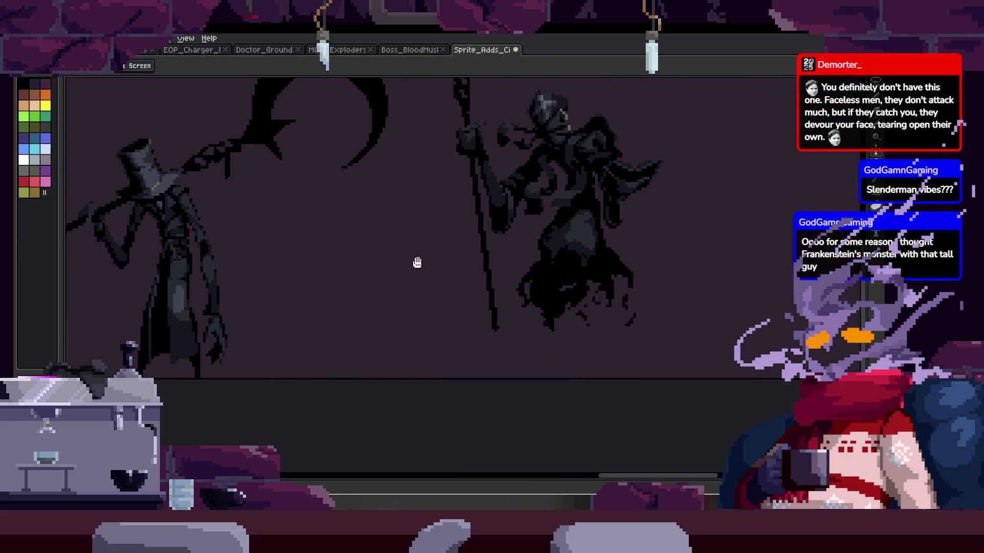
{"action": "left_click_drag", "start_coordinate": [417, 261], "coordinate": [281, 285]}
{"action": "key", "text": "w"}
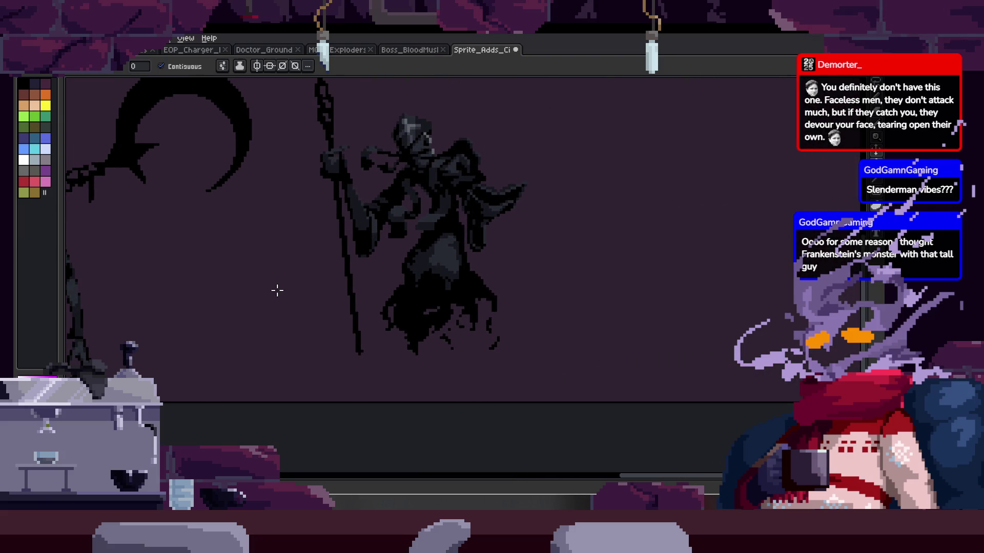
{"action": "scroll", "coordinate": [277, 291], "scroll_direction": "down", "scroll_amount": 2}
{"action": "scroll", "coordinate": [217, 294], "scroll_direction": "up", "scroll_amount": 1}
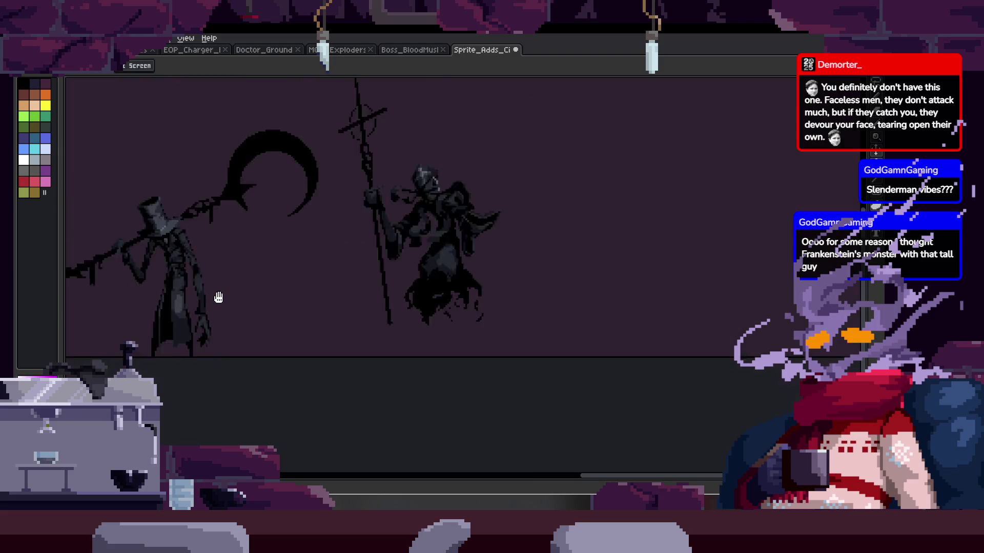
{"action": "scroll", "coordinate": [476, 312], "scroll_direction": "up", "scroll_amount": 1}
Step: Pan across the lineup to the top-hat figure, crescent, reaper and ragged figure
{"action": "left_click_drag", "start_coordinate": [476, 312], "coordinate": [528, 281]}
{"action": "left_click_drag", "start_coordinate": [626, 285], "coordinate": [257, 289]}
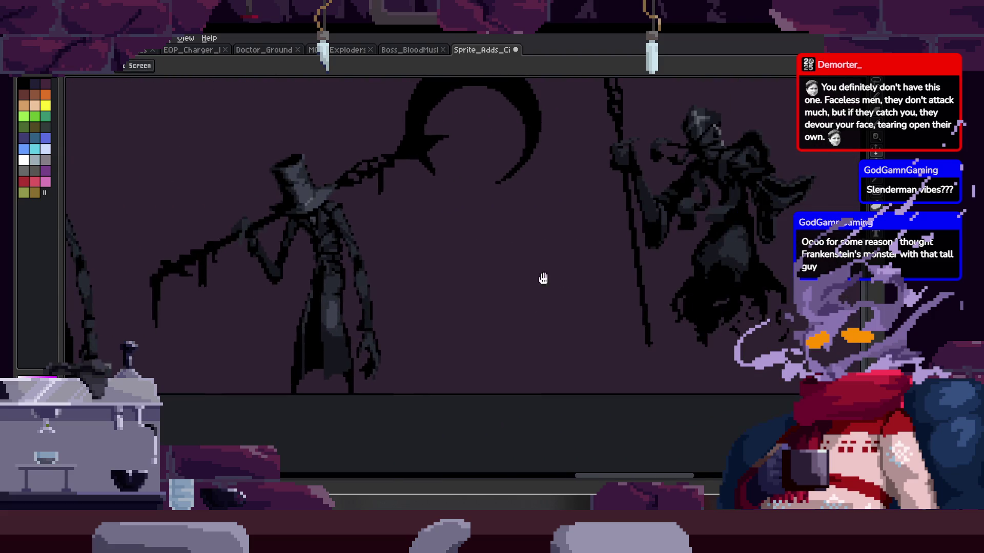
{"action": "left_click_drag", "start_coordinate": [558, 278], "coordinate": [255, 302]}
{"action": "left_click_drag", "start_coordinate": [322, 287], "coordinate": [730, 284]}
{"action": "left_click_drag", "start_coordinate": [287, 279], "coordinate": [531, 269]}
{"action": "mouse_move", "coordinate": [392, 240]}
{"action": "left_mouse_down"}
{"action": "mouse_move", "coordinate": [435, 231]}
{"action": "mouse_move", "coordinate": [382, 197]}
{"action": "left_mouse_up"}
{"action": "scroll", "coordinate": [371, 162], "scroll_direction": "down", "scroll_amount": 1}
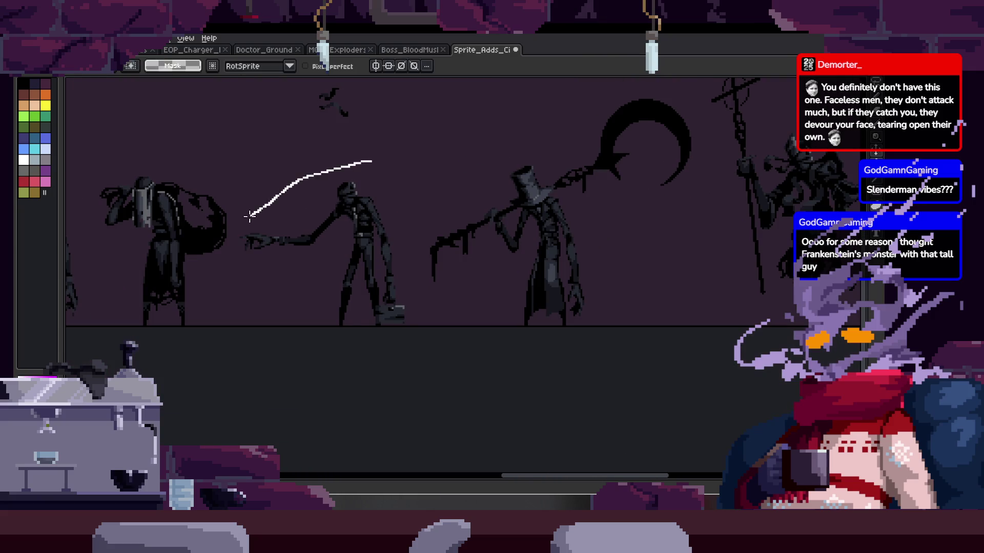
Step: Lasso the tall reaching figure and move it beside the reaper
{"action": "left_click_drag", "start_coordinate": [256, 307], "coordinate": [410, 222]}
{"action": "mouse_move", "coordinate": [395, 296]}
{"action": "left_mouse_down"}
{"action": "mouse_move", "coordinate": [725, 285]}
{"action": "mouse_move", "coordinate": [435, 291]}
{"action": "mouse_move", "coordinate": [566, 322]}
{"action": "left_mouse_up"}
{"action": "scroll", "coordinate": [714, 345], "scroll_direction": "up", "scroll_amount": 2}
{"action": "mouse_move", "coordinate": [714, 345]}
{"action": "left_mouse_down"}
{"action": "mouse_move", "coordinate": [737, 323]}
{"action": "mouse_move", "coordinate": [546, 282]}
{"action": "left_mouse_up"}
{"action": "mouse_move", "coordinate": [523, 327]}
{"action": "left_mouse_down"}
{"action": "mouse_move", "coordinate": [551, 317]}
{"action": "mouse_move", "coordinate": [540, 299]}
{"action": "left_mouse_up"}
Step: Lower the tall figure from Y 69 to Y 80 and commit its position
{"action": "key", "text": "Delete"}
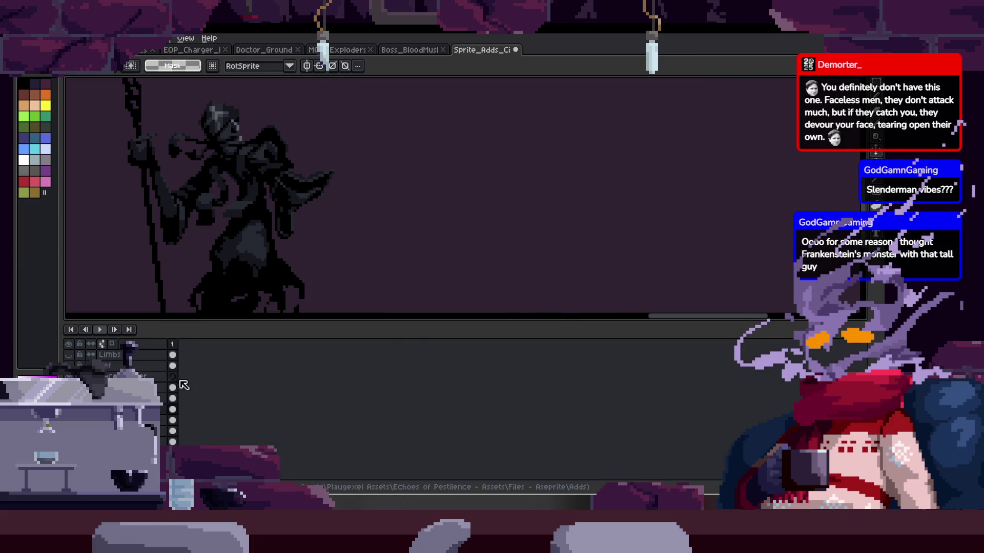
{"action": "key", "text": "Tab"}
{"action": "key", "text": "ctrl+z"}
{"action": "left_click_drag", "start_coordinate": [567, 293], "coordinate": [567, 324]}
{"action": "key", "text": "Return"}
Step: Hide the layer holding the overlapping shapes
{"action": "key", "text": "Tab"}
{"action": "key", "text": "b"}
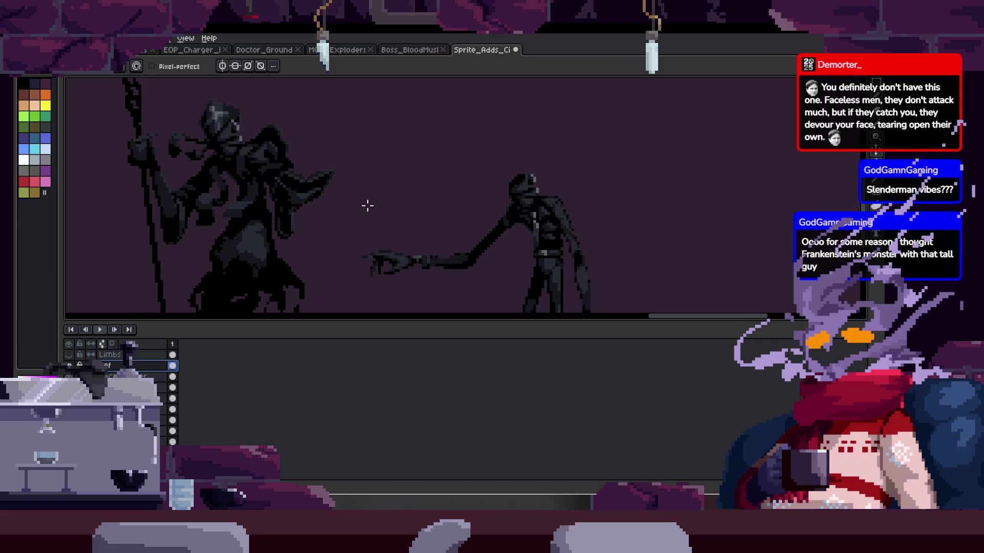
{"action": "key", "text": "Tab"}
{"action": "scroll", "coordinate": [367, 206], "scroll_direction": "down", "scroll_amount": 4}
{"action": "key", "text": "v"}
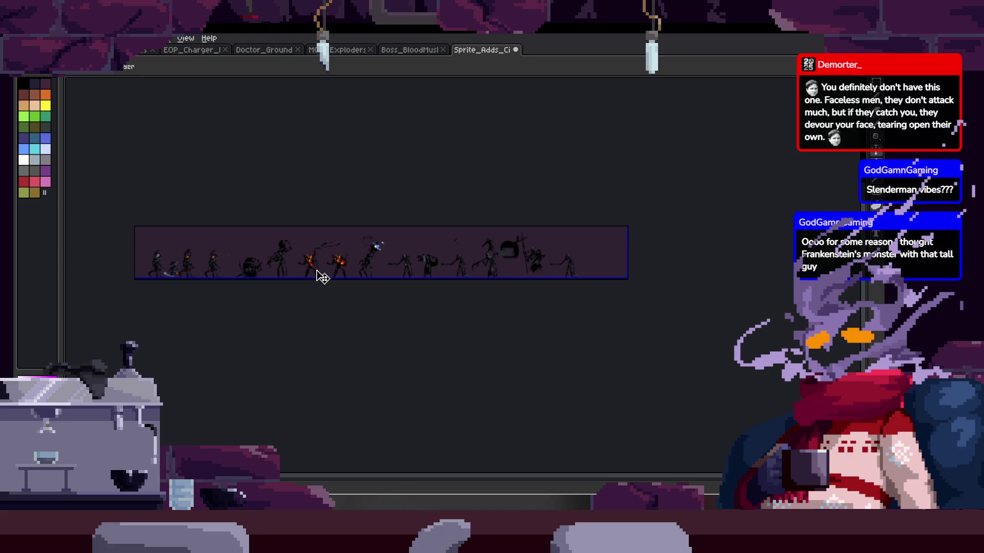
{"action": "key", "text": "Tab"}
{"action": "scroll", "coordinate": [338, 307], "scroll_direction": "up", "scroll_amount": 4}
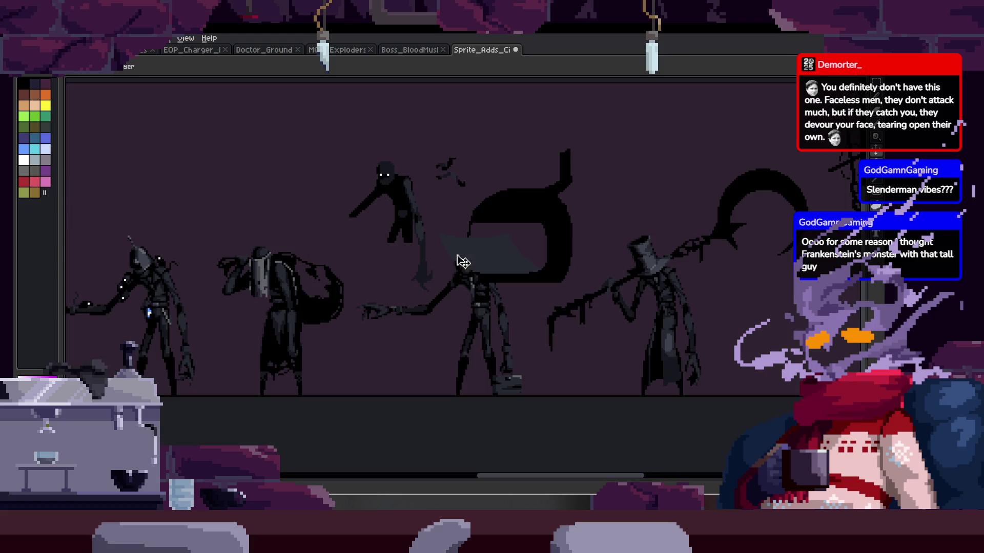
{"action": "key", "text": "Tab"}
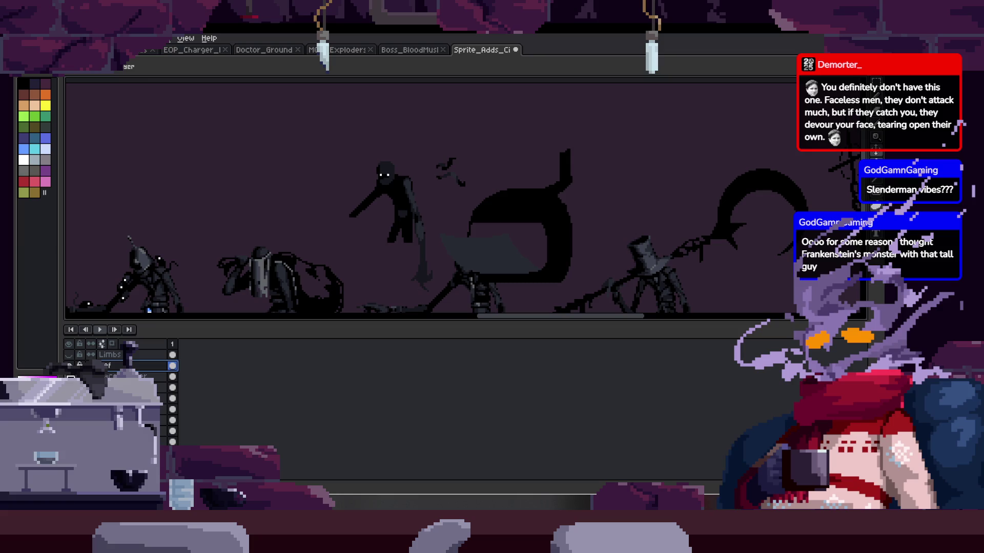
{"action": "left_click", "coordinate": [70, 378]}
{"action": "key", "text": "Tab"}
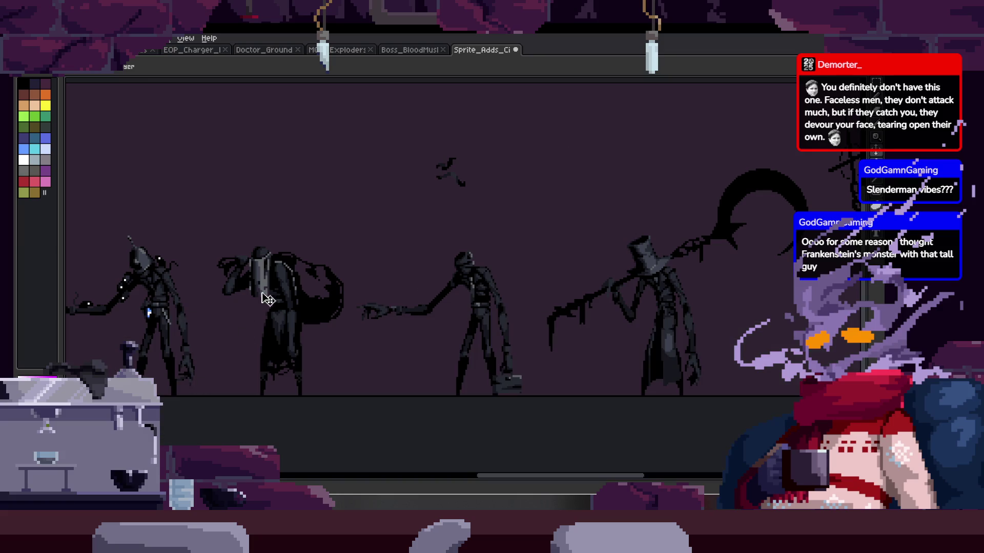
{"action": "scroll", "coordinate": [219, 319], "scroll_direction": "down", "scroll_amount": 2}
{"action": "scroll", "coordinate": [524, 288], "scroll_direction": "up", "scroll_amount": 3}
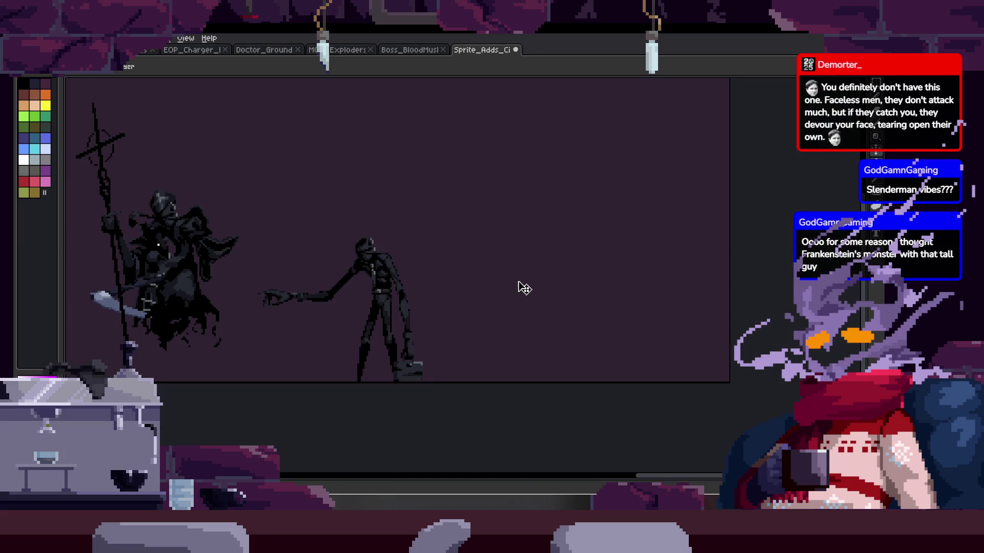
Step: Move the plague doctor to the right of the cross-bearer
{"action": "scroll", "coordinate": [274, 318], "scroll_direction": "down", "scroll_amount": 3}
{"action": "mouse_move", "coordinate": [231, 279]}
{"action": "left_mouse_down"}
{"action": "mouse_move", "coordinate": [367, 268]}
{"action": "mouse_move", "coordinate": [575, 279]}
{"action": "left_mouse_up"}
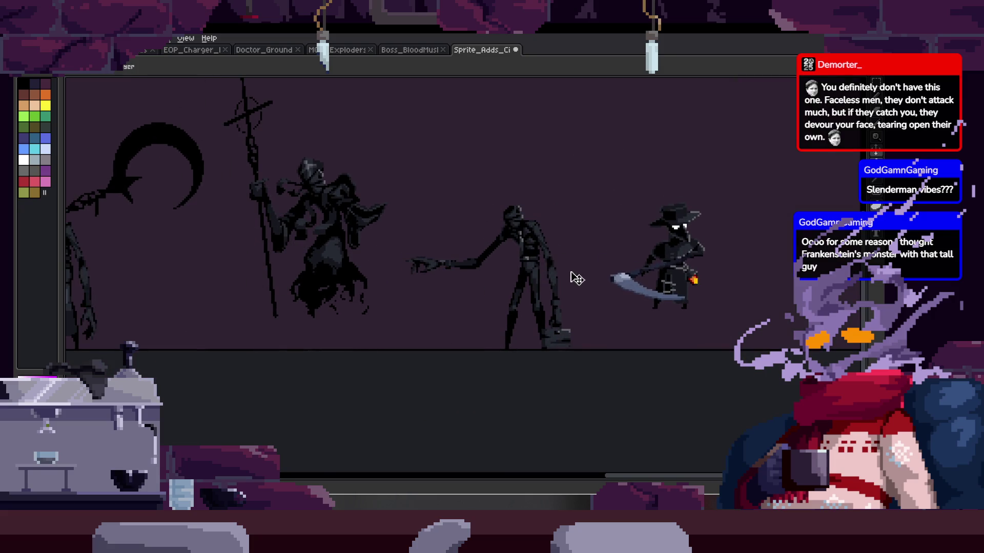
{"action": "scroll", "coordinate": [426, 283], "scroll_direction": "up", "scroll_amount": 3}
{"action": "key", "text": "Tab"}
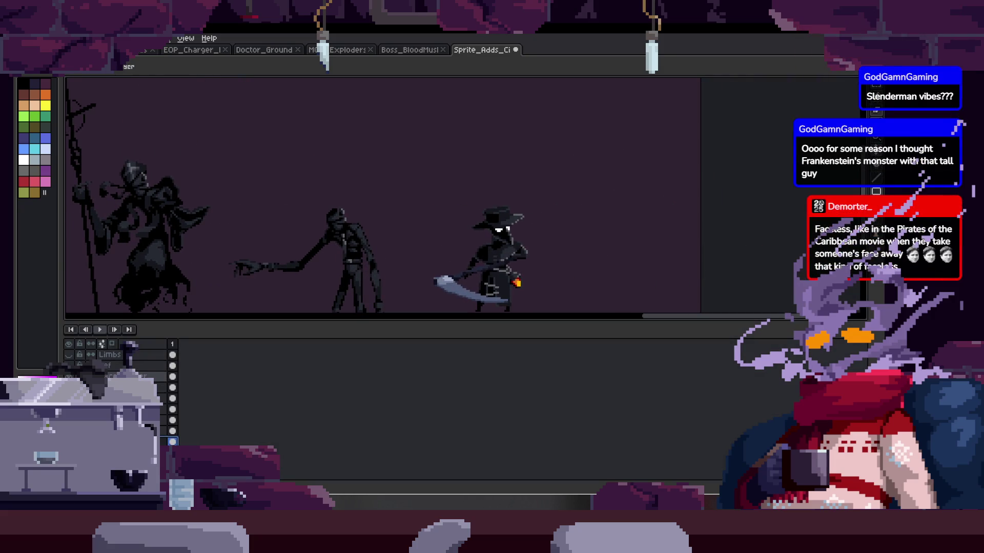
{"action": "key", "text": "Tab"}
Step: Shift the thin reaching figure about 170 px right and select the layer below
{"action": "key", "text": "Tab"}
{"action": "key", "text": "Tab"}
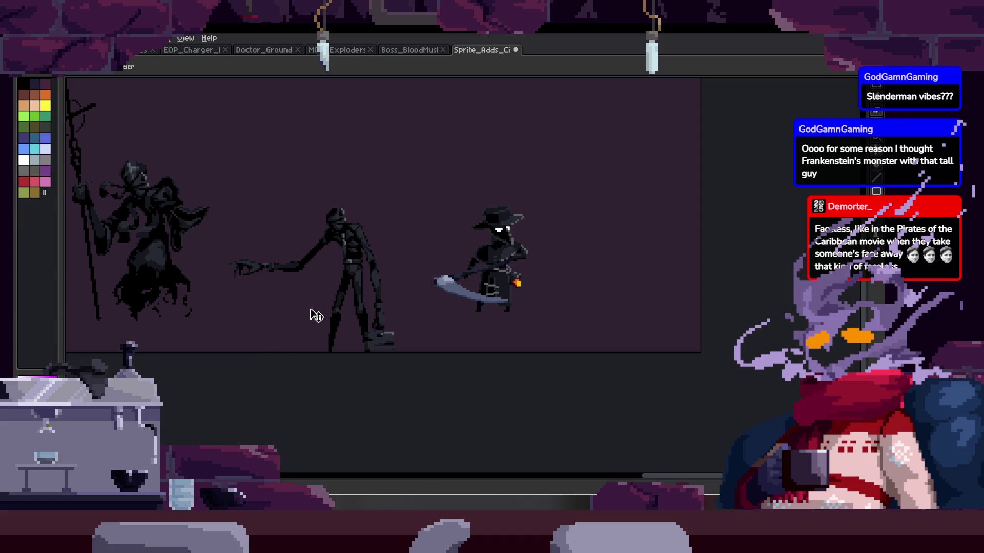
{"action": "left_click_drag", "start_coordinate": [326, 326], "coordinate": [413, 309]}
{"action": "key", "text": "Tab"}
{"action": "key", "text": "Down"}
{"action": "key", "text": "Tab"}
{"action": "key", "text": "Tab"}
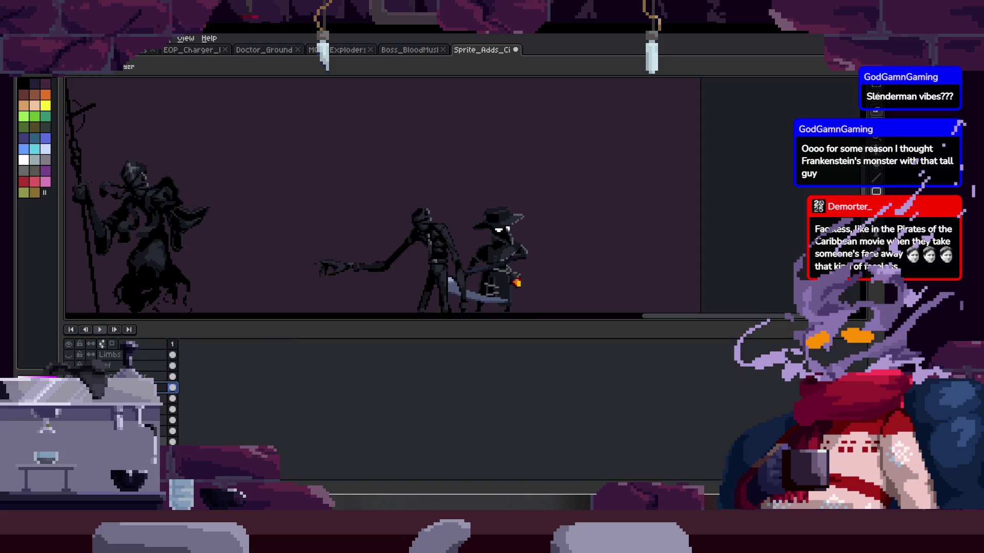
{"action": "key", "text": "Tab"}
Step: Move the plague doctor next to the cloaked figure and save the sprite
{"action": "left_click_drag", "start_coordinate": [482, 323], "coordinate": [254, 349]}
{"action": "scroll", "coordinate": [254, 351], "scroll_direction": "up", "scroll_amount": 3}
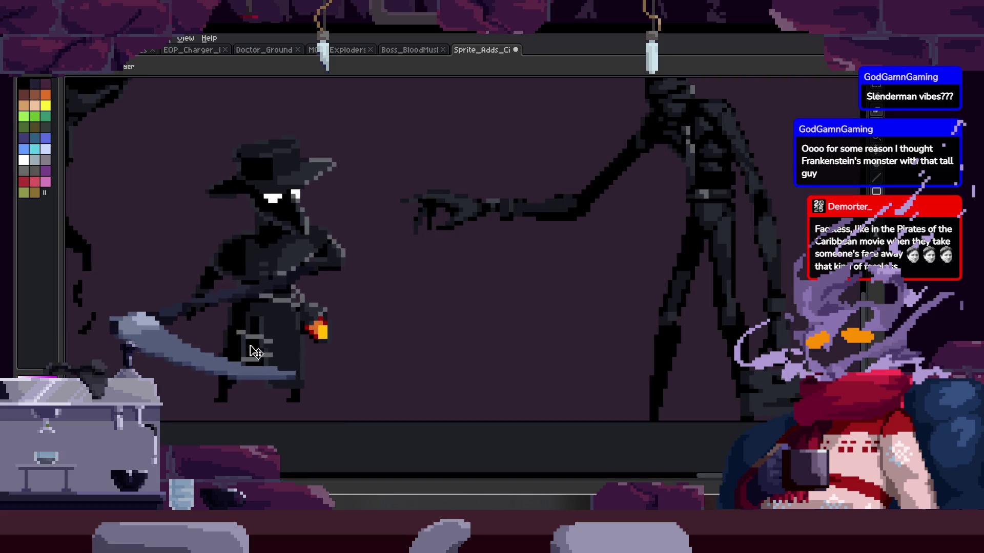
{"action": "scroll", "coordinate": [367, 367], "scroll_direction": "down", "scroll_amount": 3}
{"action": "key", "text": "ctrl+s"}
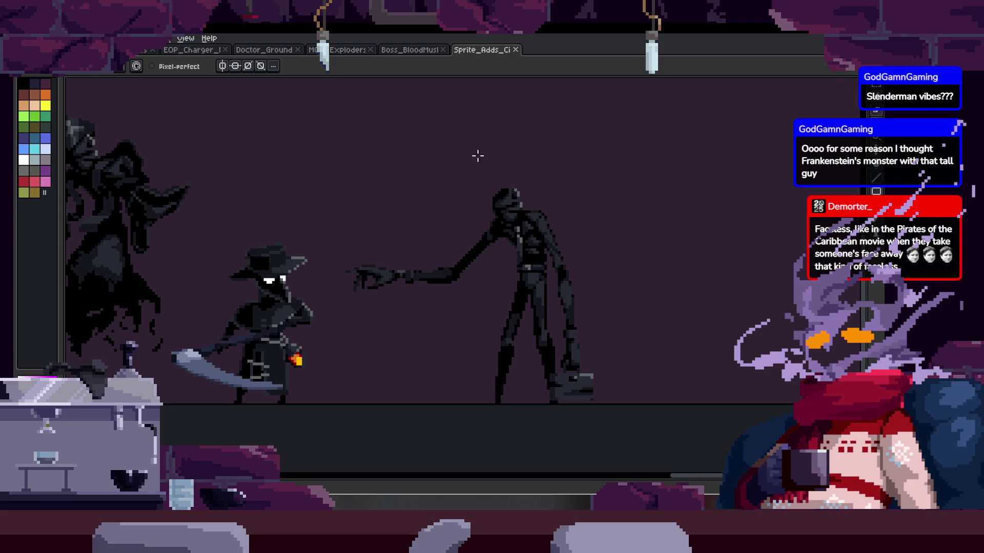
{"action": "key", "text": "z"}
{"action": "left_click", "coordinate": [496, 210]}
{"action": "left_click", "coordinate": [508, 230]}
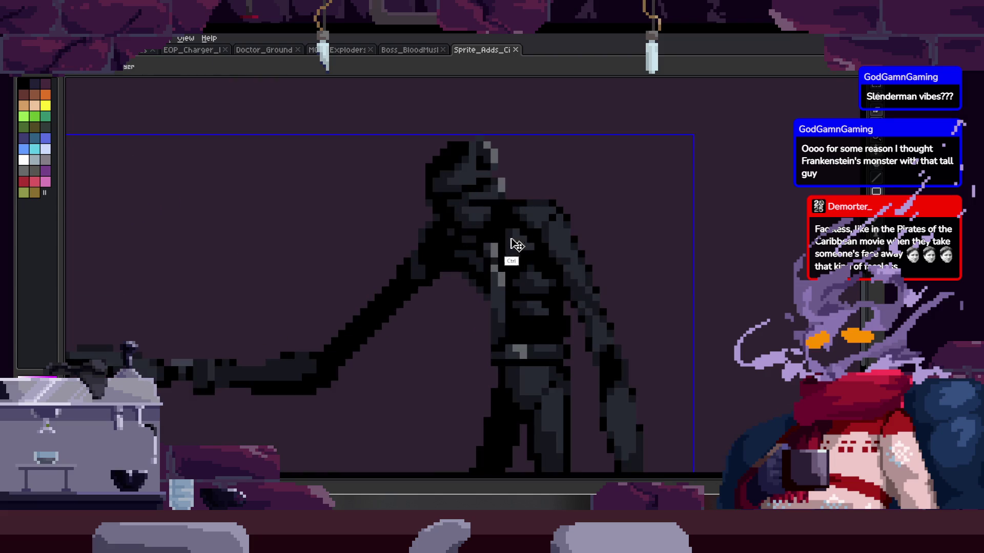
Step: Zoom into the tall figure's head and paint it over in uniform dark grey
{"action": "left_click", "coordinate": [496, 242]}
{"action": "left_click", "coordinate": [497, 231]}
{"action": "key", "text": "b"}
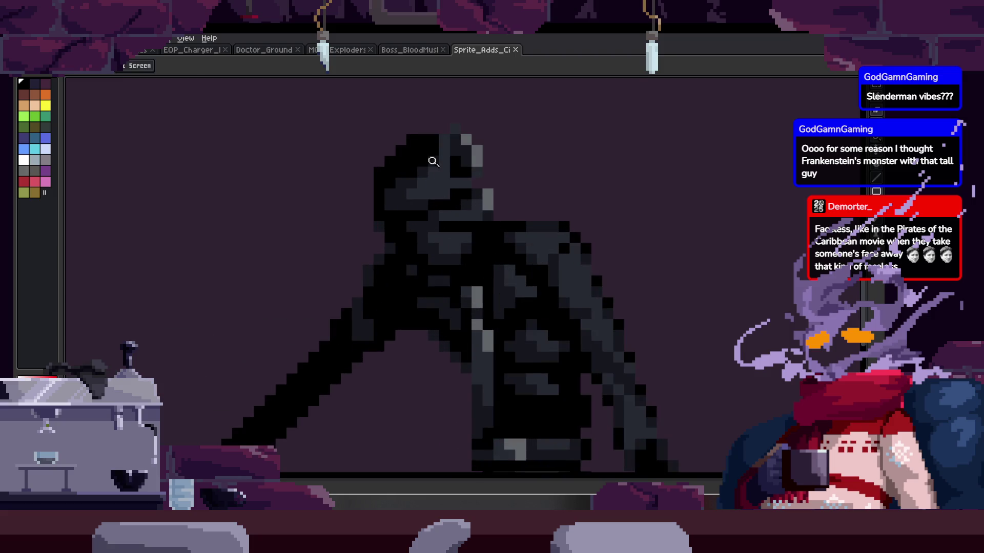
{"action": "left_click", "coordinate": [426, 170]}
{"action": "key", "text": "v"}
{"action": "key", "text": "b"}
{"action": "left_click", "coordinate": [416, 195], "text": "alt"}
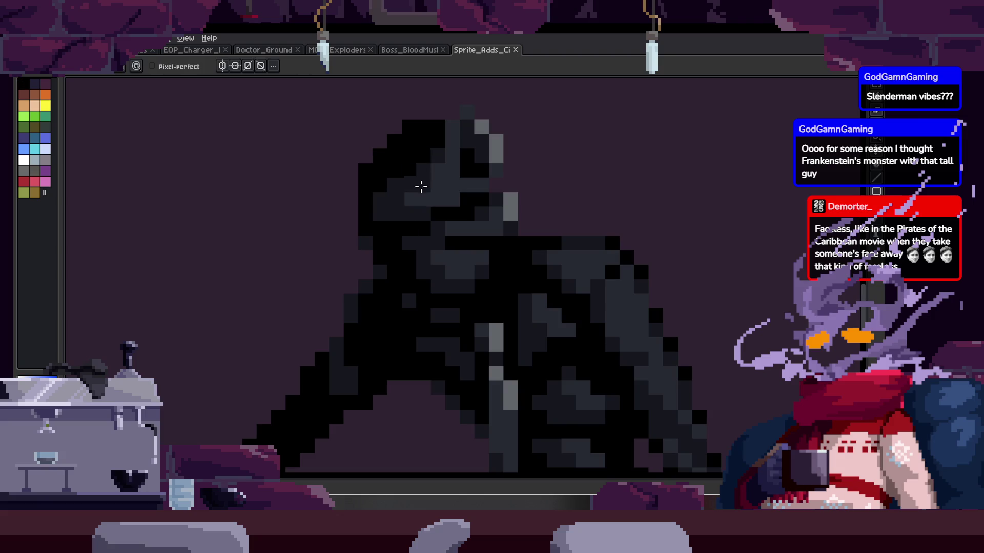
{"action": "left_click_drag", "start_coordinate": [416, 195], "coordinate": [438, 259]}
Step: Repaint the head's top row and edges dark grey, undoing a trial black block
{"action": "scroll", "coordinate": [466, 183], "scroll_direction": "up", "scroll_amount": 2}
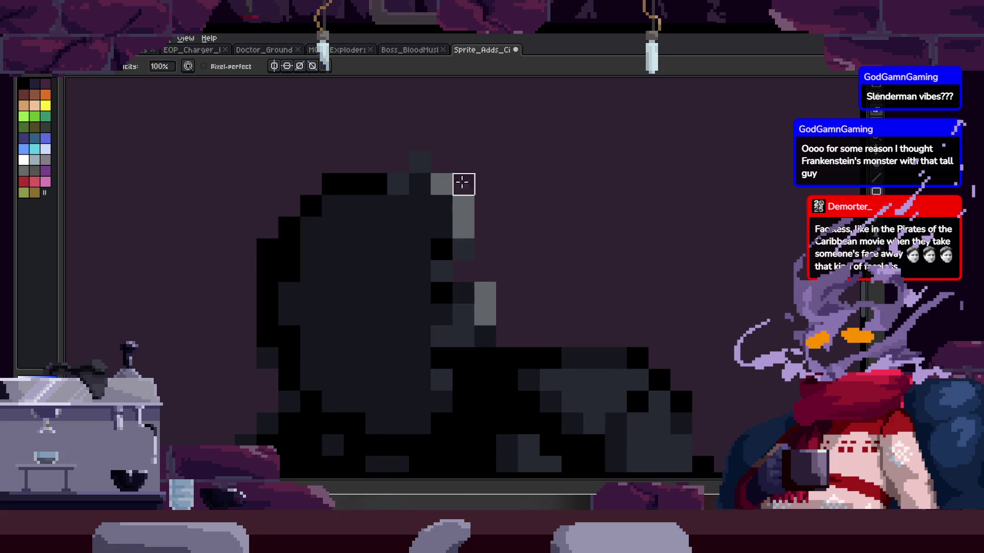
{"action": "key", "text": "alt"}
{"action": "mouse_move", "coordinate": [393, 234]}
{"action": "left_mouse_down"}
{"action": "mouse_move", "coordinate": [432, 229]}
{"action": "mouse_move", "coordinate": [471, 275]}
{"action": "left_mouse_up"}
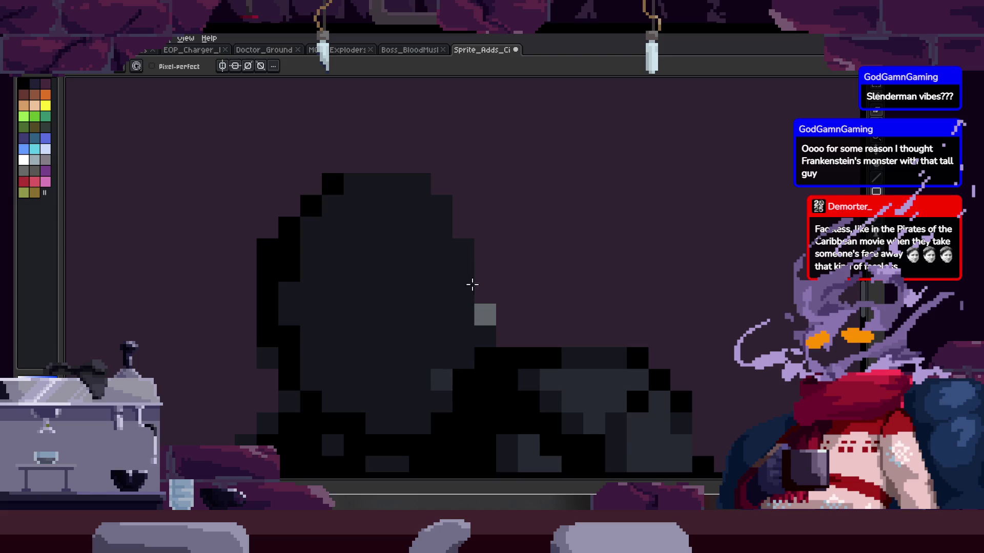
{"action": "left_click_drag", "start_coordinate": [289, 260], "coordinate": [319, 279]}
{"action": "left_click", "coordinate": [353, 213], "text": "alt"}
{"action": "left_click_drag", "start_coordinate": [332, 191], "coordinate": [361, 208]}
{"action": "key", "text": "ctrl+z"}
{"action": "scroll", "coordinate": [379, 190], "scroll_direction": "down", "scroll_amount": 3}
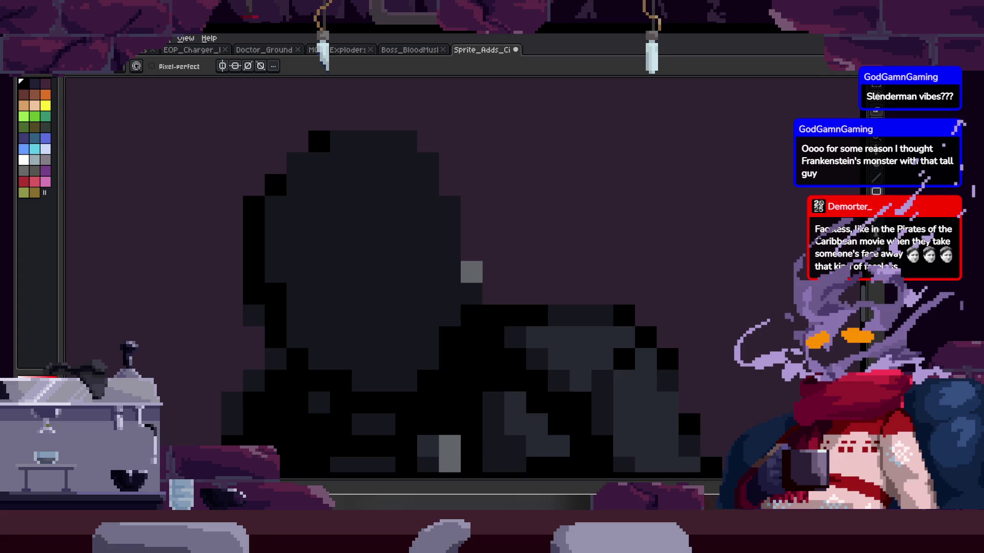
Step: Open the sprite Preview window and add black pixels at the head's top-left
{"action": "key", "text": "F7"}
{"action": "scroll", "coordinate": [78, 190], "scroll_direction": "down", "scroll_amount": 2}
{"action": "scroll", "coordinate": [79, 189], "scroll_direction": "up", "scroll_amount": 3}
{"action": "scroll", "coordinate": [78, 189], "scroll_direction": "up", "scroll_amount": 2}
{"action": "left_click", "coordinate": [302, 150]}
{"action": "left_click", "coordinate": [297, 141]}
{"action": "scroll", "coordinate": [351, 195], "scroll_direction": "left", "scroll_amount": 1}
Step: Blacken a pixel on the head's top-right and darken a stray grey pixel on the head
{"action": "left_click", "coordinate": [450, 148]}
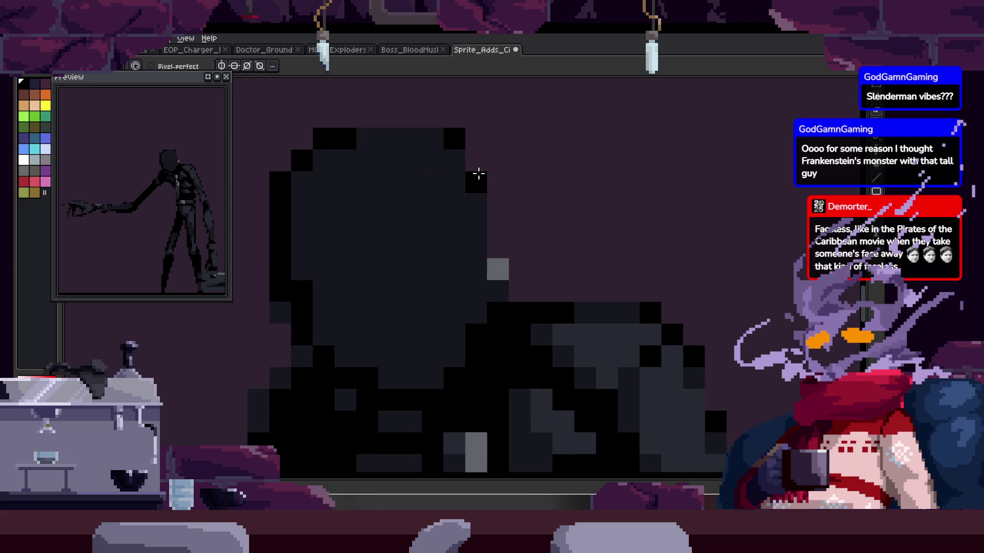
{"action": "left_click", "coordinate": [497, 270]}
{"action": "scroll", "coordinate": [500, 251], "scroll_direction": "down", "scroll_amount": 3}
{"action": "scroll", "coordinate": [492, 192], "scroll_direction": "up", "scroll_amount": 2}
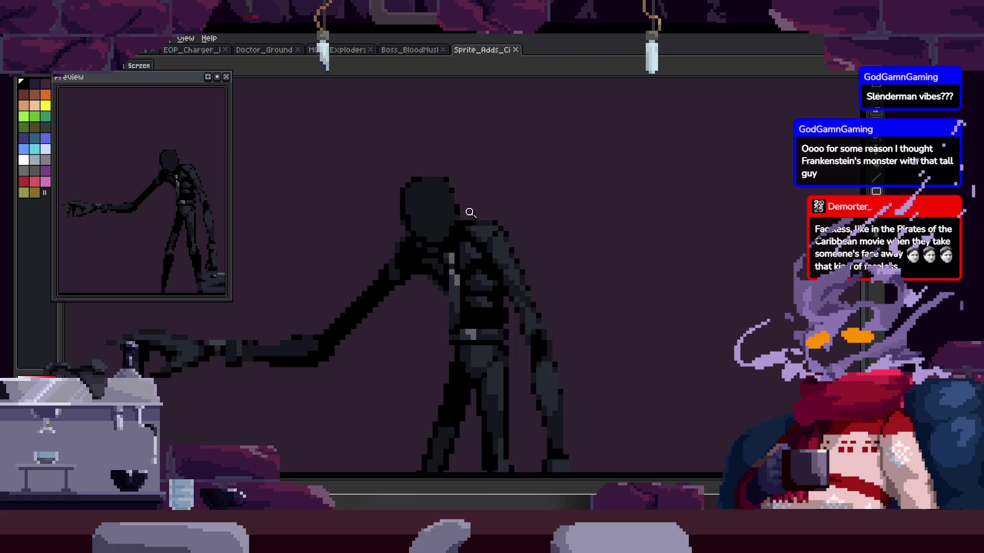
{"action": "key", "text": "z"}
{"action": "scroll", "coordinate": [415, 230], "scroll_direction": "down", "scroll_amount": 2}
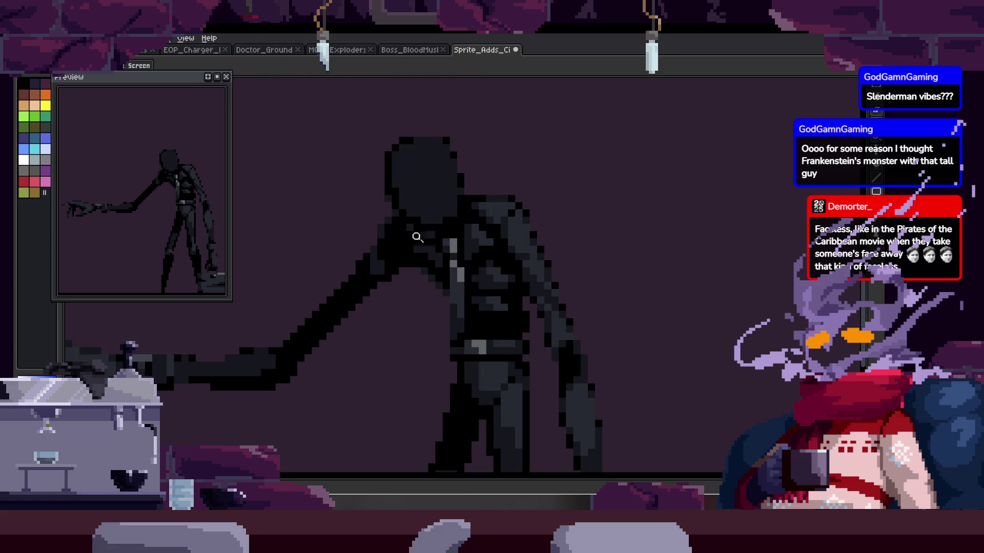
{"action": "scroll", "coordinate": [443, 185], "scroll_direction": "down", "scroll_amount": 2}
Step: Zoom in on the head, paint its dark-grey pixels black and leave one dark-grey block
{"action": "key", "text": "ctrl+a"}
{"action": "key", "text": "v"}
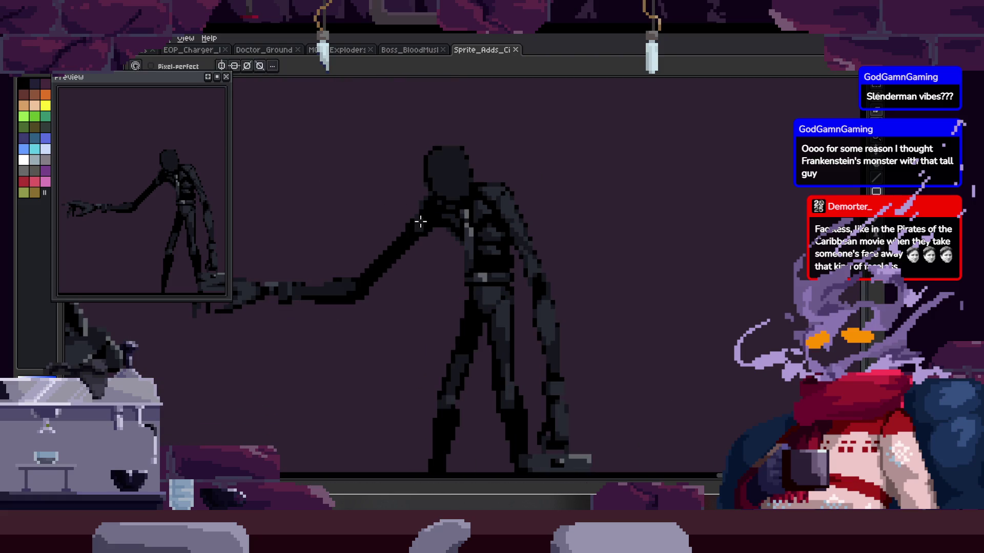
{"action": "scroll", "coordinate": [444, 195], "scroll_direction": "up", "scroll_amount": 4}
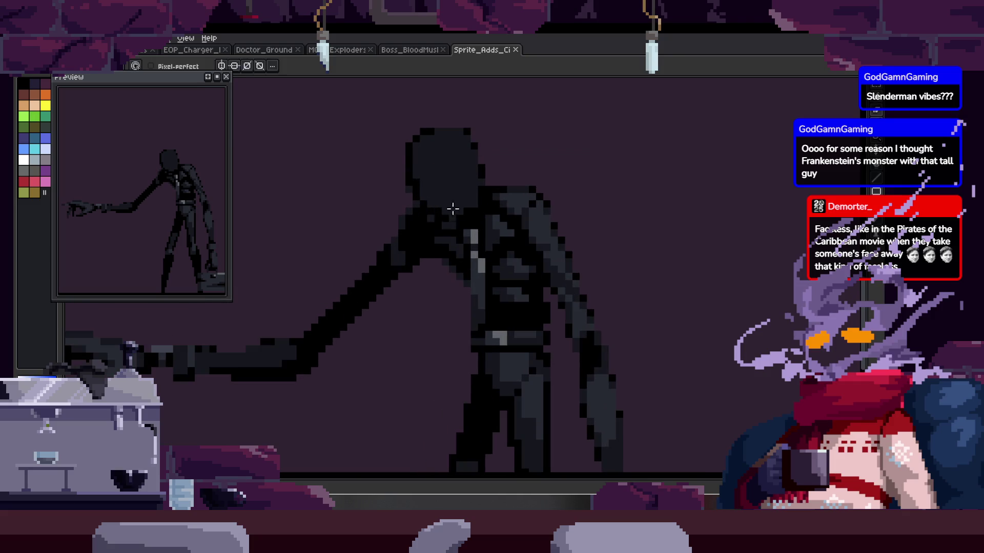
{"action": "key", "text": "b"}
{"action": "left_click", "coordinate": [442, 216]}
{"action": "key", "text": "h"}
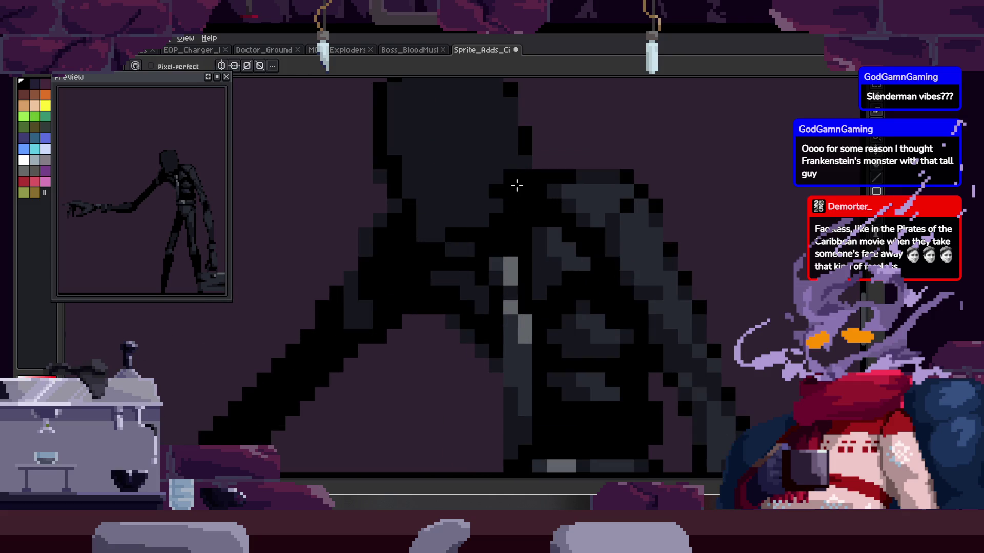
{"action": "left_click_drag", "start_coordinate": [459, 202], "coordinate": [373, 209]}
{"action": "key", "text": "z"}
{"action": "left_click", "coordinate": [395, 243]}
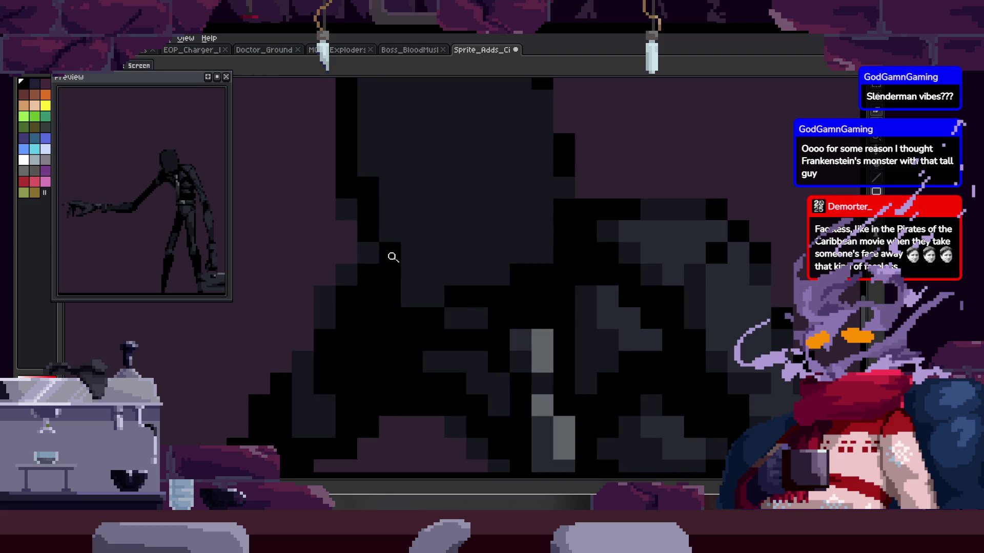
{"action": "left_click_drag", "start_coordinate": [397, 271], "coordinate": [447, 301]}
{"action": "key", "text": "b"}
{"action": "left_click", "coordinate": [432, 262]}
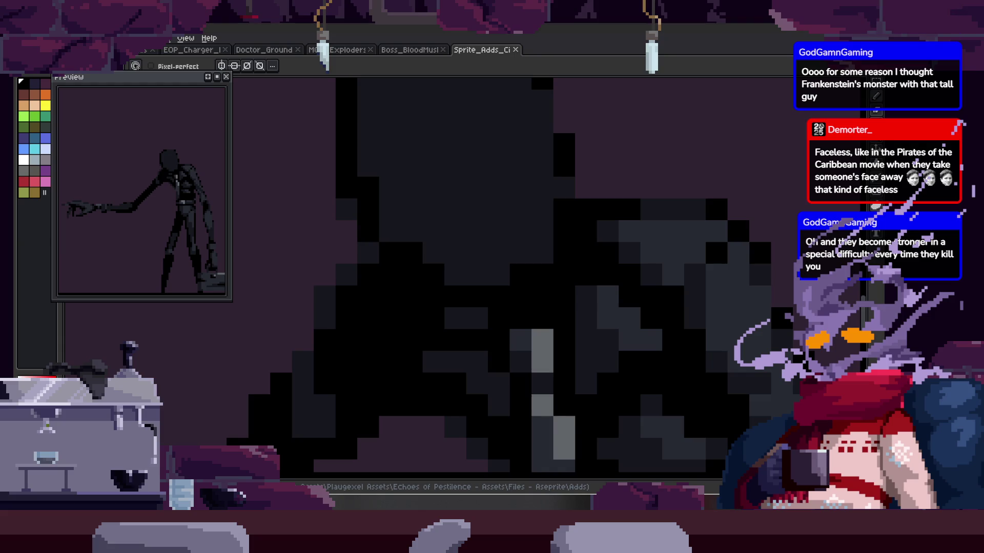
Step: Blacken another head pixel and pick a lighter grey from the canvas
{"action": "left_click", "coordinate": [550, 191]}
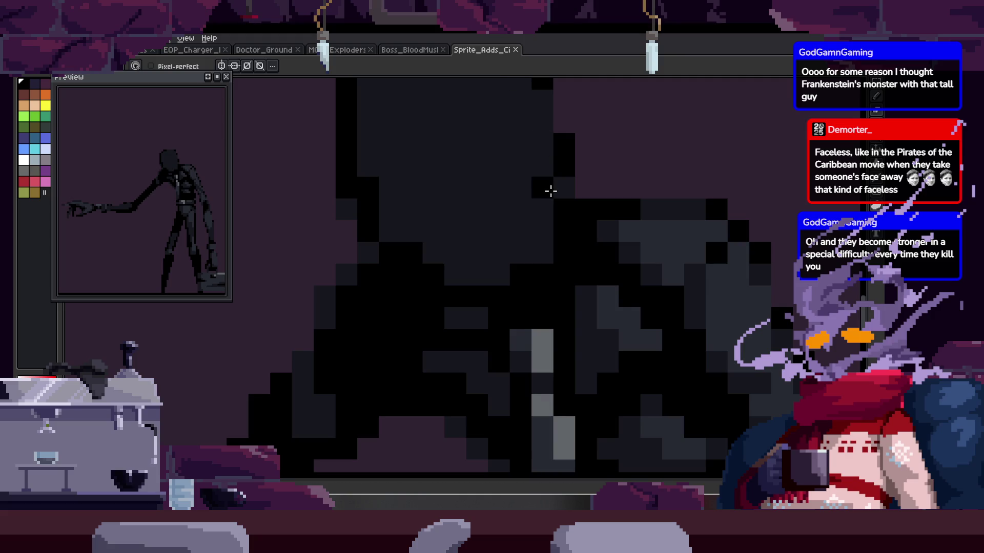
{"action": "scroll", "coordinate": [532, 200], "scroll_direction": "up", "scroll_amount": 3}
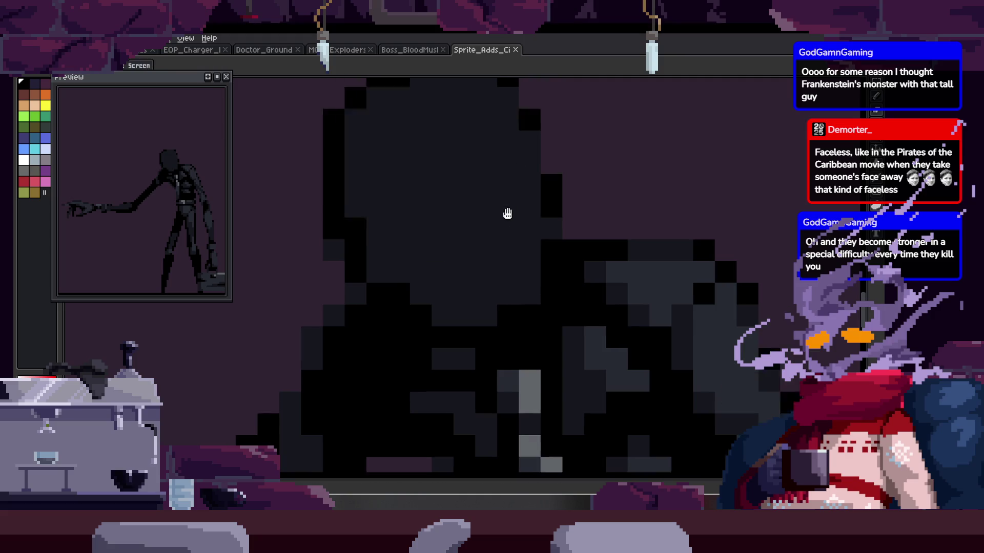
{"action": "key", "text": "alt"}
{"action": "key", "text": "z"}
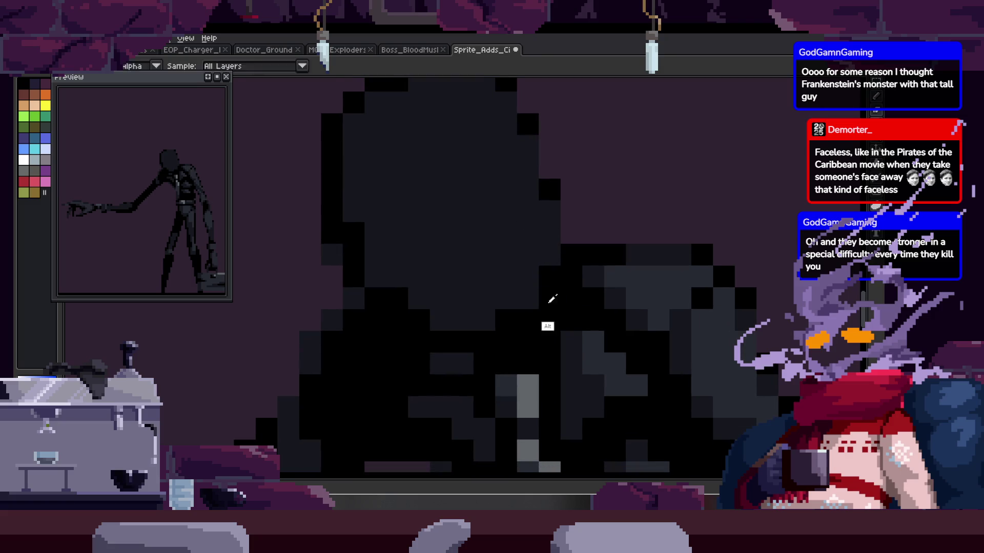
{"action": "scroll", "coordinate": [524, 275], "scroll_direction": "down", "scroll_amount": 4}
{"action": "scroll", "coordinate": [506, 279], "scroll_direction": "up", "scroll_amount": 5}
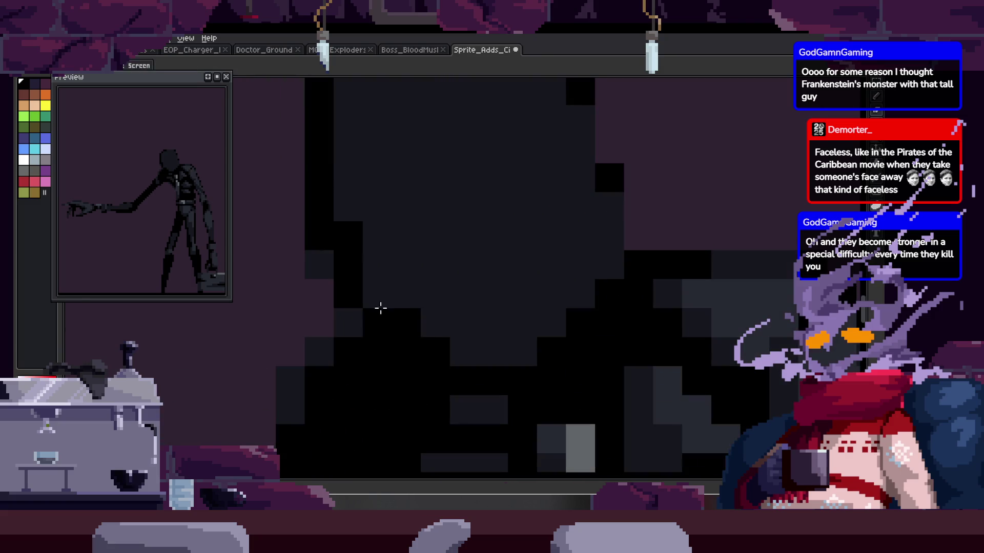
{"action": "scroll", "coordinate": [429, 289], "scroll_direction": "down", "scroll_amount": 4}
{"action": "scroll", "coordinate": [412, 357], "scroll_direction": "up", "scroll_amount": 3}
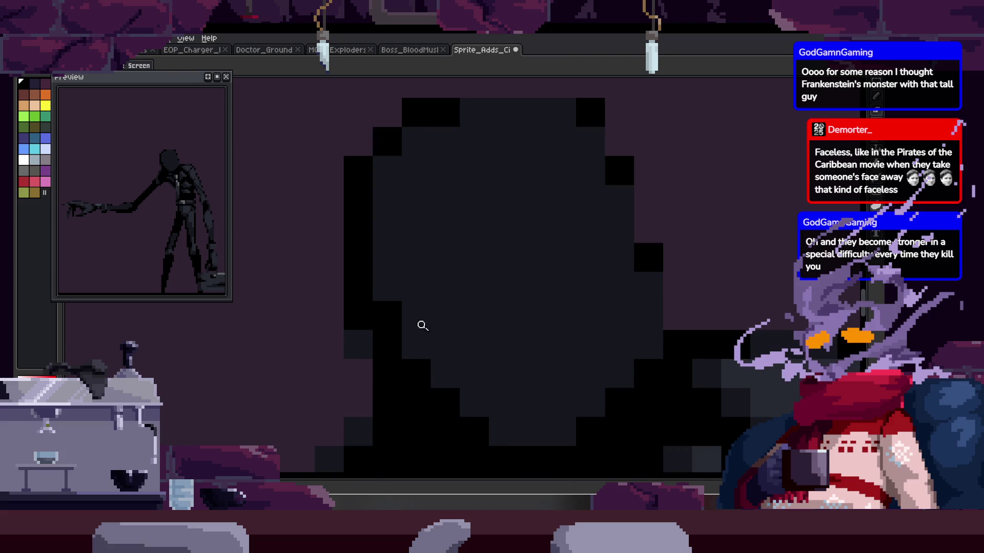
{"action": "scroll", "coordinate": [389, 328], "scroll_direction": "down", "scroll_amount": 3}
{"action": "scroll", "coordinate": [474, 274], "scroll_direction": "up", "scroll_amount": 3}
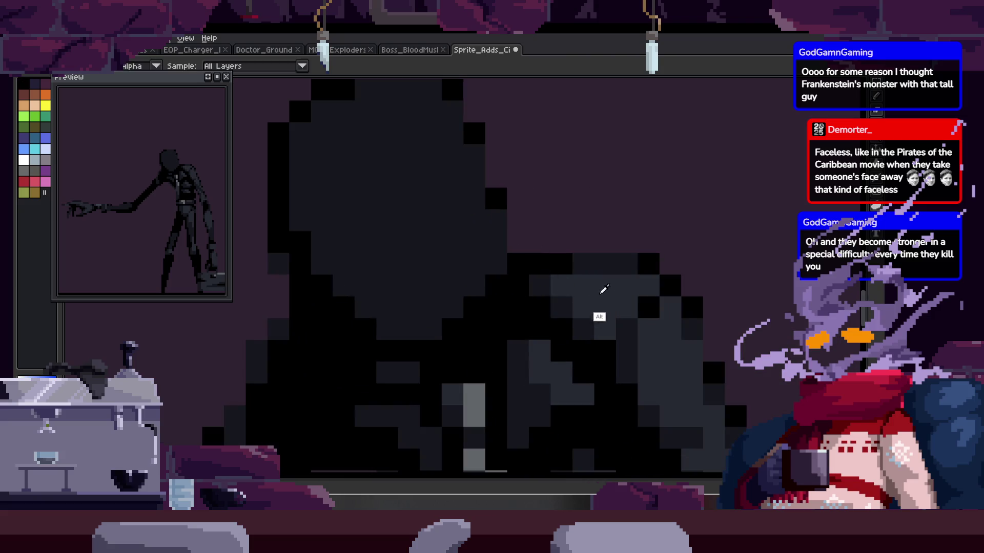
{"action": "key", "text": "b"}
Step: Paint a lighter grey patch down the front of the head and darken its left edge
{"action": "mouse_move", "coordinate": [343, 166]}
{"action": "left_mouse_down"}
{"action": "mouse_move", "coordinate": [384, 268]}
{"action": "mouse_move", "coordinate": [401, 268]}
{"action": "mouse_move", "coordinate": [349, 268]}
{"action": "left_mouse_up"}
{"action": "key", "text": "alt"}
{"action": "left_click", "coordinate": [371, 346], "text": "alt"}
{"action": "left_click_drag", "start_coordinate": [321, 230], "coordinate": [321, 251]}
Step: Add lighter and darker grey pixels along the top of the head, then save the sprite
{"action": "left_click", "coordinate": [318, 278], "text": "alt"}
{"action": "left_click_drag", "start_coordinate": [353, 163], "coordinate": [369, 169]}
{"action": "mouse_move", "coordinate": [351, 213]}
{"action": "left_mouse_down"}
{"action": "mouse_move", "coordinate": [343, 167]}
{"action": "mouse_move", "coordinate": [436, 207]}
{"action": "left_mouse_up"}
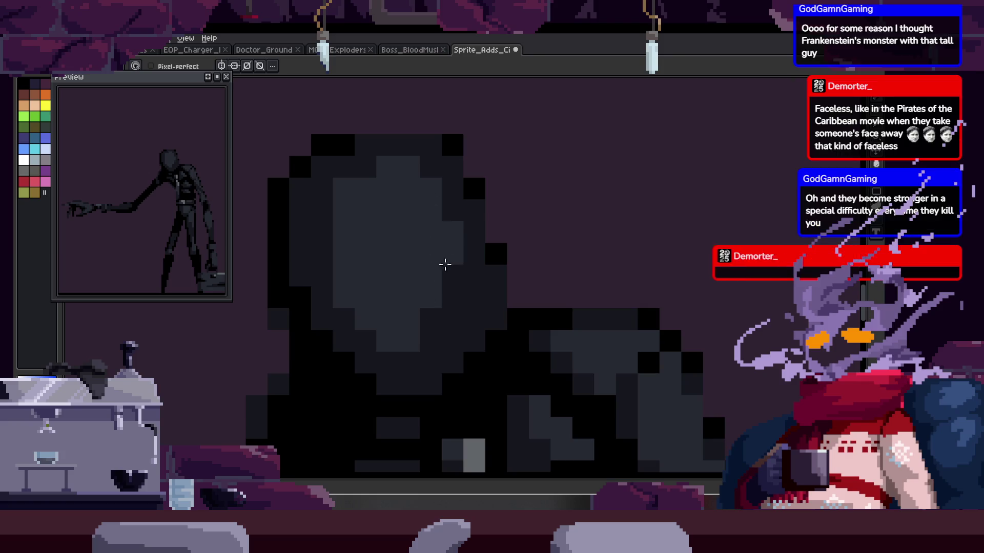
{"action": "key", "text": "z"}
{"action": "scroll", "coordinate": [387, 303], "scroll_direction": "down", "scroll_amount": 3}
{"action": "scroll", "coordinate": [444, 198], "scroll_direction": "down", "scroll_amount": 1}
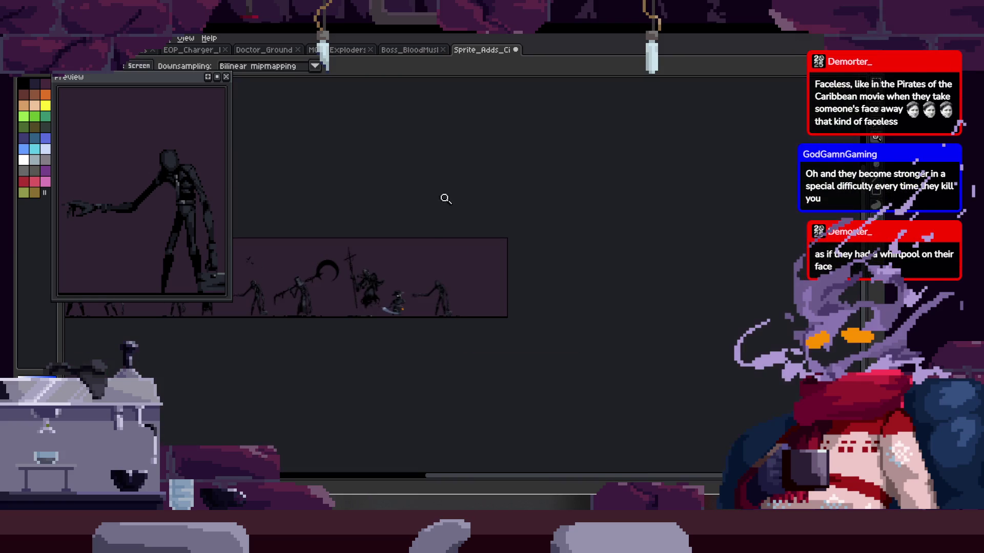
{"action": "scroll", "coordinate": [450, 253], "scroll_direction": "up", "scroll_amount": 4}
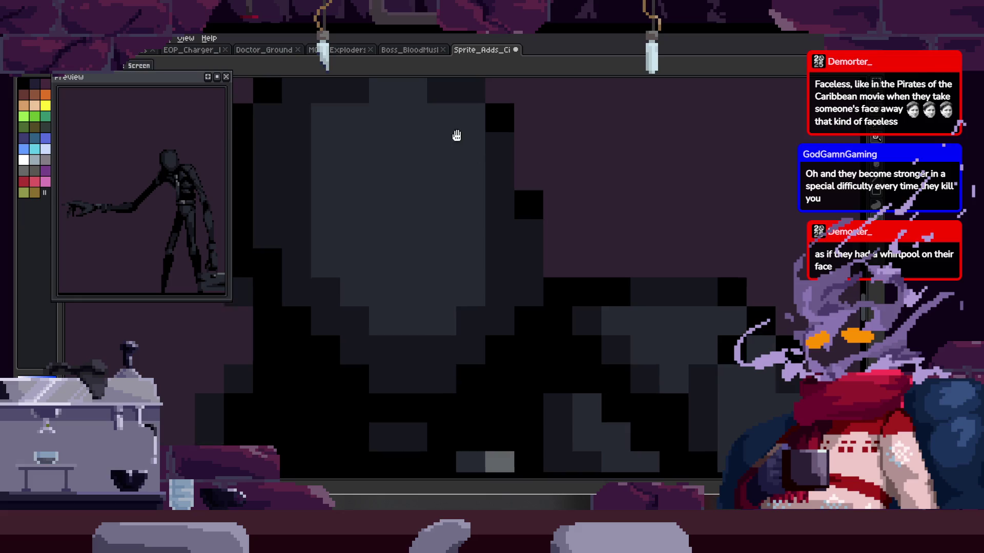
{"action": "scroll", "coordinate": [483, 164], "scroll_direction": "down", "scroll_amount": 2}
{"action": "key", "text": "ctrl+s"}
Step: Paint a dark pixel cluster in the centre of the face oval and check the whole figure
{"action": "key", "text": "b"}
{"action": "left_click", "coordinate": [459, 263]}
{"action": "mouse_move", "coordinate": [468, 264]}
{"action": "left_mouse_down"}
{"action": "mouse_move", "coordinate": [453, 252]}
{"action": "mouse_move", "coordinate": [475, 257]}
{"action": "left_mouse_up"}
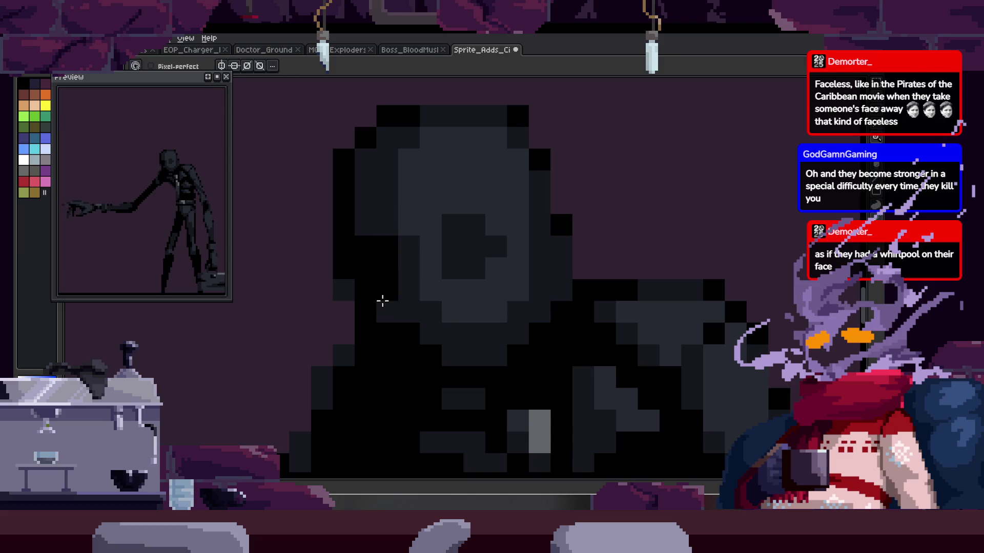
{"action": "key", "text": "z"}
{"action": "scroll", "coordinate": [555, 284], "scroll_direction": "down", "scroll_amount": 3}
{"action": "scroll", "coordinate": [471, 258], "scroll_direction": "up", "scroll_amount": 3}
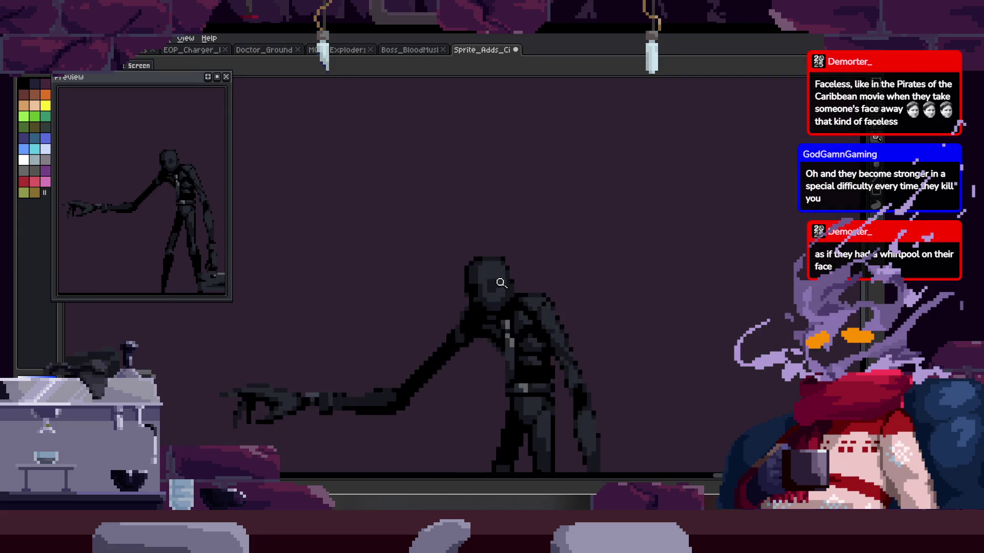
{"action": "scroll", "coordinate": [471, 259], "scroll_direction": "up", "scroll_amount": 1}
{"action": "scroll", "coordinate": [497, 287], "scroll_direction": "down", "scroll_amount": 3}
{"action": "scroll", "coordinate": [445, 320], "scroll_direction": "up", "scroll_amount": 2}
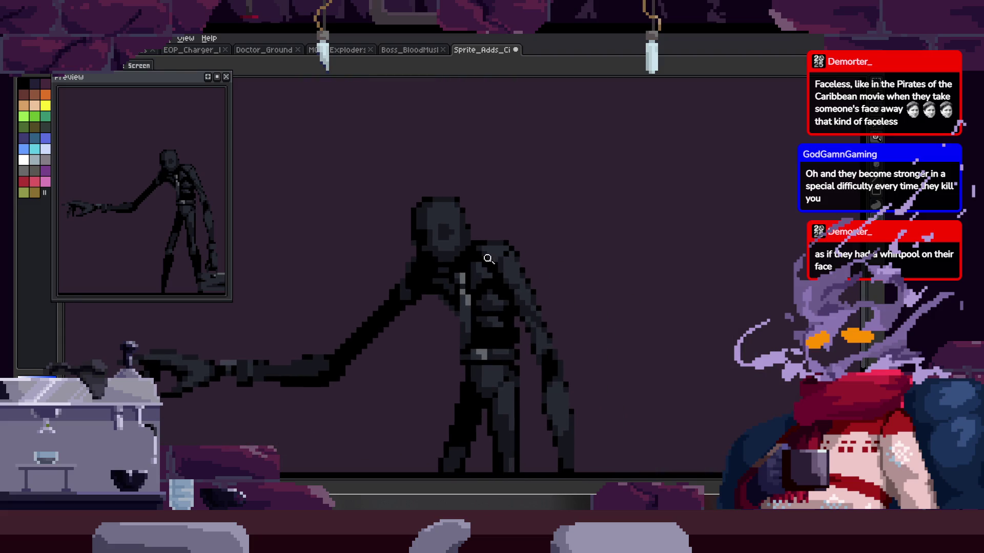
{"action": "scroll", "coordinate": [522, 225], "scroll_direction": "up", "scroll_amount": 3}
{"action": "scroll", "coordinate": [483, 255], "scroll_direction": "down", "scroll_amount": 1}
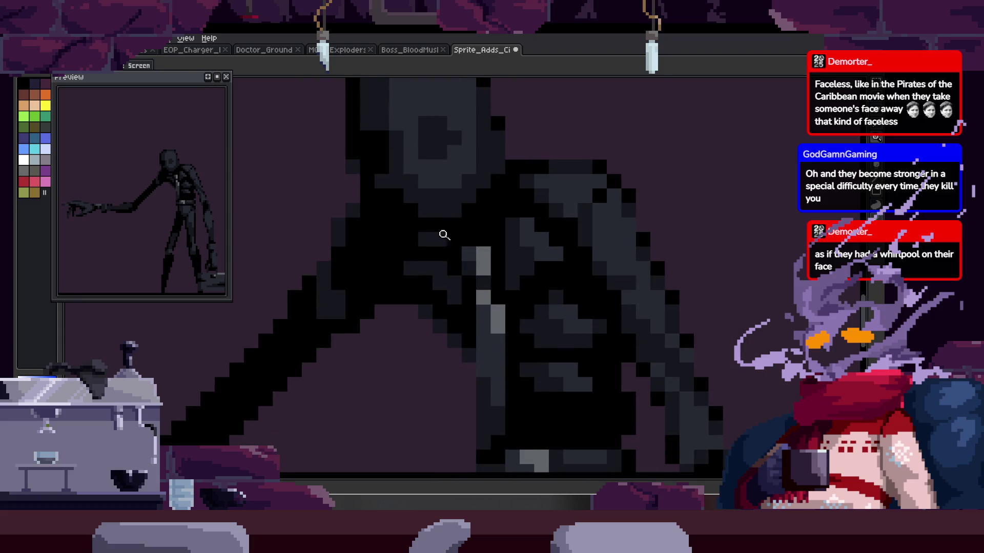
Step: Paint black over the grey pixels across the torso and add a black pixel near the shoulder
{"action": "left_click_drag", "start_coordinate": [466, 229], "coordinate": [450, 216]}
{"action": "key", "text": "b"}
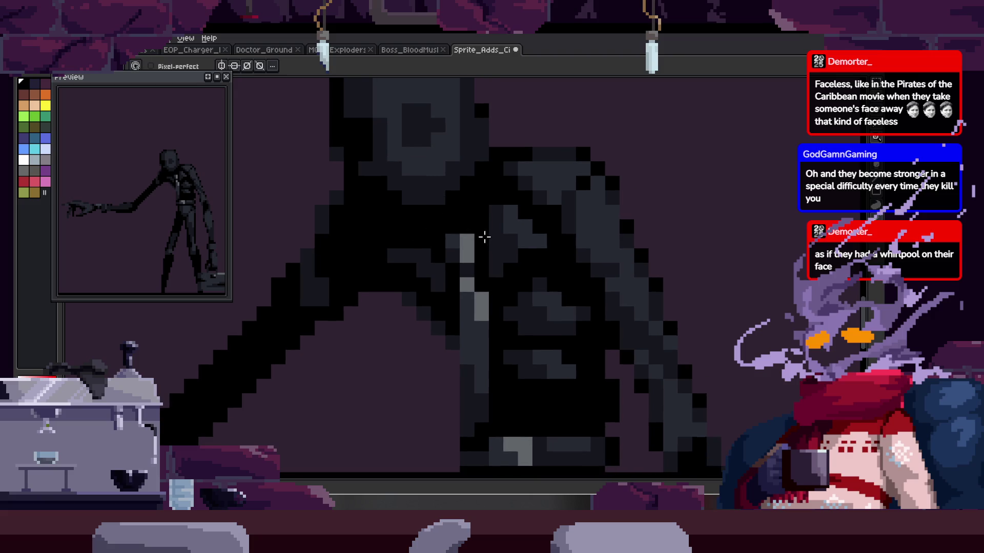
{"action": "mouse_move", "coordinate": [424, 246]}
{"action": "left_mouse_down"}
{"action": "mouse_move", "coordinate": [395, 246]}
{"action": "mouse_move", "coordinate": [489, 260]}
{"action": "mouse_move", "coordinate": [490, 309]}
{"action": "left_mouse_up"}
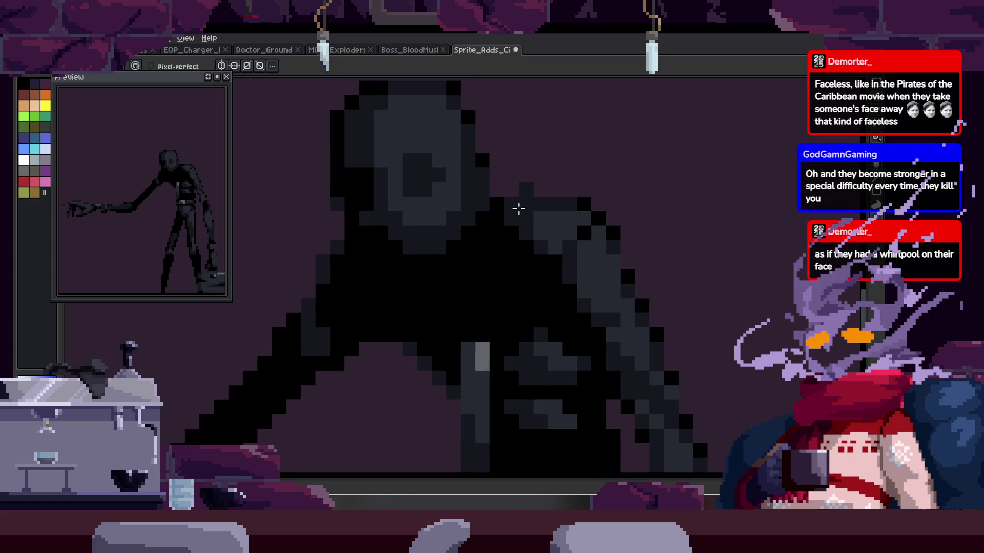
{"action": "scroll", "coordinate": [519, 212], "scroll_direction": "up", "scroll_amount": 2}
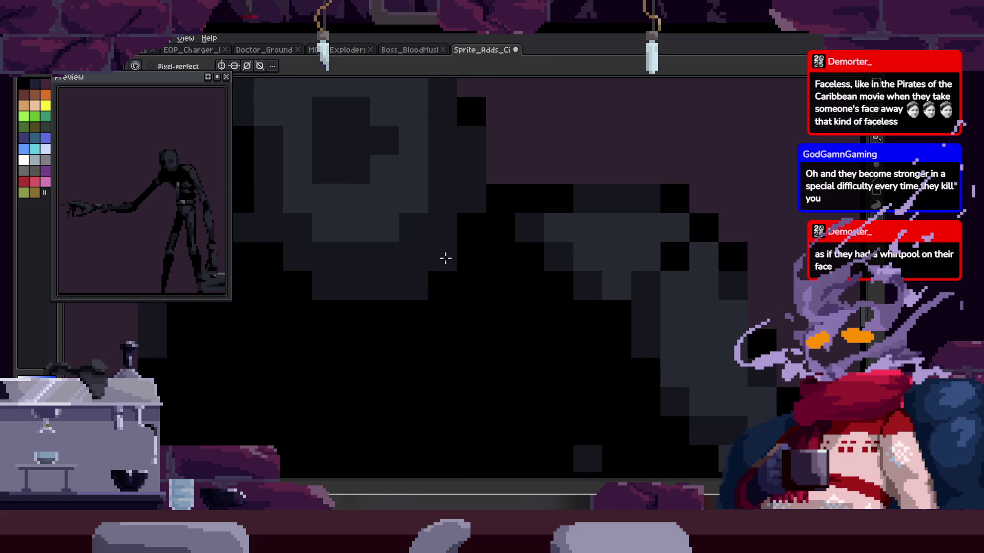
{"action": "scroll", "coordinate": [420, 249], "scroll_direction": "down", "scroll_amount": 2}
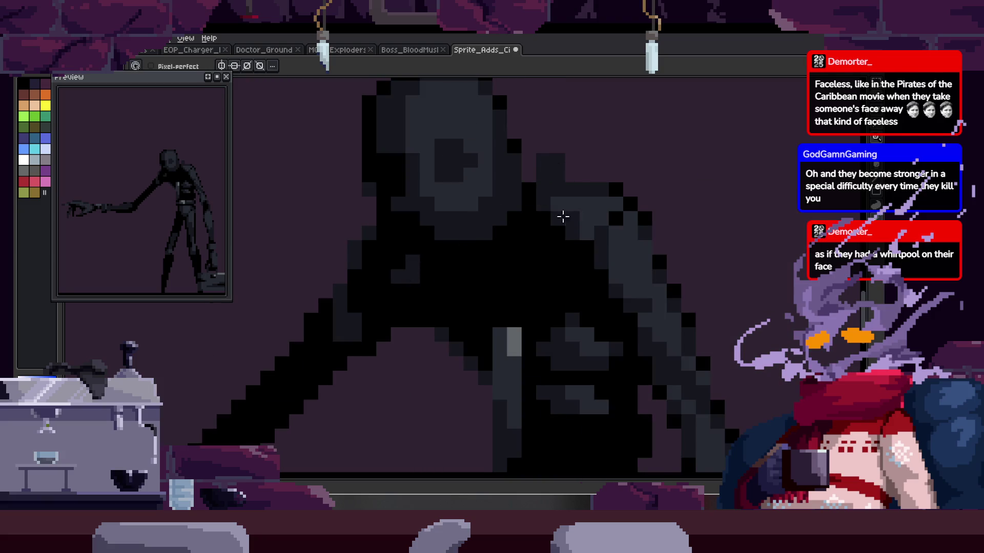
{"action": "scroll", "coordinate": [544, 193], "scroll_direction": "up", "scroll_amount": 2}
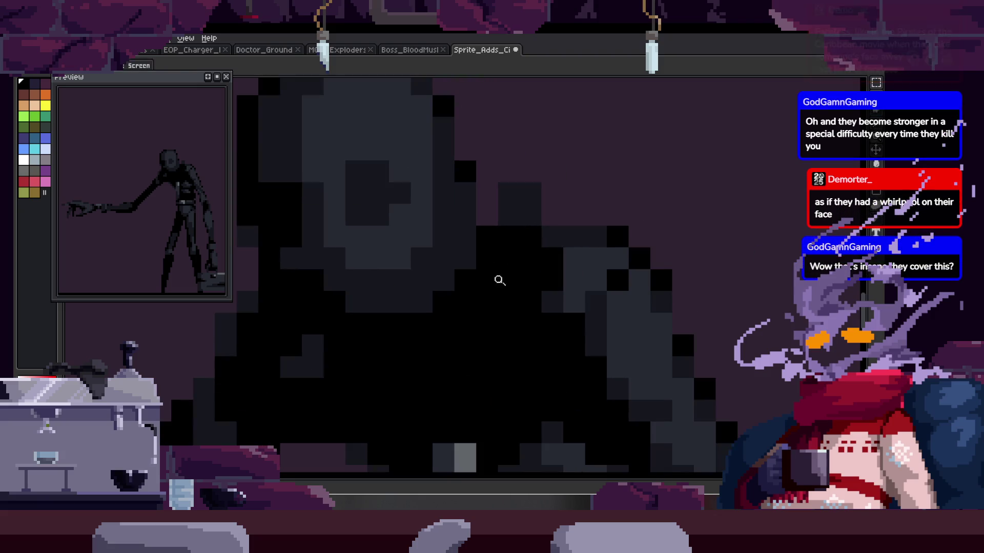
{"action": "left_click", "coordinate": [490, 121]}
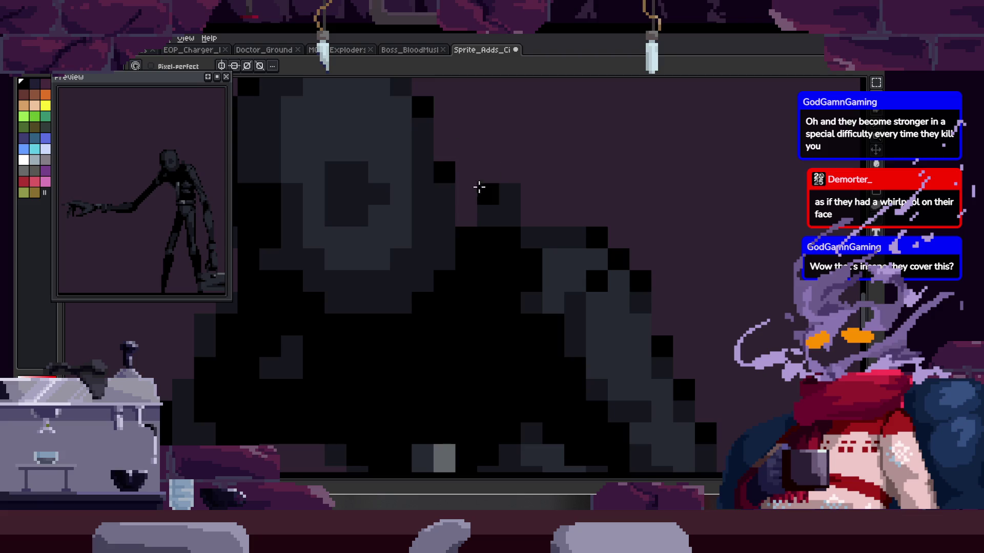
Step: Blacken grey pixels beside the dark shape and add a dark-grey stroke toward the body's centre
{"action": "scroll", "coordinate": [484, 207], "scroll_direction": "left", "scroll_amount": 3}
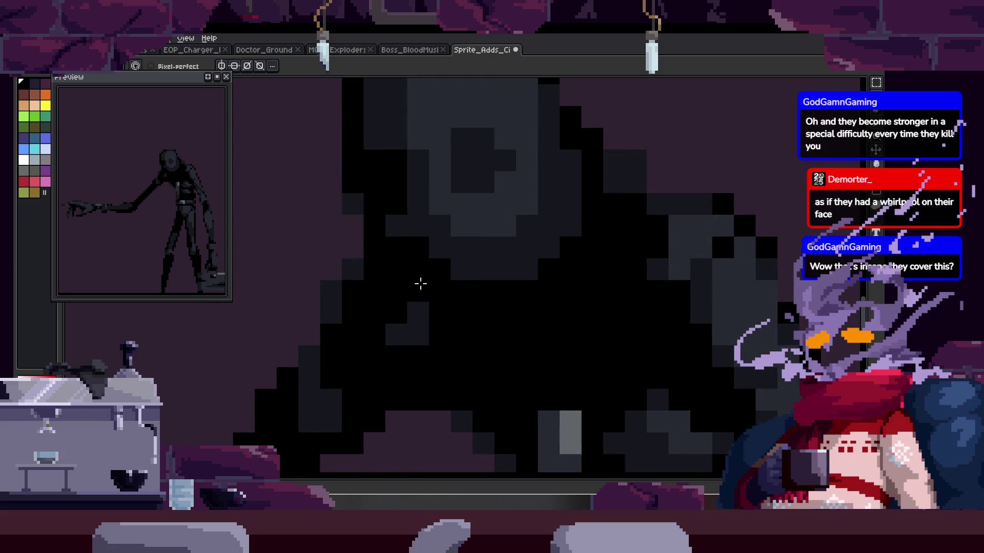
{"action": "key", "text": "alt"}
{"action": "scroll", "coordinate": [609, 236], "scroll_direction": "right", "scroll_amount": 2}
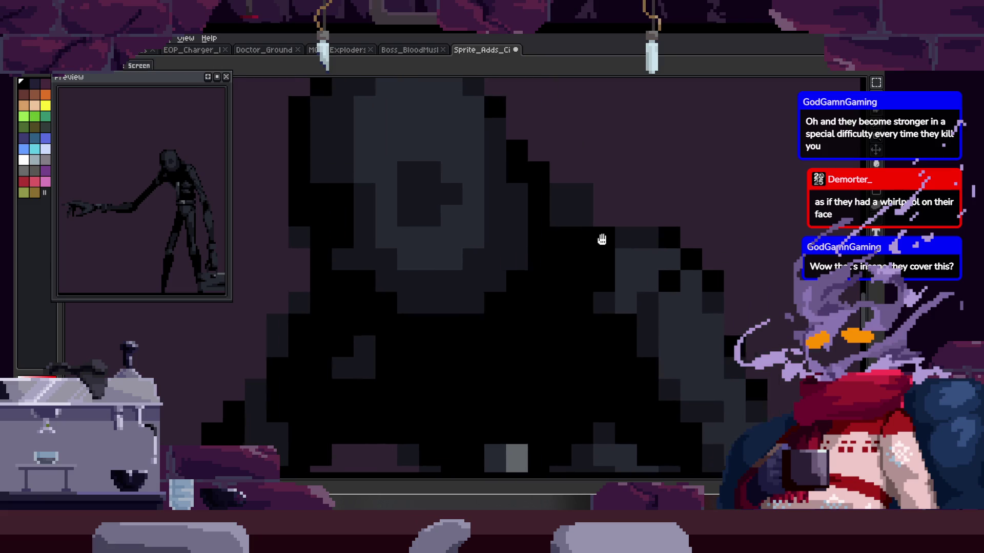
{"action": "key", "text": "alt"}
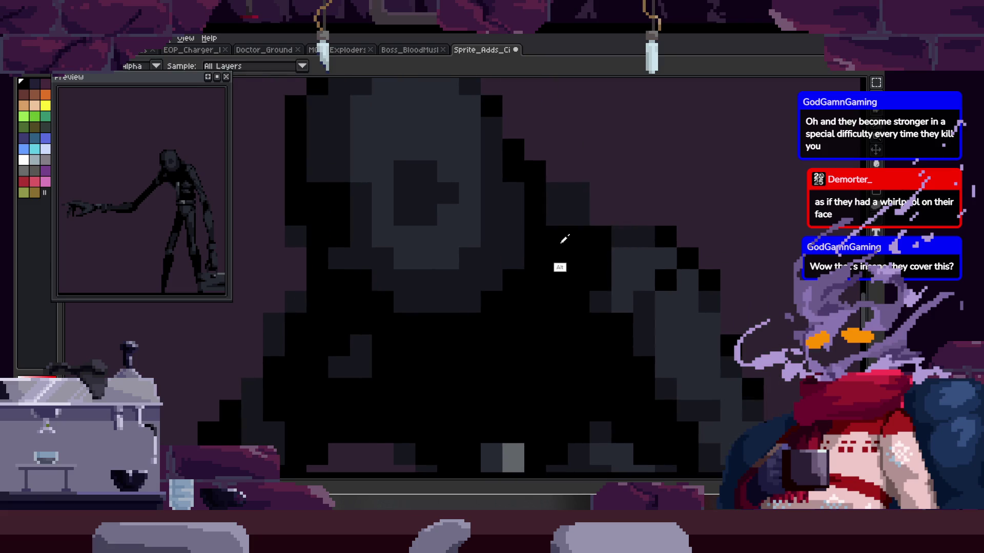
{"action": "scroll", "coordinate": [569, 226], "scroll_direction": "down", "scroll_amount": 1}
{"action": "mouse_move", "coordinate": [566, 229]}
{"action": "left_mouse_down"}
{"action": "mouse_move", "coordinate": [589, 219]}
{"action": "mouse_move", "coordinate": [618, 239]}
{"action": "left_mouse_up"}
{"action": "left_click", "coordinate": [555, 268], "text": "alt"}
{"action": "scroll", "coordinate": [564, 231], "scroll_direction": "down", "scroll_amount": 2}
{"action": "mouse_move", "coordinate": [579, 210]}
{"action": "left_mouse_down"}
{"action": "mouse_move", "coordinate": [577, 190]}
{"action": "mouse_move", "coordinate": [514, 285]}
{"action": "mouse_move", "coordinate": [516, 255]}
{"action": "left_mouse_up"}
Step: Paint a dark-grey column on the right of the body, blackening stray dark-grey pixels around it
{"action": "left_click_drag", "start_coordinate": [430, 275], "coordinate": [485, 264]}
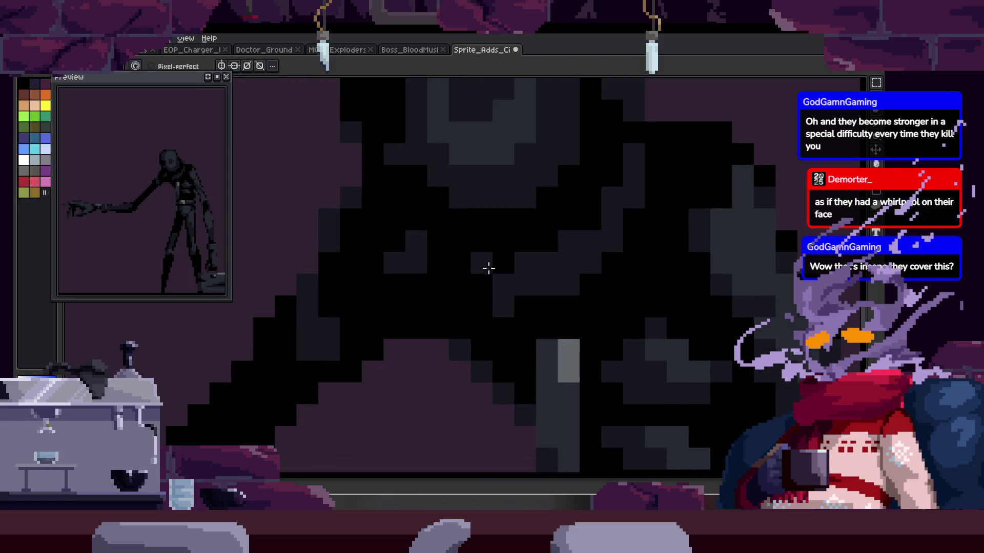
{"action": "left_click_drag", "start_coordinate": [635, 175], "coordinate": [614, 197]}
{"action": "left_click_drag", "start_coordinate": [636, 149], "coordinate": [591, 223]}
{"action": "mouse_move", "coordinate": [589, 185]}
{"action": "left_mouse_down"}
{"action": "mouse_move", "coordinate": [591, 201]}
{"action": "mouse_move", "coordinate": [589, 163]}
{"action": "left_mouse_up"}
{"action": "scroll", "coordinate": [576, 228], "scroll_direction": "right", "scroll_amount": 3}
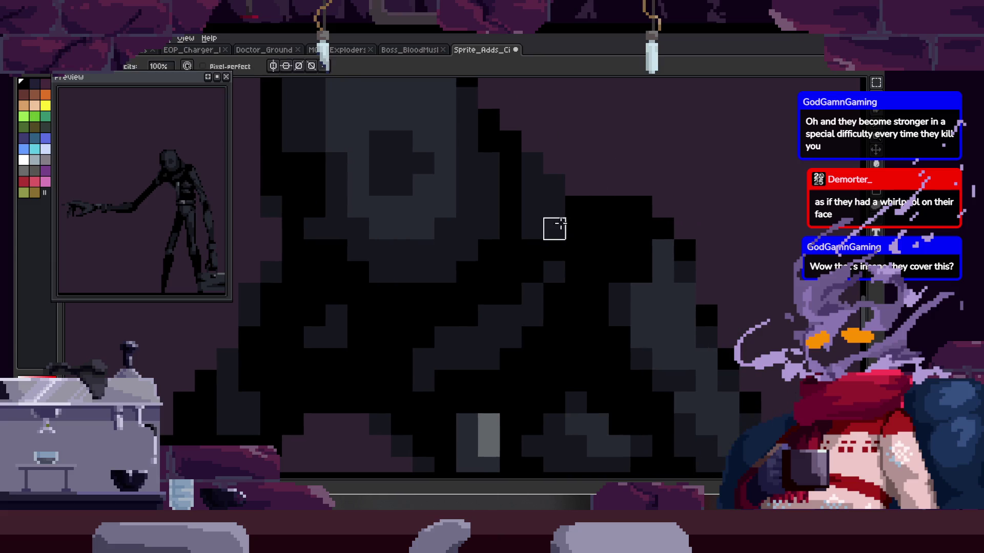
{"action": "left_click_drag", "start_coordinate": [597, 207], "coordinate": [597, 230]}
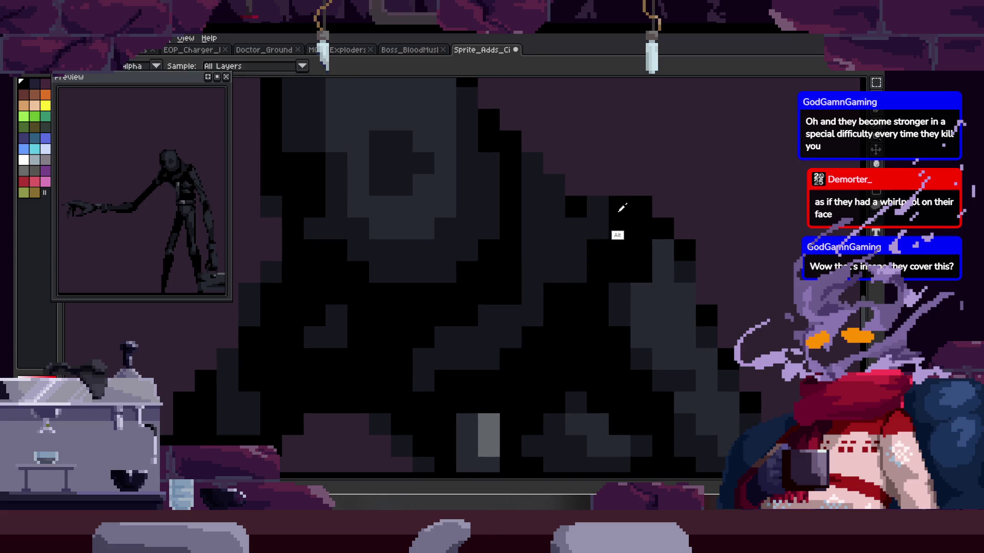
{"action": "scroll", "coordinate": [581, 221], "scroll_direction": "down", "scroll_amount": 3}
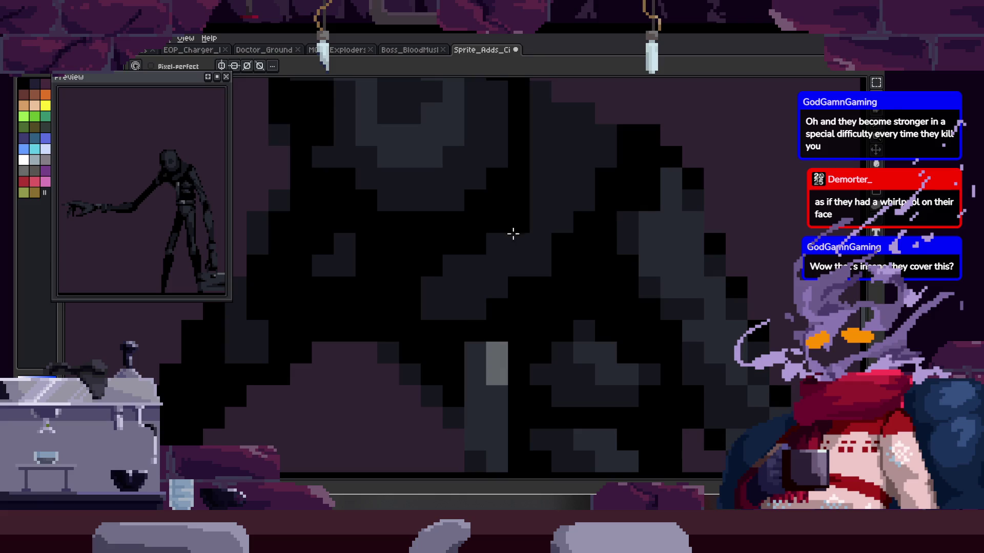
{"action": "scroll", "coordinate": [561, 246], "scroll_direction": "down", "scroll_amount": 5}
{"action": "scroll", "coordinate": [509, 260], "scroll_direction": "up", "scroll_amount": 6}
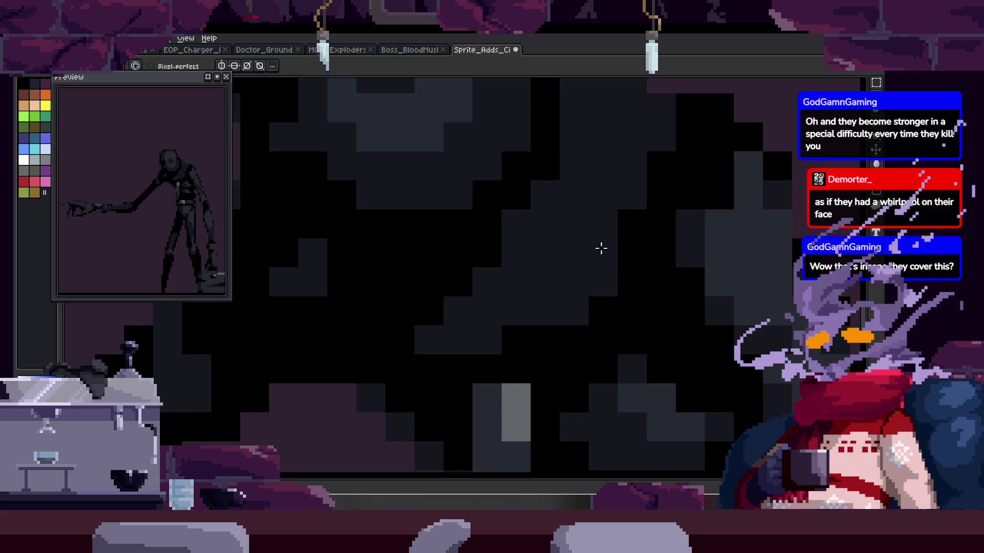
{"action": "scroll", "coordinate": [595, 236], "scroll_direction": "up", "scroll_amount": 3}
Step: Paint a row of pixels black along the body
{"action": "mouse_move", "coordinate": [599, 239]}
{"action": "left_mouse_down"}
{"action": "mouse_move", "coordinate": [560, 198]}
{"action": "mouse_move", "coordinate": [564, 174]}
{"action": "mouse_move", "coordinate": [516, 160]}
{"action": "mouse_move", "coordinate": [549, 177]}
{"action": "mouse_move", "coordinate": [571, 137]}
{"action": "left_mouse_up"}
{"action": "scroll", "coordinate": [542, 149], "scroll_direction": "down", "scroll_amount": 2}
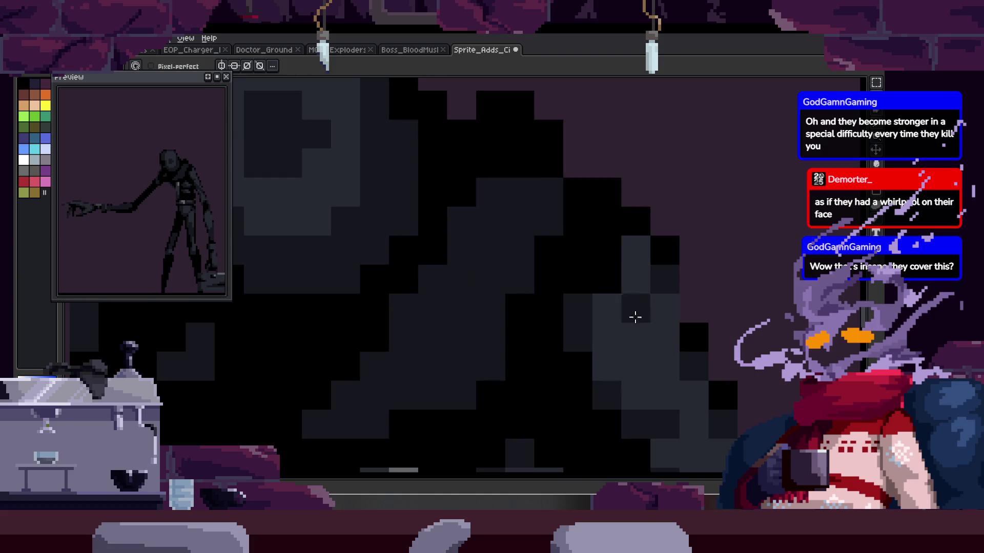
{"action": "scroll", "coordinate": [477, 272], "scroll_direction": "up", "scroll_amount": 1}
{"action": "scroll", "coordinate": [500, 312], "scroll_direction": "up", "scroll_amount": 1}
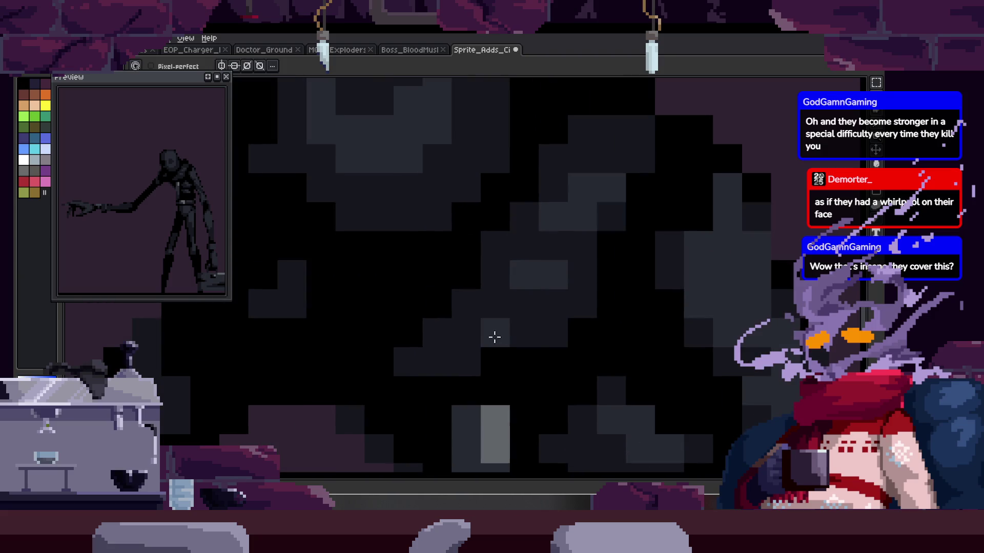
{"action": "key", "text": "z"}
{"action": "scroll", "coordinate": [559, 296], "scroll_direction": "down", "scroll_amount": 3}
{"action": "scroll", "coordinate": [540, 284], "scroll_direction": "up", "scroll_amount": 3}
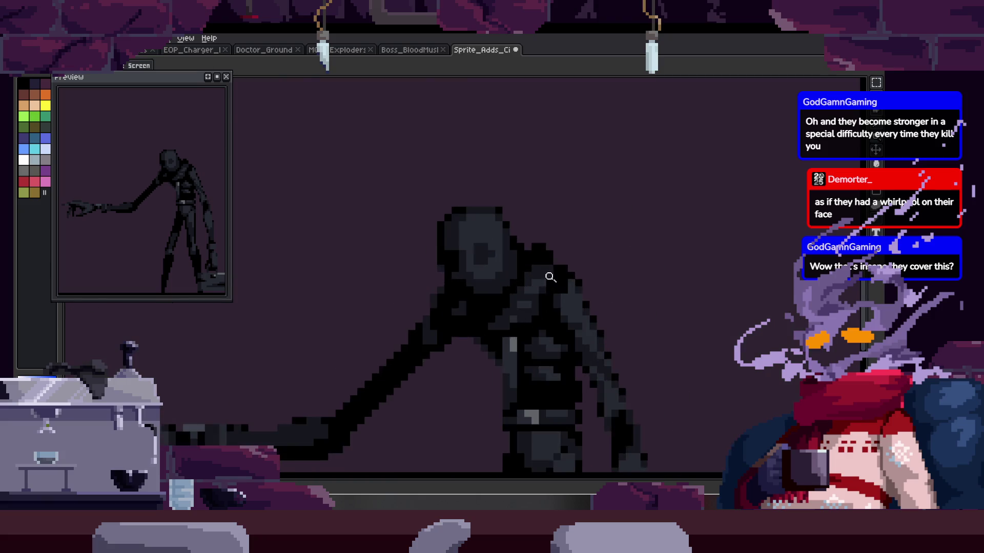
{"action": "scroll", "coordinate": [479, 312], "scroll_direction": "down", "scroll_amount": 1}
{"action": "key", "text": "b"}
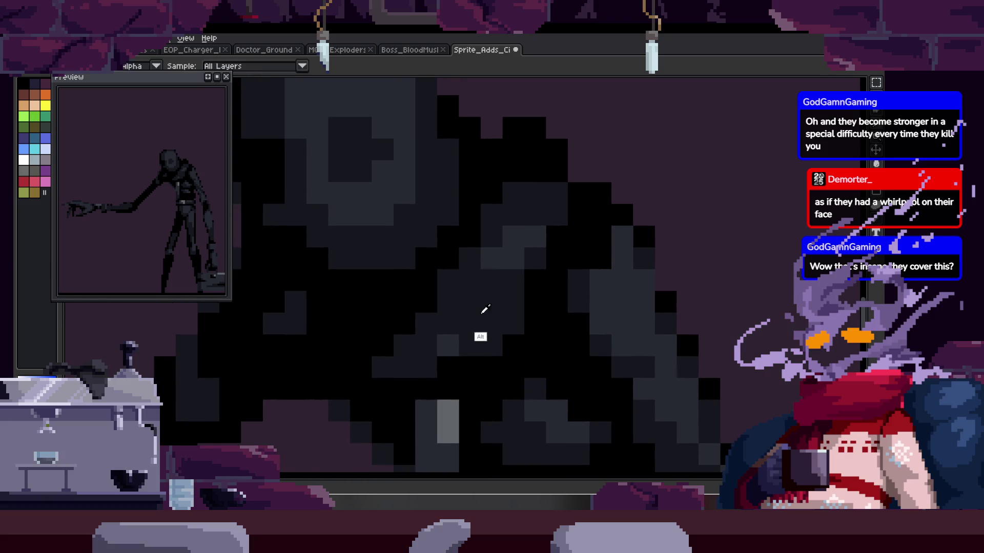
Step: Add dark-grey pixels to the lower body and black pixels across the torso
{"action": "left_click_drag", "start_coordinate": [362, 346], "coordinate": [421, 322]}
{"action": "left_click", "coordinate": [467, 277], "text": "alt"}
{"action": "left_click_drag", "start_coordinate": [468, 276], "coordinate": [506, 287]}
{"action": "scroll", "coordinate": [538, 285], "scroll_direction": "down", "scroll_amount": 5}
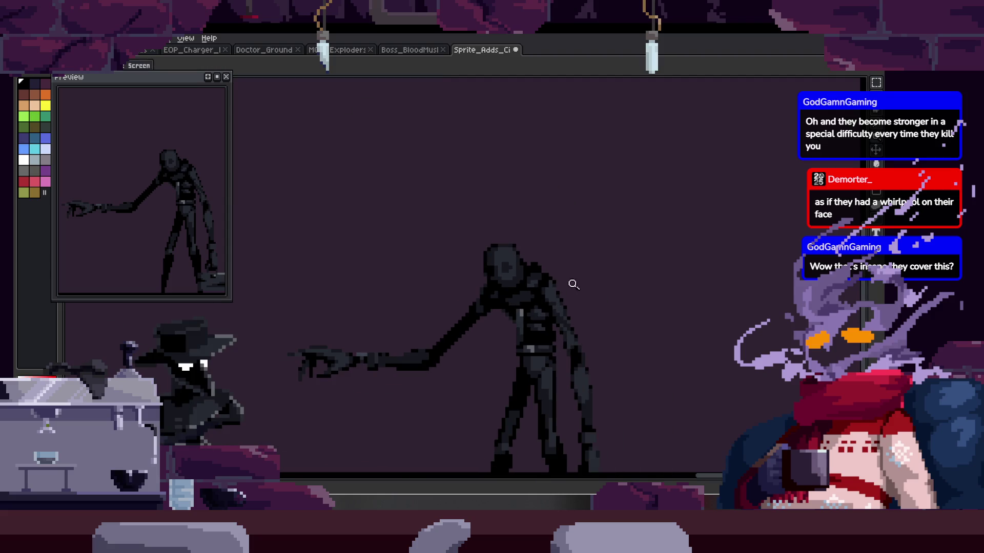
{"action": "scroll", "coordinate": [554, 236], "scroll_direction": "up", "scroll_amount": 2}
{"action": "scroll", "coordinate": [487, 169], "scroll_direction": "up", "scroll_amount": 4}
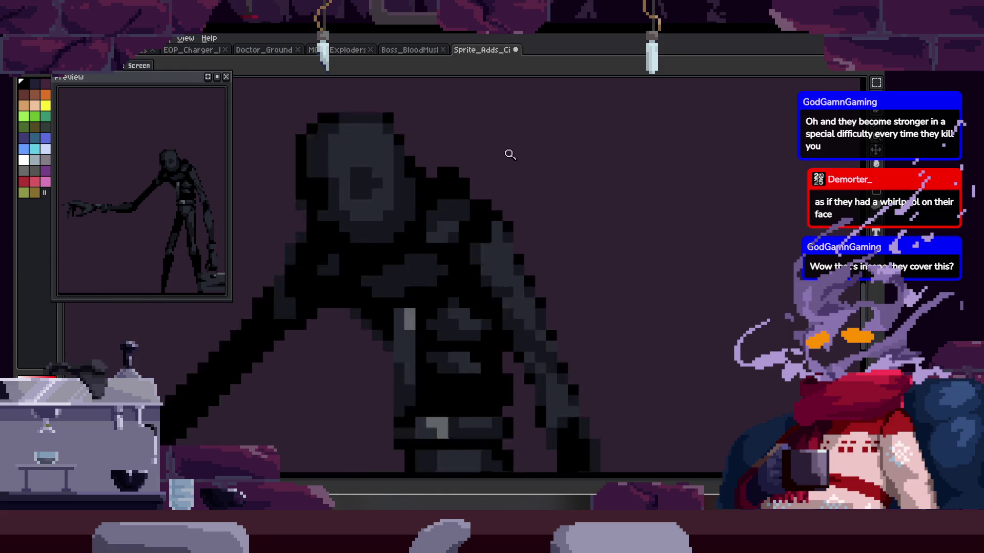
{"action": "scroll", "coordinate": [512, 109], "scroll_direction": "down", "scroll_amount": 1}
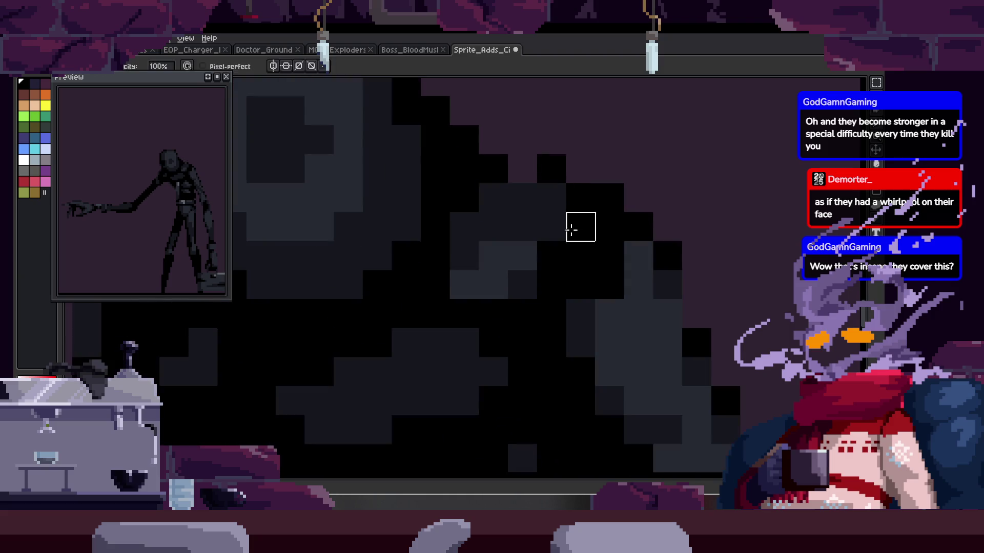
{"action": "scroll", "coordinate": [545, 137], "scroll_direction": "up", "scroll_amount": 1}
{"action": "scroll", "coordinate": [557, 209], "scroll_direction": "down", "scroll_amount": 1}
{"action": "scroll", "coordinate": [566, 229], "scroll_direction": "down", "scroll_amount": 1}
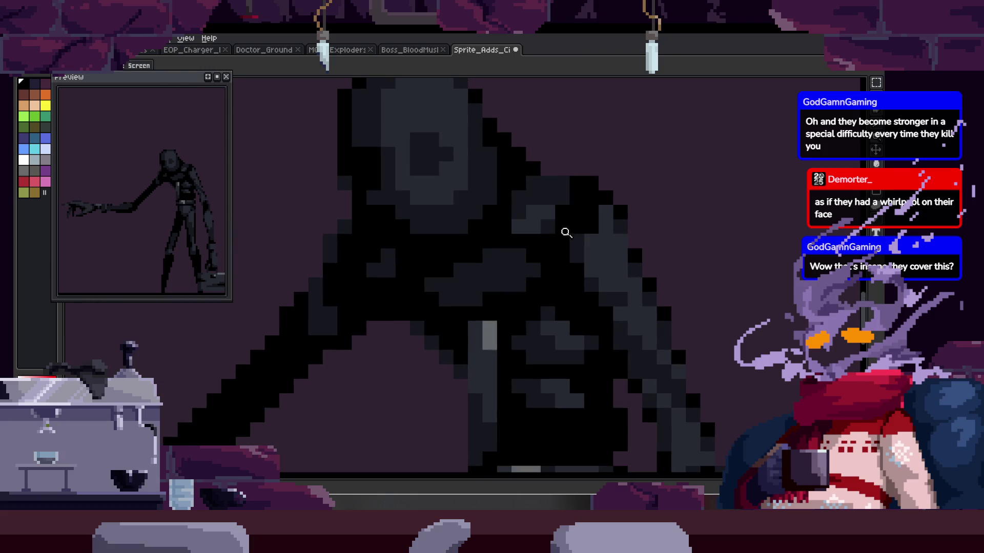
{"action": "scroll", "coordinate": [560, 172], "scroll_direction": "up", "scroll_amount": 1}
Step: Paint a dark-grey fold down the body and fill more black pixels onto the figure
{"action": "left_click_drag", "start_coordinate": [539, 218], "coordinate": [584, 179]}
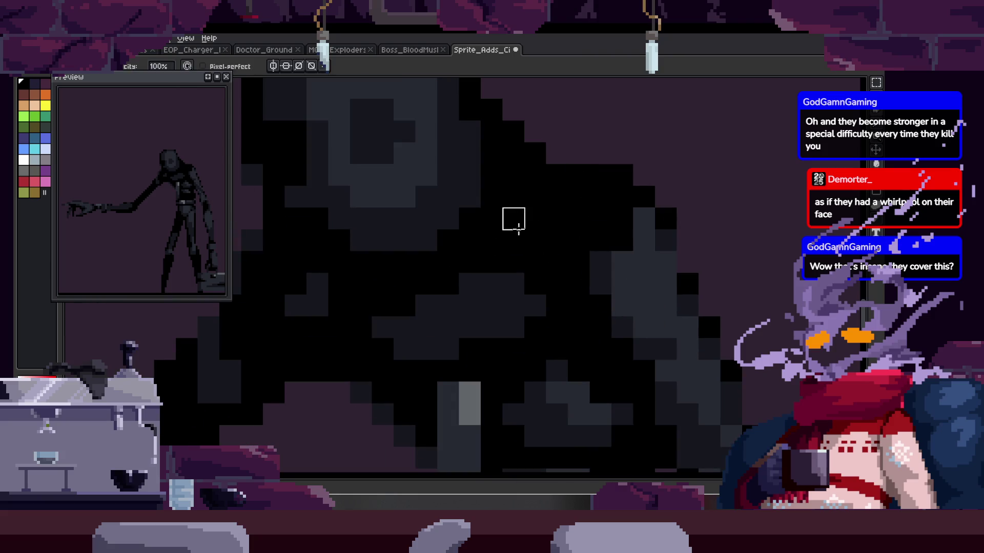
{"action": "left_click_drag", "start_coordinate": [514, 198], "coordinate": [529, 272]}
{"action": "scroll", "coordinate": [517, 279], "scroll_direction": "down", "scroll_amount": 1}
{"action": "key", "text": "z"}
{"action": "scroll", "coordinate": [514, 261], "scroll_direction": "down", "scroll_amount": 1}
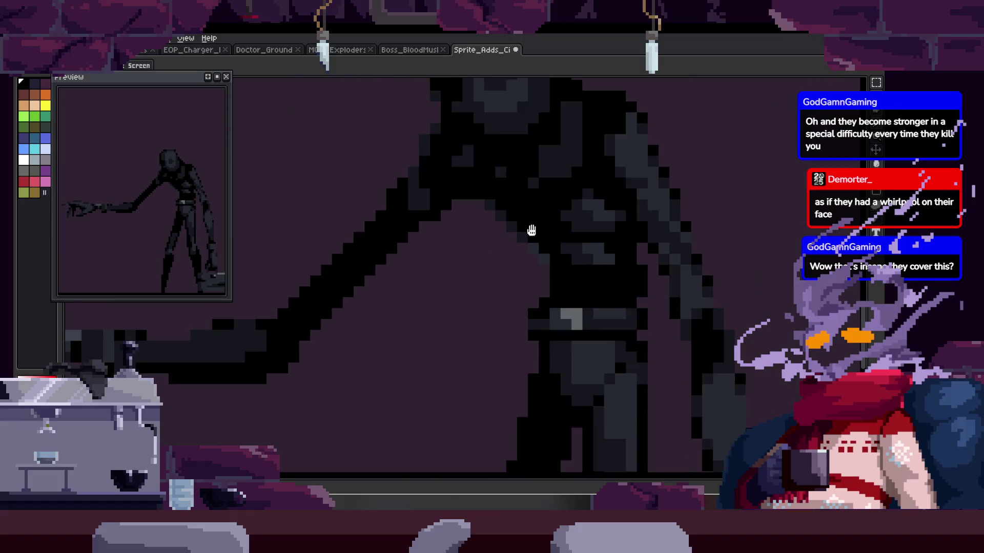
{"action": "scroll", "coordinate": [502, 261], "scroll_direction": "up", "scroll_amount": 4}
{"action": "key", "text": "b"}
{"action": "mouse_move", "coordinate": [536, 314]}
{"action": "left_mouse_down"}
{"action": "mouse_move", "coordinate": [522, 316]}
{"action": "mouse_move", "coordinate": [513, 409]}
{"action": "left_mouse_up"}
{"action": "scroll", "coordinate": [531, 321], "scroll_direction": "down", "scroll_amount": 2}
{"action": "scroll", "coordinate": [548, 248], "scroll_direction": "up", "scroll_amount": 1}
Step: Darken the remaining grey pixels on the body to black and save the sprite
{"action": "key", "text": "alt"}
{"action": "scroll", "coordinate": [451, 241], "scroll_direction": "up", "scroll_amount": 1}
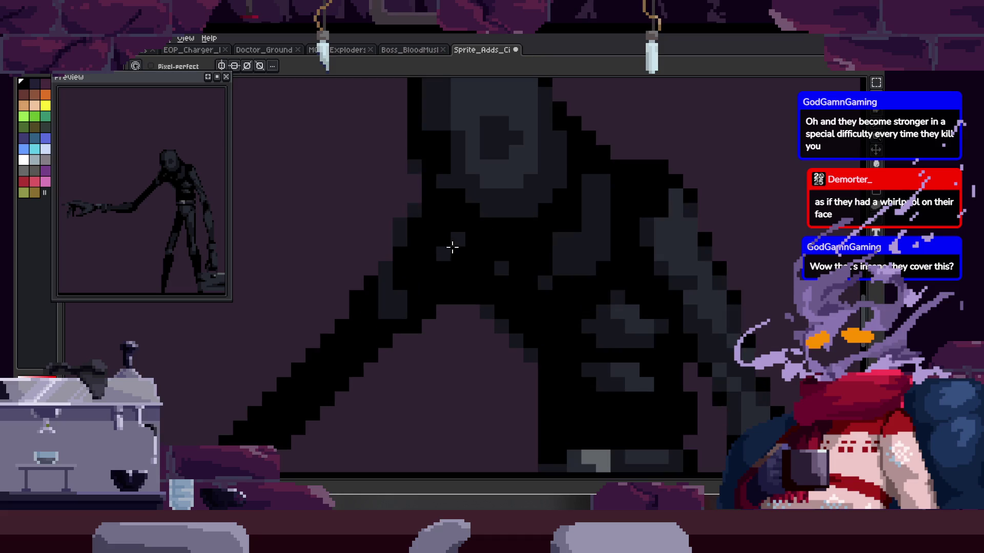
{"action": "scroll", "coordinate": [461, 235], "scroll_direction": "up", "scroll_amount": 2}
{"action": "left_click_drag", "start_coordinate": [445, 236], "coordinate": [428, 257]}
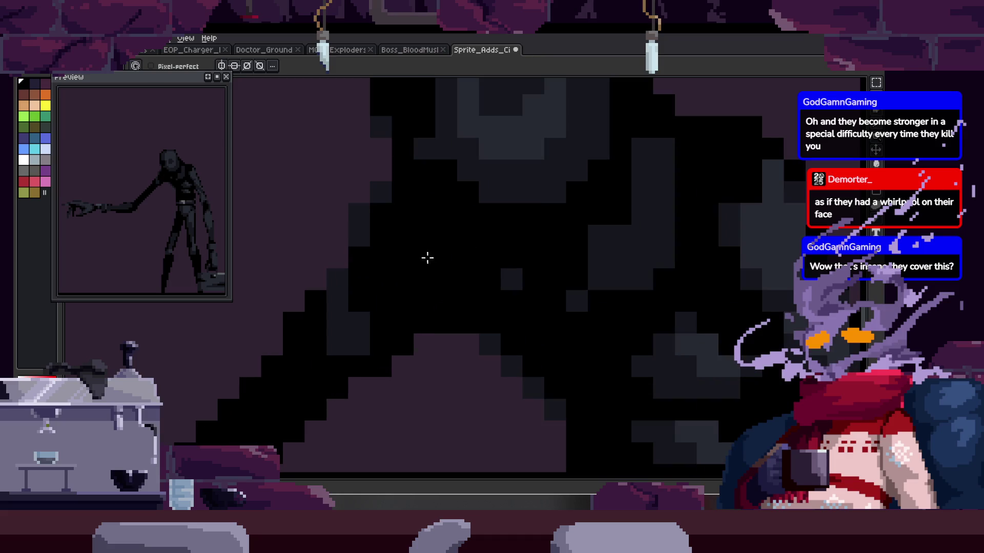
{"action": "left_click_drag", "start_coordinate": [359, 323], "coordinate": [361, 349]}
{"action": "scroll", "coordinate": [512, 287], "scroll_direction": "right", "scroll_amount": 2}
{"action": "key", "text": "ctrl+s"}
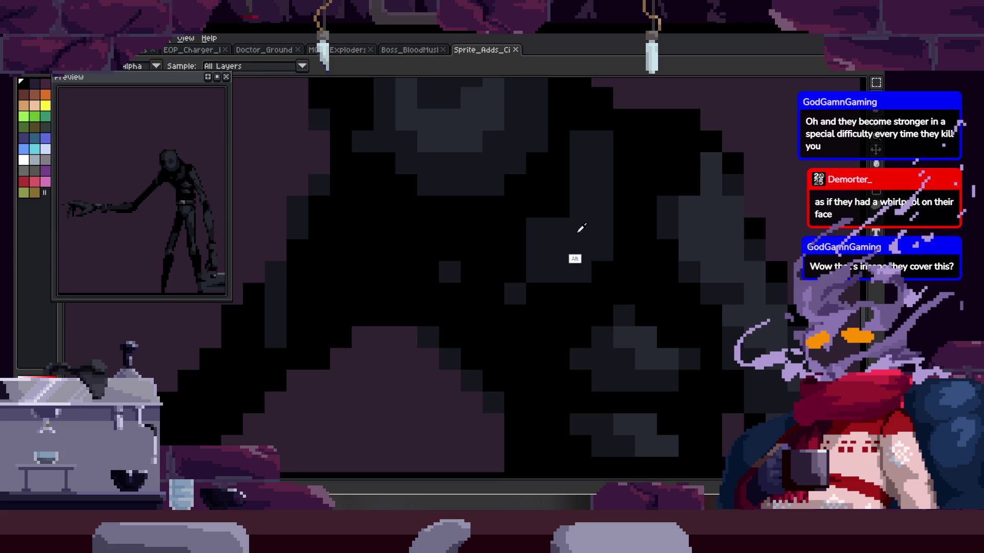
Step: Add grey shading to the lower body, small dark patches, and extend the grey column downward
{"action": "scroll", "coordinate": [481, 281], "scroll_direction": "right", "scroll_amount": 2}
{"action": "mouse_move", "coordinate": [410, 351]}
{"action": "left_mouse_down"}
{"action": "mouse_move", "coordinate": [487, 305]}
{"action": "mouse_move", "coordinate": [502, 310]}
{"action": "left_mouse_up"}
{"action": "key", "text": "alt"}
{"action": "left_click_drag", "start_coordinate": [509, 184], "coordinate": [481, 277]}
{"action": "scroll", "coordinate": [432, 263], "scroll_direction": "down", "scroll_amount": 2}
{"action": "scroll", "coordinate": [453, 300], "scroll_direction": "left", "scroll_amount": 2}
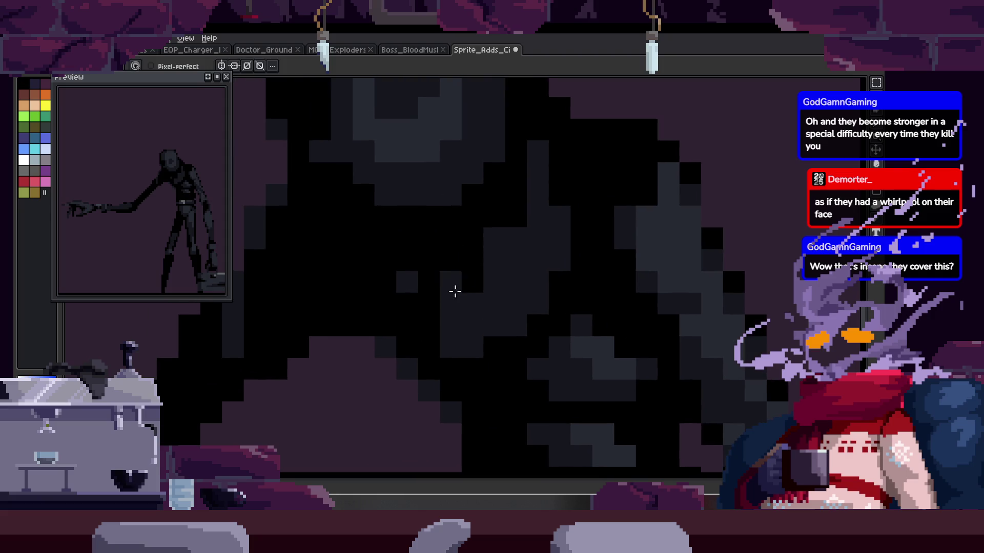
{"action": "scroll", "coordinate": [426, 255], "scroll_direction": "left", "scroll_amount": 2}
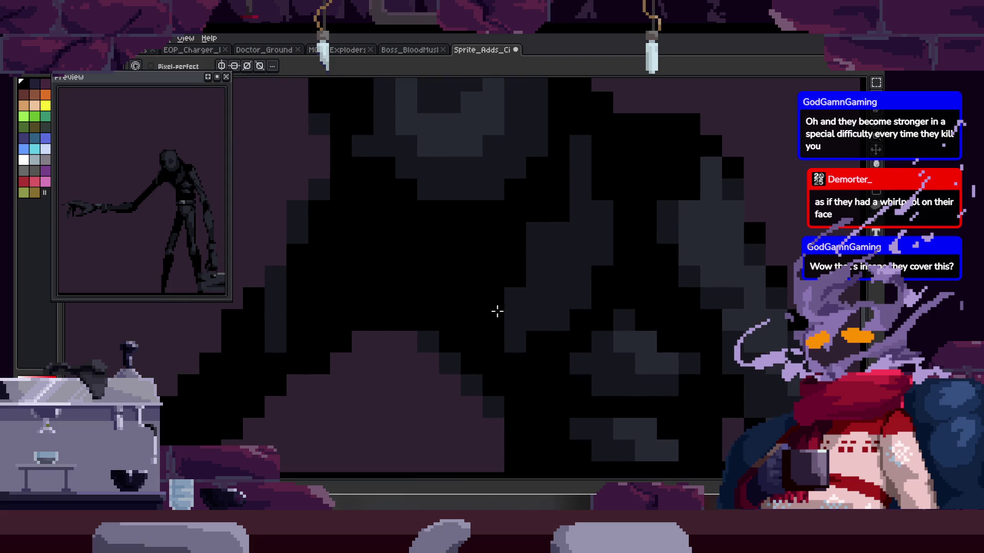
{"action": "left_click_drag", "start_coordinate": [443, 294], "coordinate": [462, 374]}
Step: Widen the grey column, add two black pixels, and place a two-pixel grey highlight
{"action": "left_click", "coordinate": [487, 367], "text": "alt"}
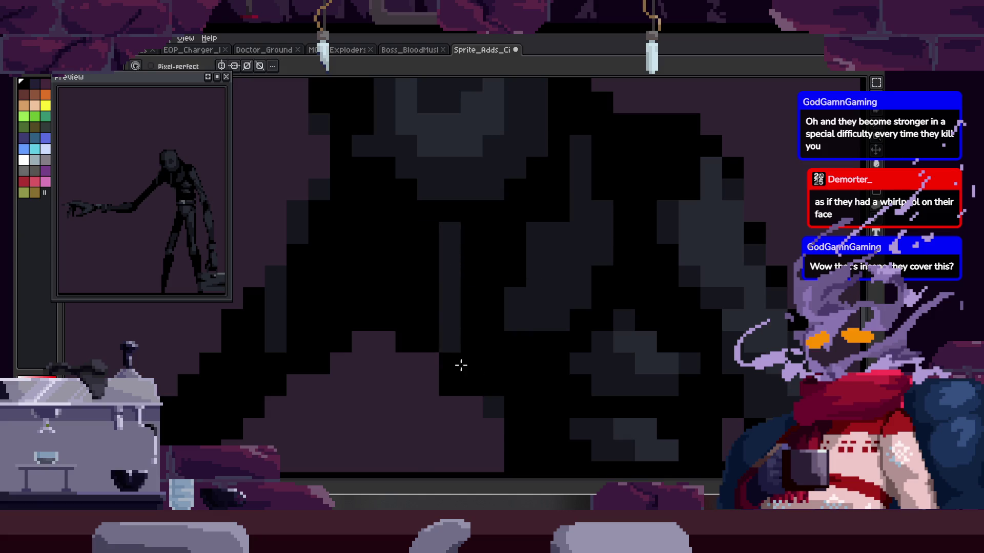
{"action": "left_click", "coordinate": [560, 242], "text": "alt"}
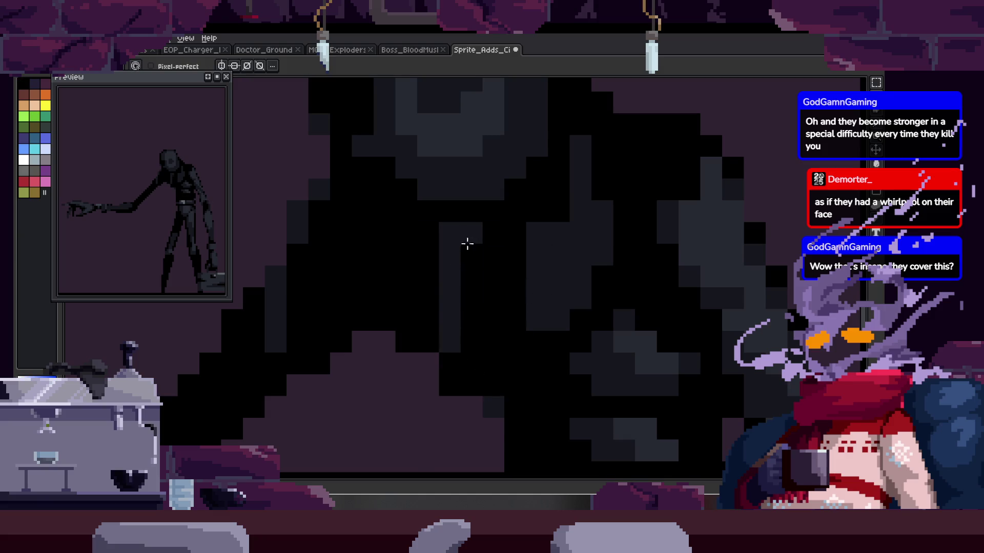
{"action": "left_click_drag", "start_coordinate": [467, 233], "coordinate": [471, 349]}
{"action": "key", "text": "space"}
{"action": "left_click_drag", "start_coordinate": [470, 302], "coordinate": [475, 224]}
{"action": "mouse_move", "coordinate": [497, 306]}
{"action": "left_mouse_down"}
{"action": "mouse_move", "coordinate": [457, 319]}
{"action": "mouse_move", "coordinate": [476, 374]}
{"action": "left_mouse_up"}
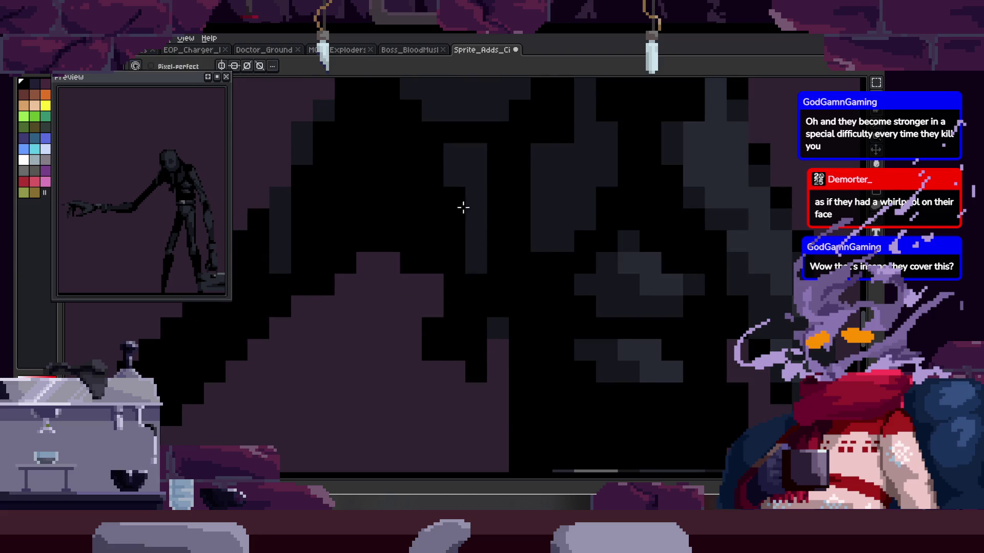
{"action": "left_click_drag", "start_coordinate": [471, 172], "coordinate": [458, 177]}
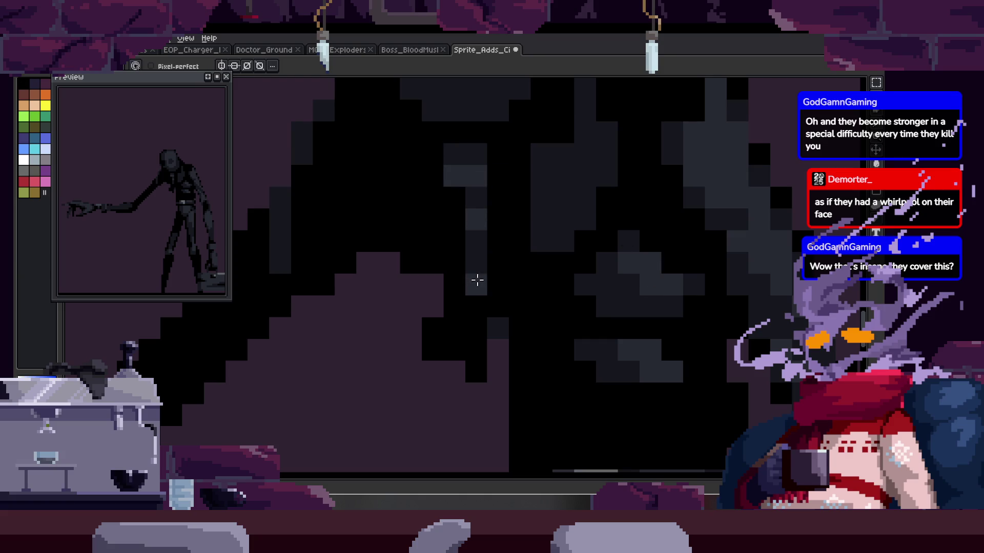
{"action": "key", "text": "Right"}
{"action": "key", "text": "z"}
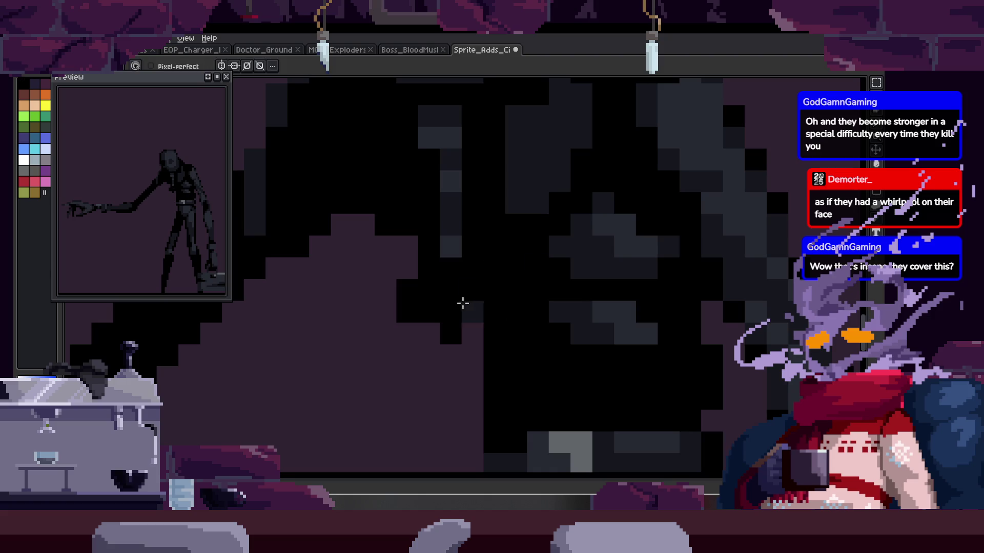
{"action": "scroll", "coordinate": [499, 328], "scroll_direction": "down", "scroll_amount": 3}
{"action": "scroll", "coordinate": [561, 301], "scroll_direction": "down", "scroll_amount": 2}
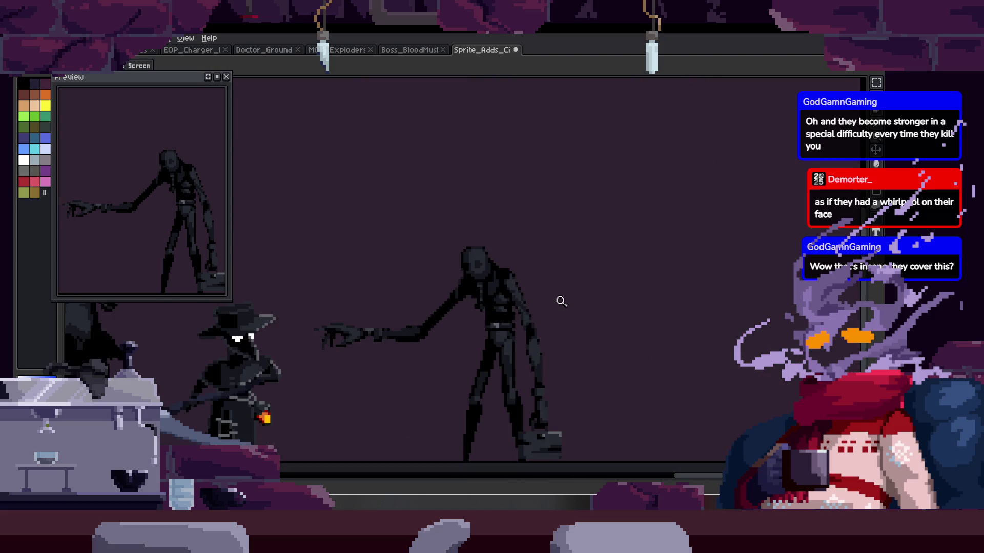
{"action": "scroll", "coordinate": [518, 257], "scroll_direction": "up", "scroll_amount": 2}
{"action": "scroll", "coordinate": [532, 231], "scroll_direction": "up", "scroll_amount": 1}
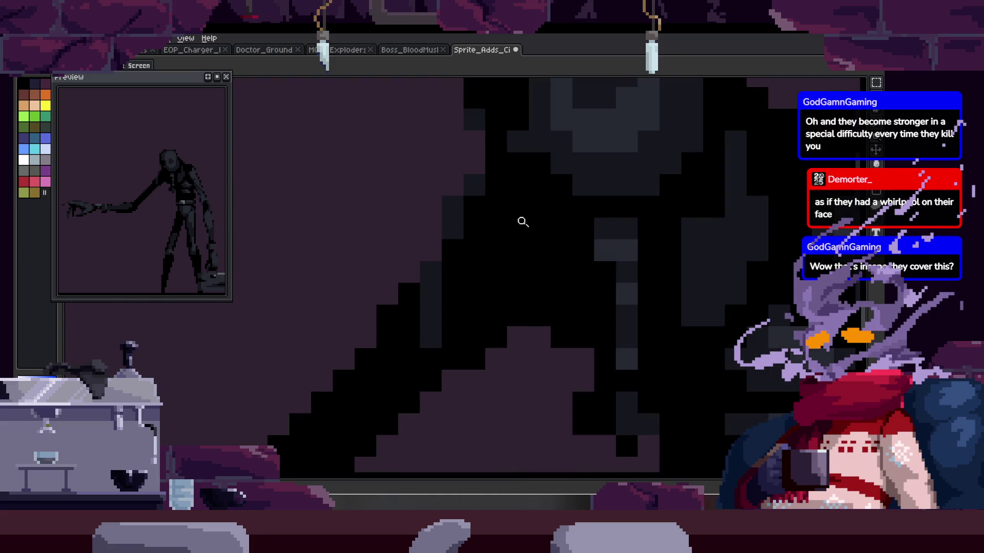
{"action": "scroll", "coordinate": [417, 259], "scroll_direction": "up", "scroll_amount": 1}
{"action": "scroll", "coordinate": [512, 205], "scroll_direction": "down", "scroll_amount": 3}
{"action": "scroll", "coordinate": [509, 219], "scroll_direction": "up", "scroll_amount": 1}
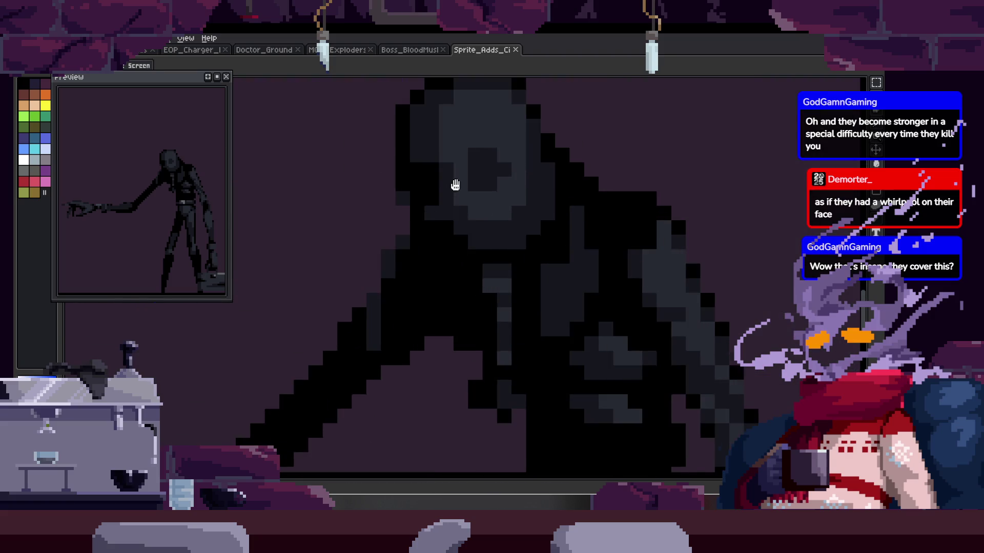
{"action": "scroll", "coordinate": [451, 267], "scroll_direction": "up", "scroll_amount": 1}
{"action": "scroll", "coordinate": [434, 279], "scroll_direction": "down", "scroll_amount": 1}
{"action": "scroll", "coordinate": [461, 267], "scroll_direction": "down", "scroll_amount": 2}
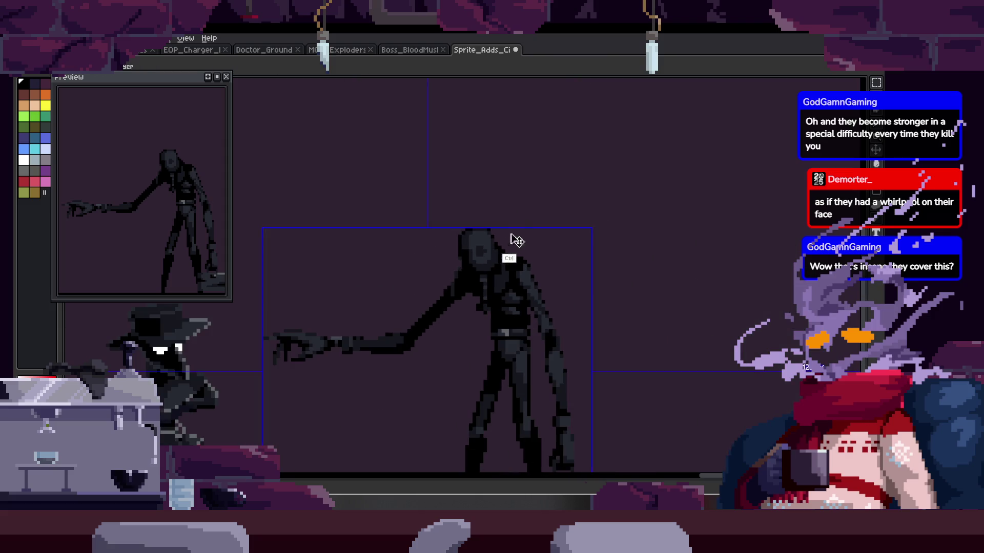
{"action": "scroll", "coordinate": [507, 251], "scroll_direction": "up", "scroll_amount": 1}
{"action": "scroll", "coordinate": [451, 277], "scroll_direction": "up", "scroll_amount": 1}
{"action": "scroll", "coordinate": [461, 277], "scroll_direction": "down", "scroll_amount": 2}
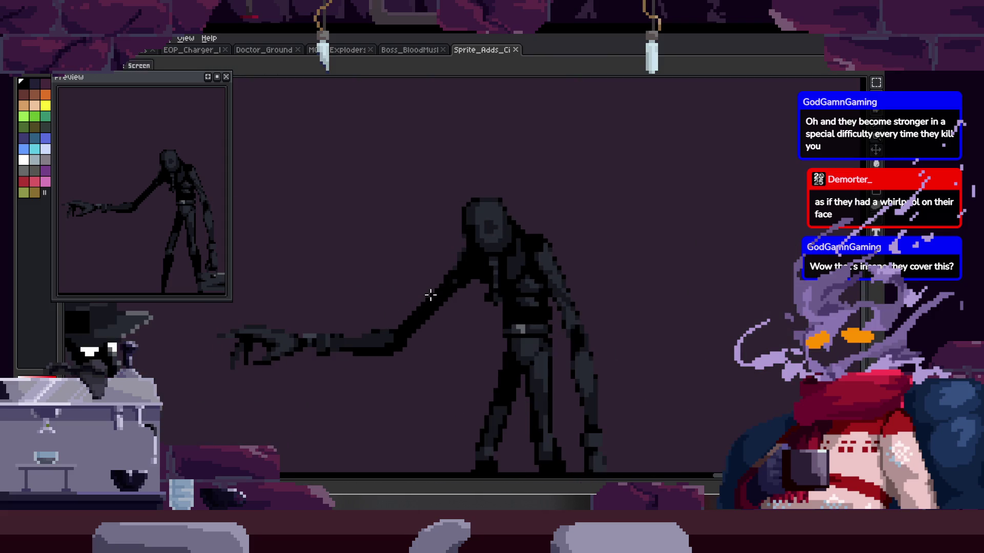
{"action": "key", "text": "z"}
{"action": "key", "text": "ctrl+z"}
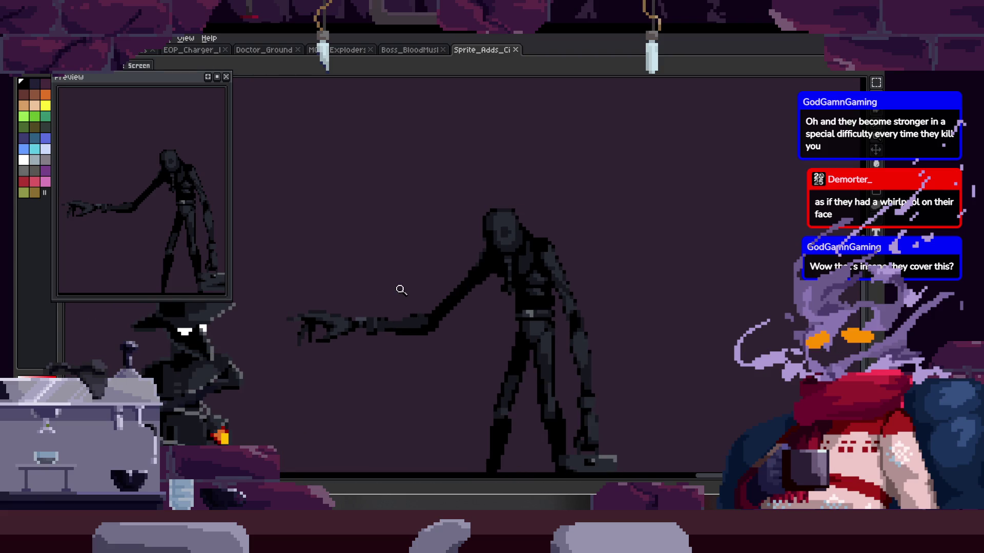
{"action": "key", "text": "b"}
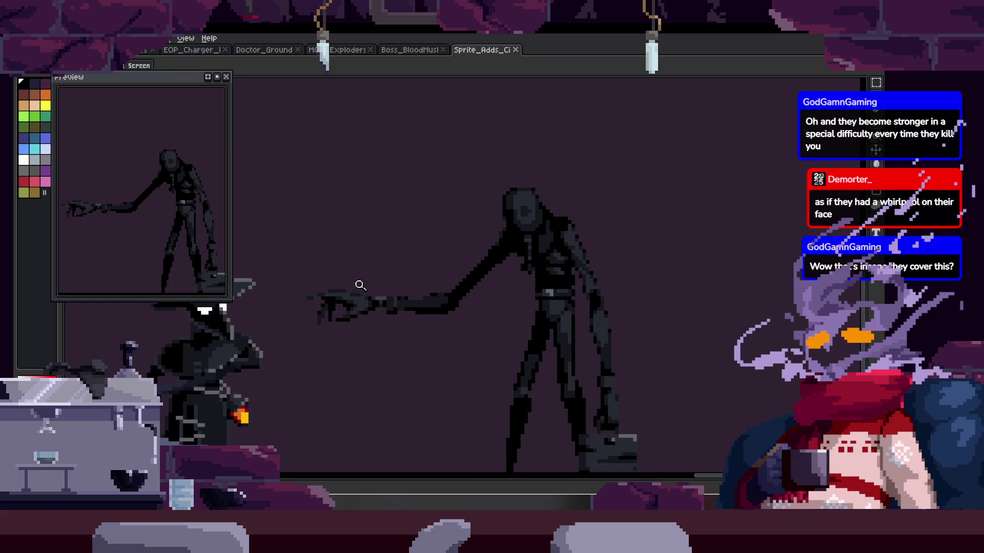
{"action": "scroll", "coordinate": [392, 280], "scroll_direction": "up", "scroll_amount": 1}
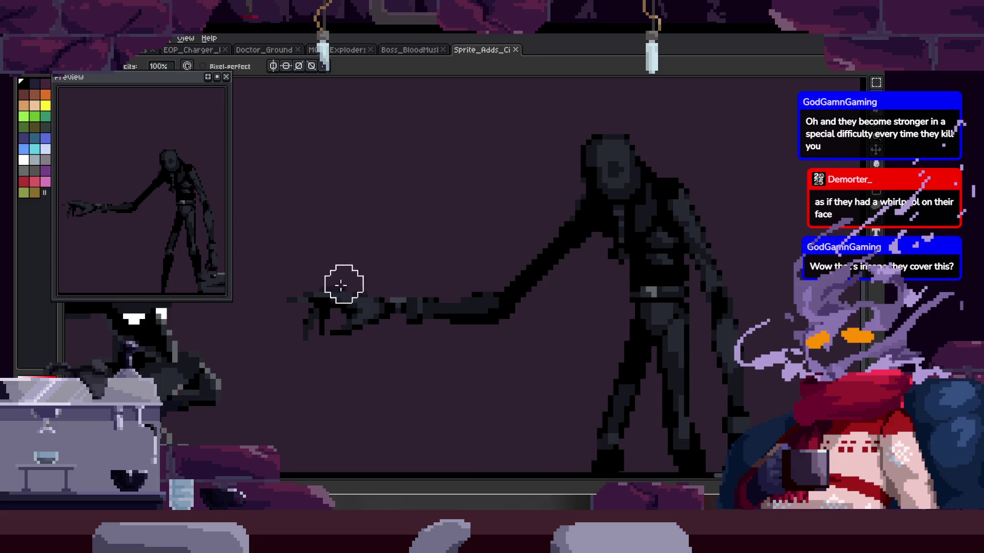
Step: Lasso the outstretched arm and try rotating it upward, then cancel the rotation
{"action": "key", "text": "q"}
{"action": "mouse_move", "coordinate": [401, 231]}
{"action": "left_mouse_down"}
{"action": "mouse_move", "coordinate": [315, 251]}
{"action": "mouse_move", "coordinate": [533, 302]}
{"action": "left_mouse_up"}
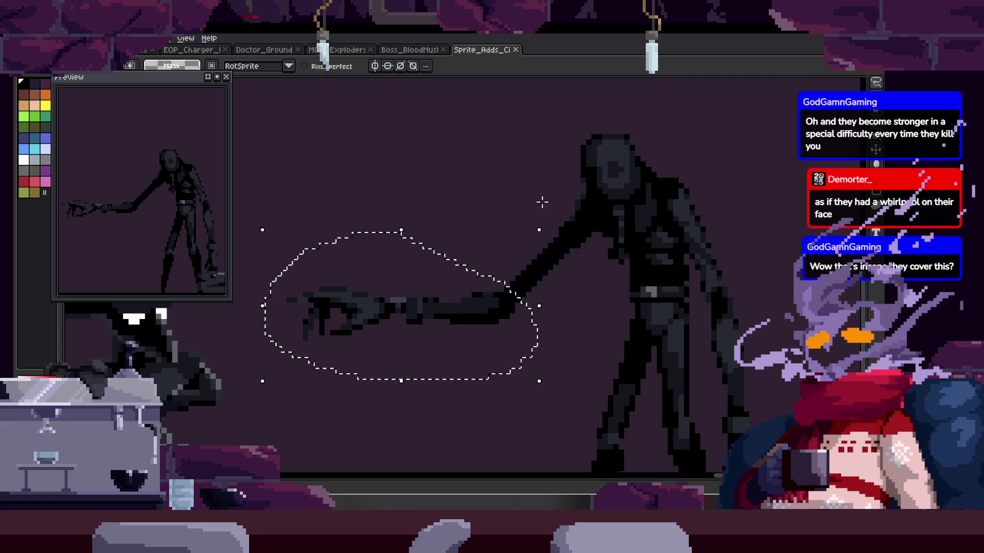
{"action": "key", "text": "ctrl+d"}
{"action": "mouse_move", "coordinate": [269, 296]}
{"action": "left_mouse_down"}
{"action": "mouse_move", "coordinate": [512, 307]}
{"action": "mouse_move", "coordinate": [507, 287]}
{"action": "left_mouse_up"}
{"action": "mouse_move", "coordinate": [531, 235]}
{"action": "left_mouse_down"}
{"action": "mouse_move", "coordinate": [473, 423]}
{"action": "mouse_move", "coordinate": [492, 407]}
{"action": "mouse_move", "coordinate": [497, 307]}
{"action": "mouse_move", "coordinate": [441, 306]}
{"action": "left_mouse_up"}
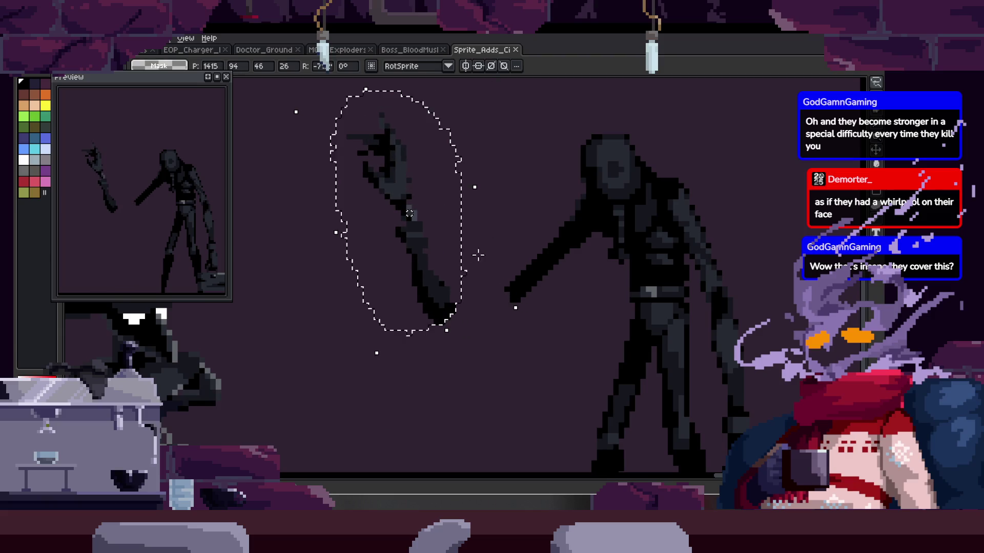
{"action": "key", "text": "Escape"}
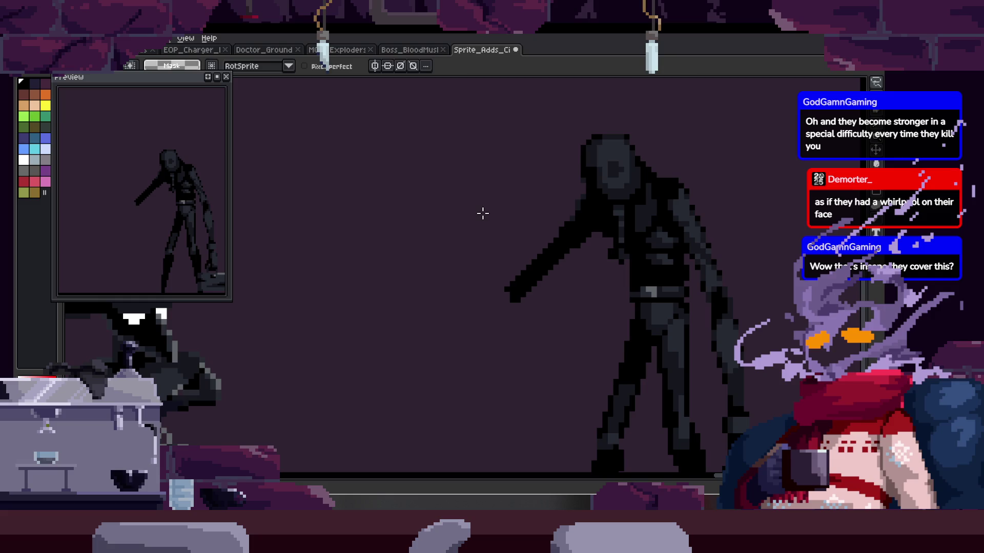
Step: Zoom in and erase the outstretched arm, leaving only the arm hanging at the side
{"action": "right_click", "coordinate": [416, 228]}
{"action": "left_click", "coordinate": [459, 282]}
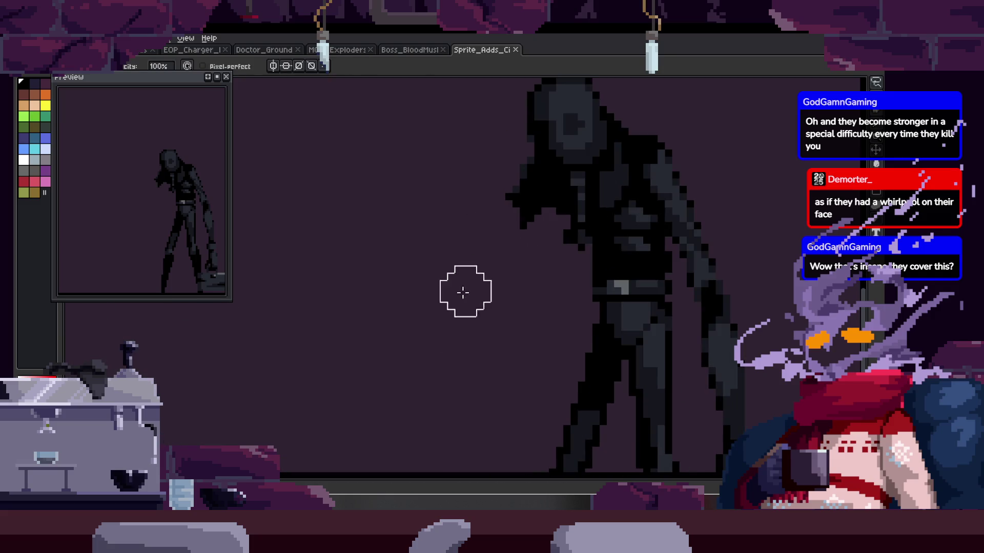
{"action": "scroll", "coordinate": [429, 268], "scroll_direction": "up", "scroll_amount": 2}
{"action": "key", "text": "e"}
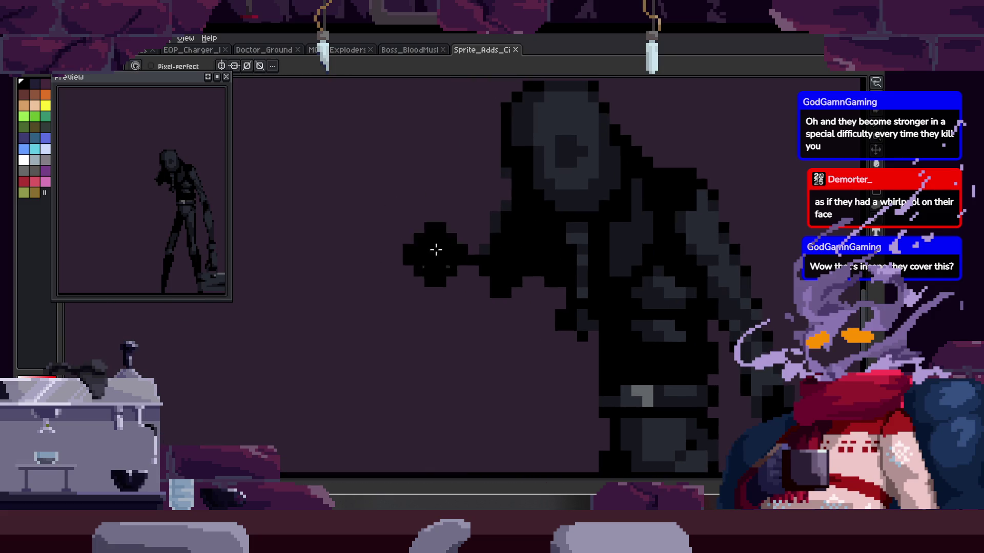
{"action": "mouse_move", "coordinate": [475, 268]}
{"action": "left_mouse_down"}
{"action": "mouse_move", "coordinate": [466, 237]}
{"action": "mouse_move", "coordinate": [513, 250]}
{"action": "left_mouse_up"}
{"action": "key", "text": "v"}
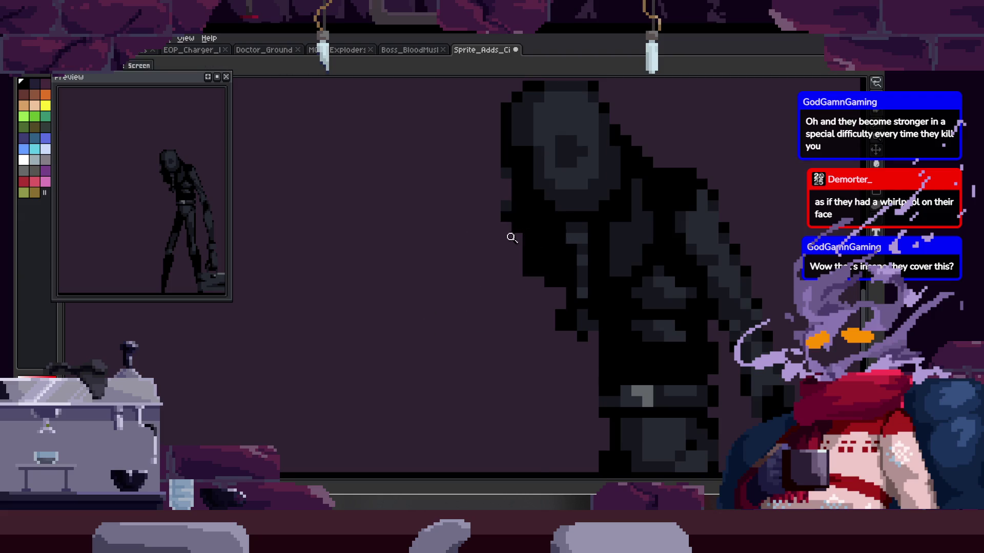
{"action": "scroll", "coordinate": [523, 231], "scroll_direction": "down", "scroll_amount": 2}
{"action": "key", "text": "e"}
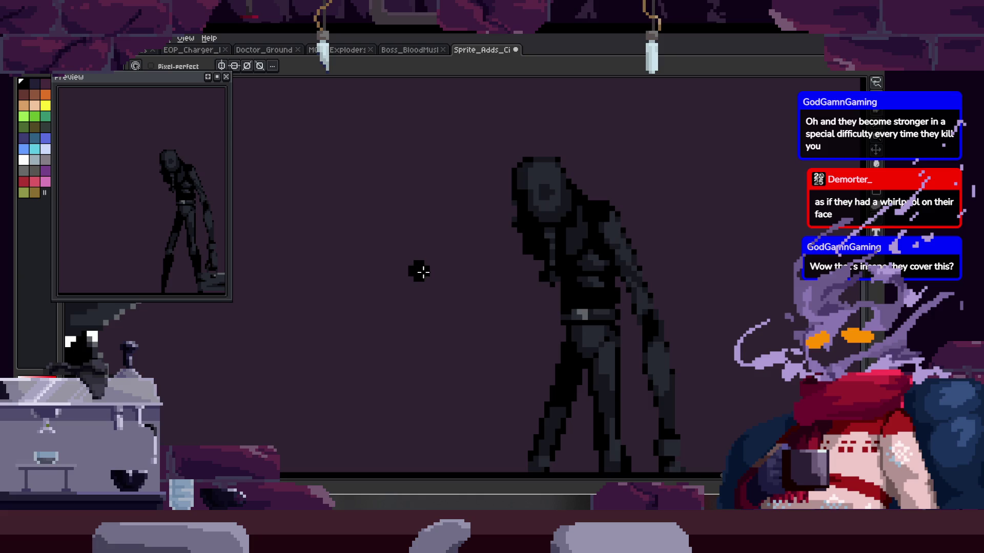
{"action": "scroll", "coordinate": [520, 235], "scroll_direction": "up", "scroll_amount": 1}
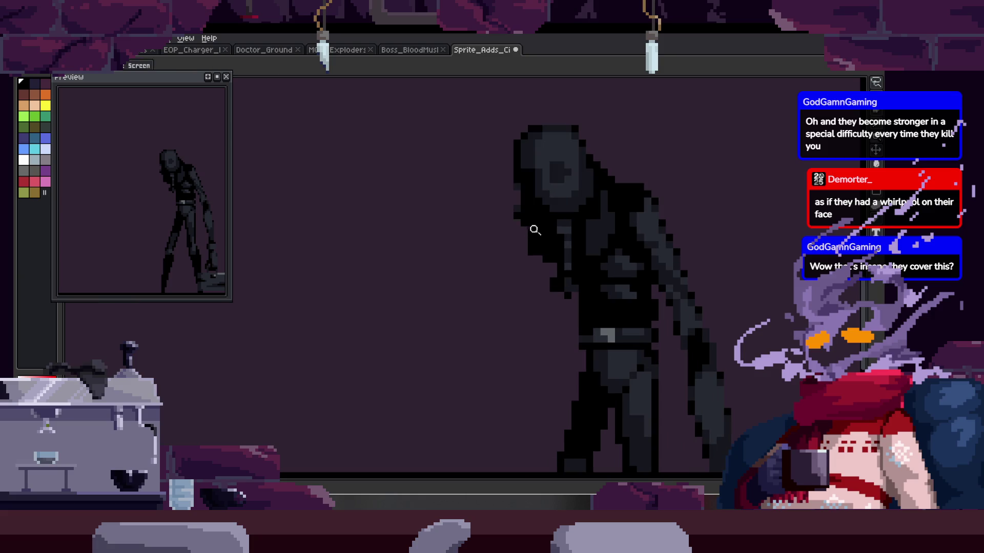
Step: Undo the stray black diagonal and hook strokes drawn left of the figure
{"action": "scroll", "coordinate": [369, 225], "scroll_direction": "up", "scroll_amount": 1}
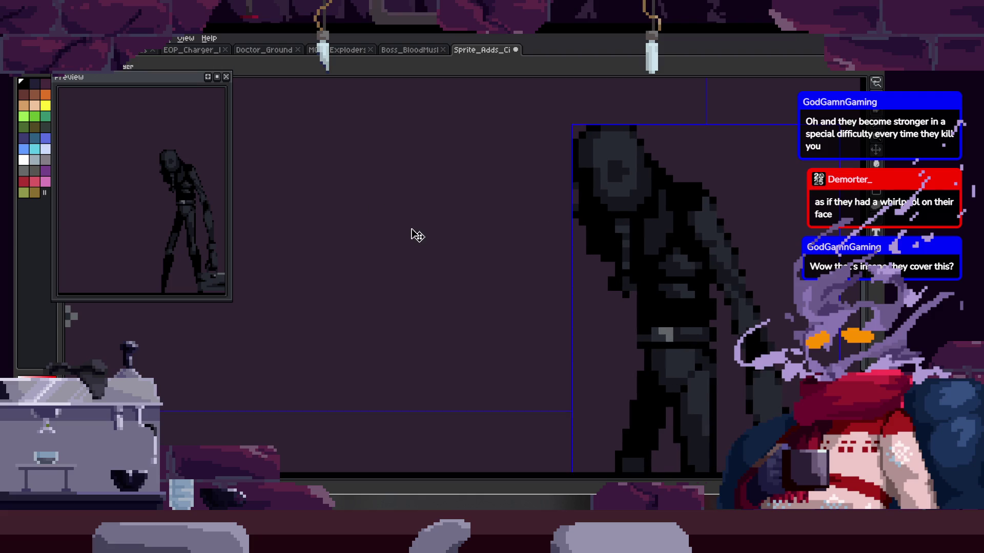
{"action": "scroll", "coordinate": [404, 209], "scroll_direction": "up", "scroll_amount": 1}
{"action": "key", "text": "ctrl+z"}
{"action": "scroll", "coordinate": [370, 230], "scroll_direction": "up", "scroll_amount": 1}
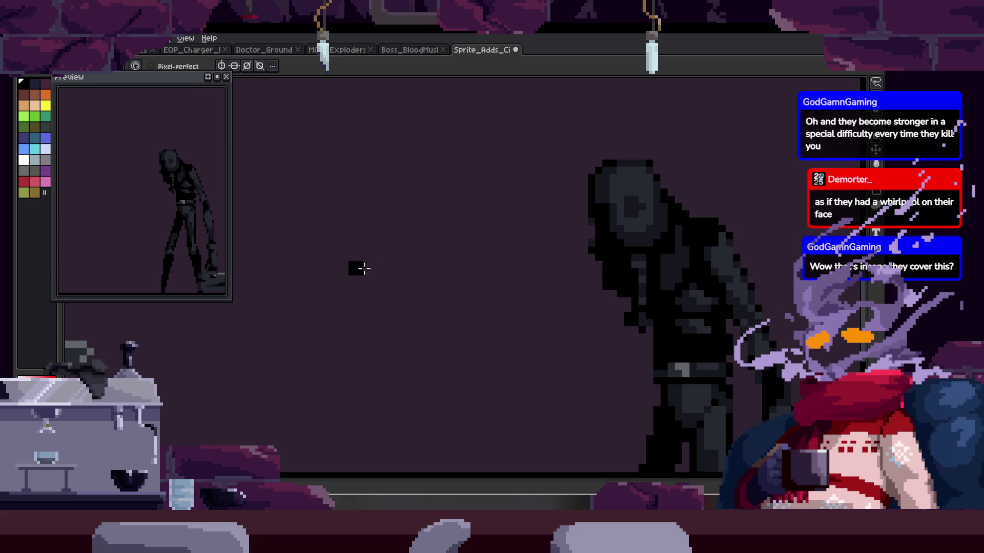
{"action": "left_click_drag", "start_coordinate": [344, 190], "coordinate": [412, 203]}
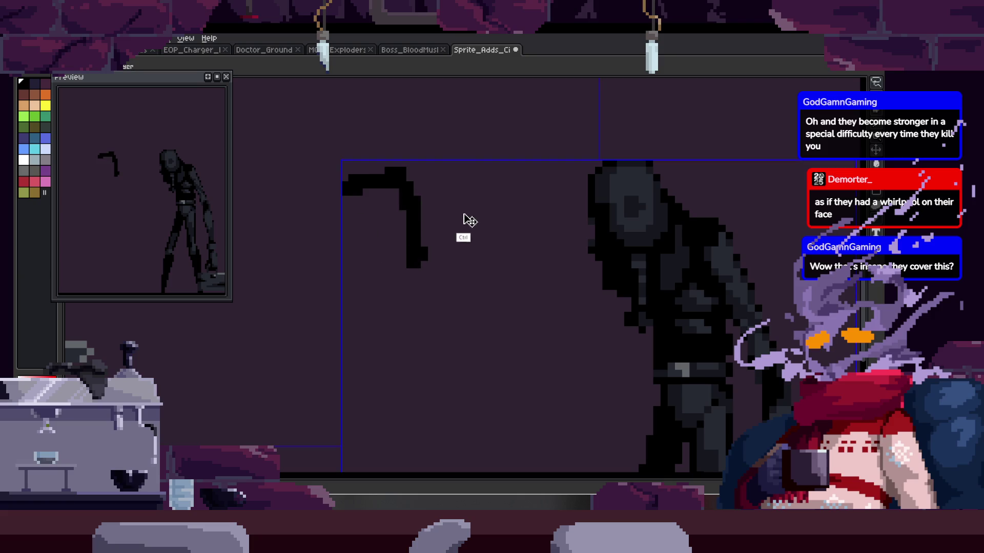
{"action": "key", "text": "ctrl+z"}
Step: Draw the curved black sickle hook in the empty space left of the figure's head
{"action": "mouse_move", "coordinate": [439, 280]}
{"action": "left_mouse_down"}
{"action": "mouse_move", "coordinate": [407, 245]}
{"action": "mouse_move", "coordinate": [425, 177]}
{"action": "mouse_move", "coordinate": [458, 264]}
{"action": "left_mouse_up"}
{"action": "key", "text": "e"}
{"action": "mouse_move", "coordinate": [395, 240]}
{"action": "left_mouse_down"}
{"action": "mouse_move", "coordinate": [413, 215]}
{"action": "mouse_move", "coordinate": [423, 253]}
{"action": "left_mouse_up"}
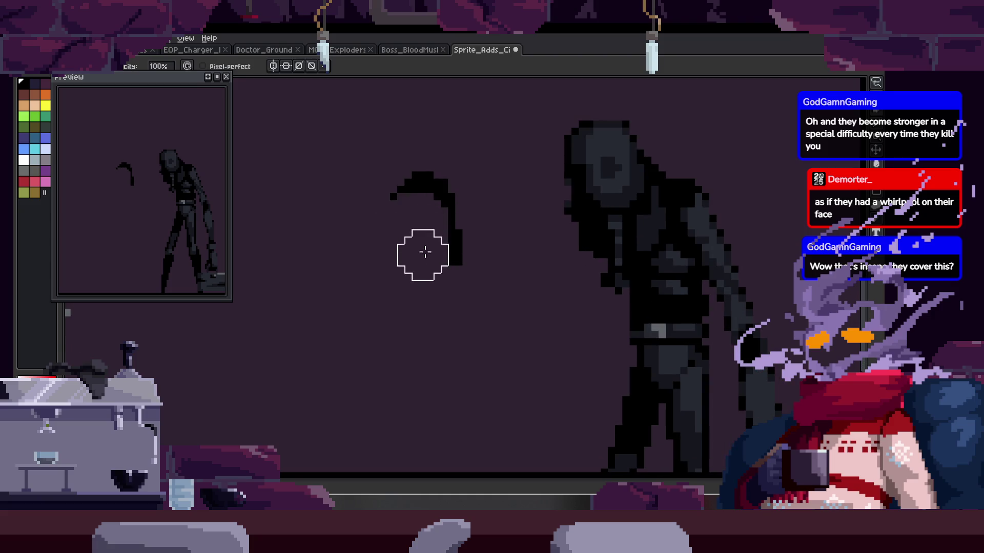
{"action": "key", "text": "b"}
{"action": "left_click", "coordinate": [439, 273]}
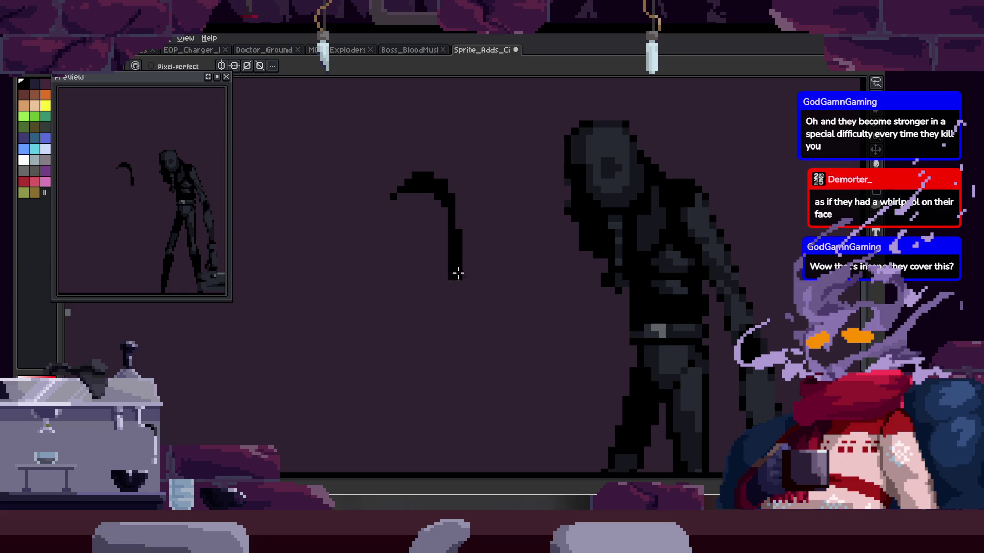
{"action": "scroll", "coordinate": [405, 235], "scroll_direction": "up", "scroll_amount": 1}
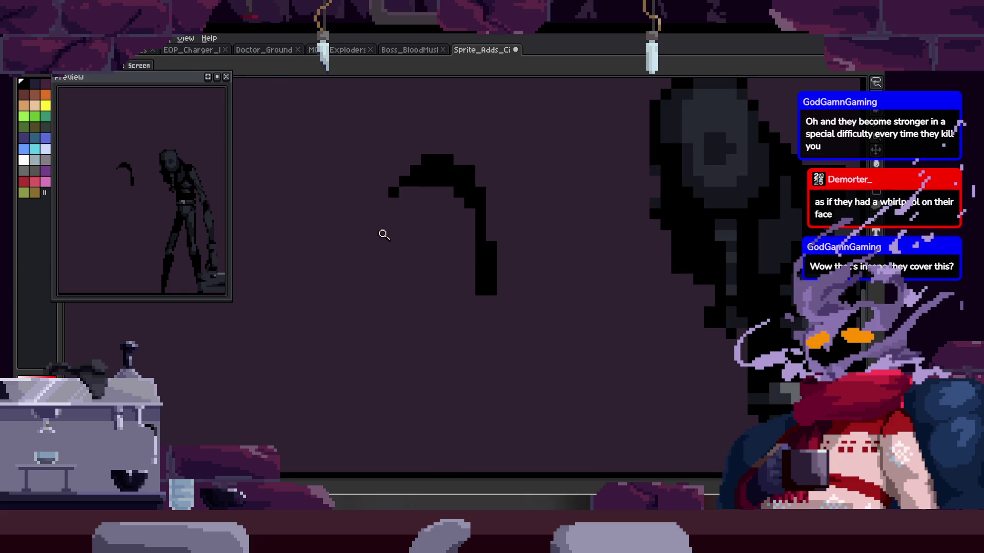
Step: Extend the sickle arc further left with extra black pixels at its end
{"action": "left_click_drag", "start_coordinate": [404, 238], "coordinate": [415, 215]}
{"action": "key", "text": "e"}
{"action": "left_click", "coordinate": [411, 234]}
Step: Zoom in on the legs and draw a black shading line down the leg
{"action": "scroll", "coordinate": [413, 246], "scroll_direction": "down", "scroll_amount": 1}
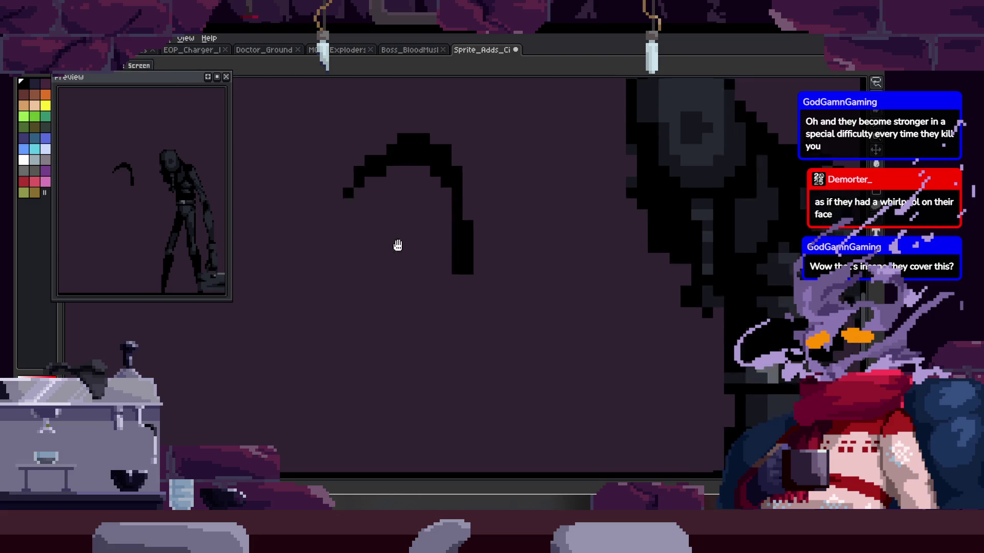
{"action": "key", "text": "z"}
{"action": "scroll", "coordinate": [404, 230], "scroll_direction": "down", "scroll_amount": 3}
{"action": "left_click", "coordinate": [461, 322]}
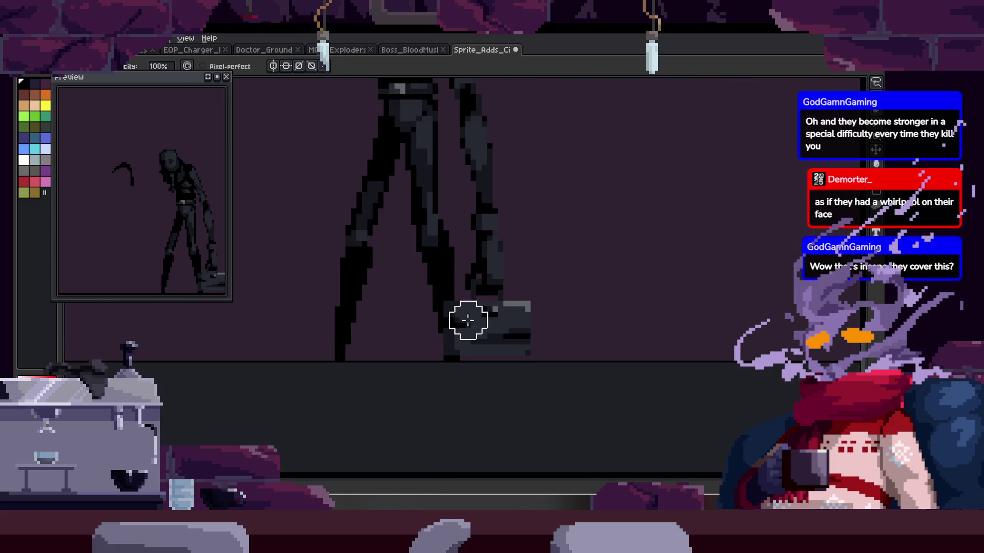
{"action": "mouse_move", "coordinate": [516, 351]}
{"action": "left_mouse_down"}
{"action": "mouse_move", "coordinate": [516, 285]}
{"action": "mouse_move", "coordinate": [451, 244]}
{"action": "mouse_move", "coordinate": [448, 198]}
{"action": "left_mouse_up"}
{"action": "left_click", "coordinate": [424, 252]}
{"action": "left_click", "coordinate": [458, 282]}
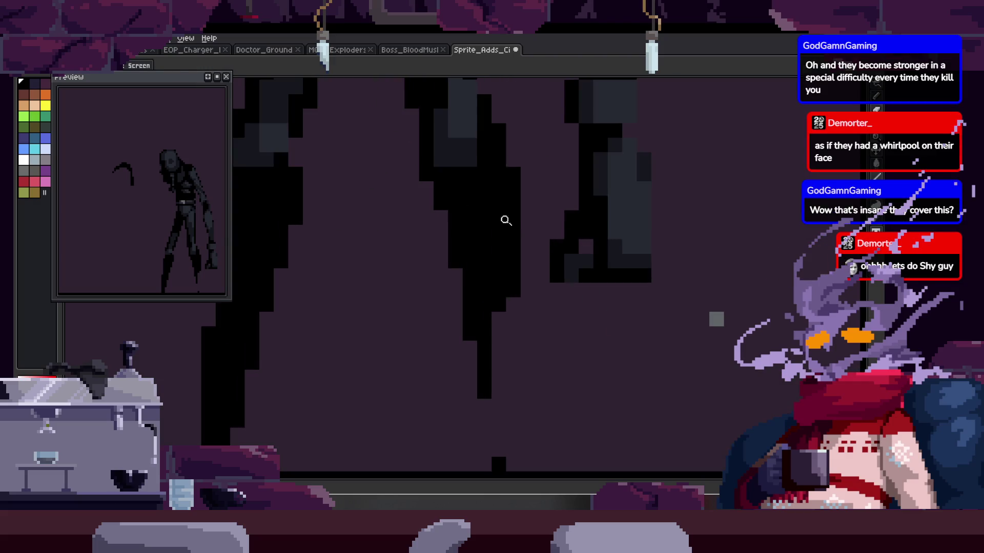
{"action": "key", "text": "b"}
{"action": "left_click_drag", "start_coordinate": [500, 227], "coordinate": [503, 336]}
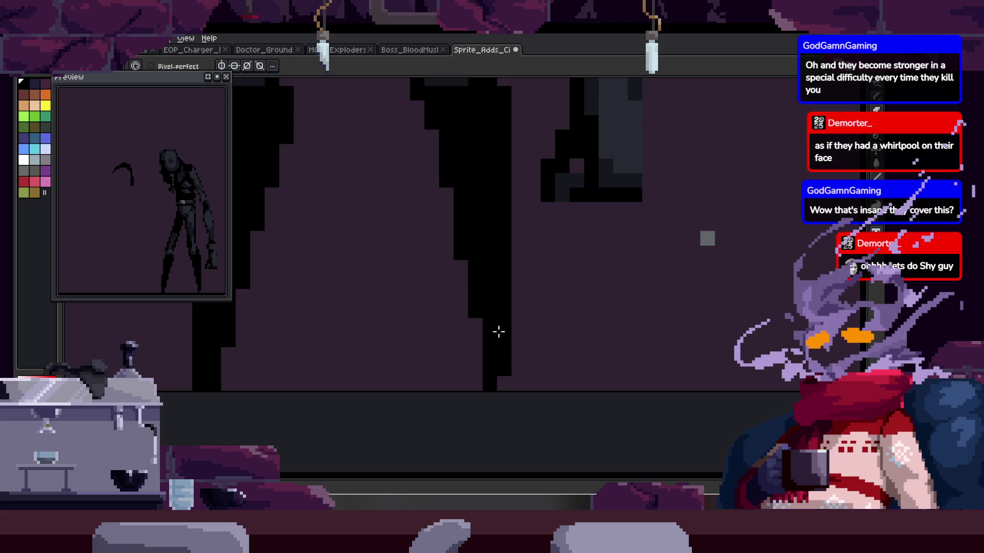
Step: Zoom back out and pan to view the whole hooded figure with its sickle
{"action": "scroll", "coordinate": [435, 285], "scroll_direction": "down", "scroll_amount": 1}
{"action": "key", "text": "z"}
{"action": "scroll", "coordinate": [615, 248], "scroll_direction": "down", "scroll_amount": 2}
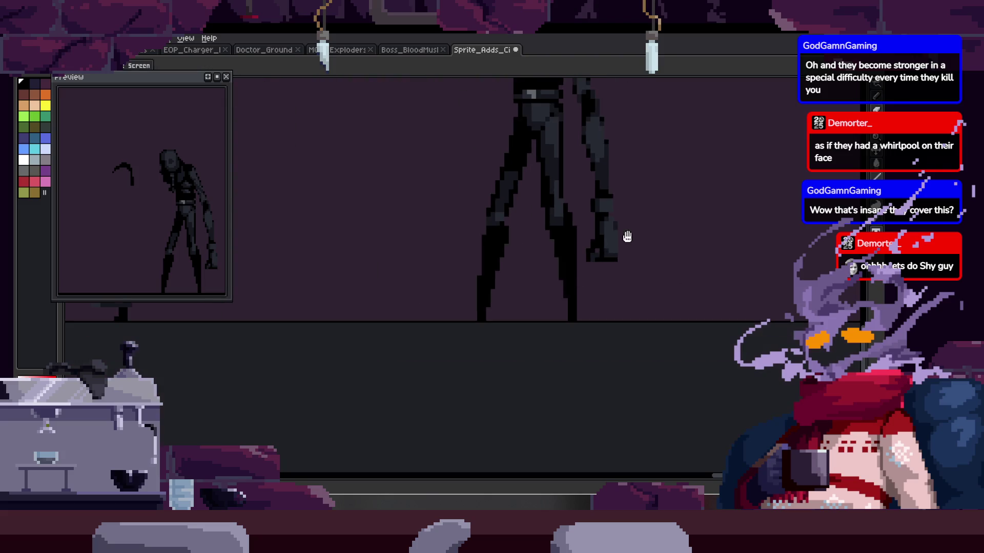
{"action": "scroll", "coordinate": [529, 237], "scroll_direction": "right", "scroll_amount": 2}
{"action": "left_click_drag", "start_coordinate": [472, 177], "coordinate": [485, 247]}
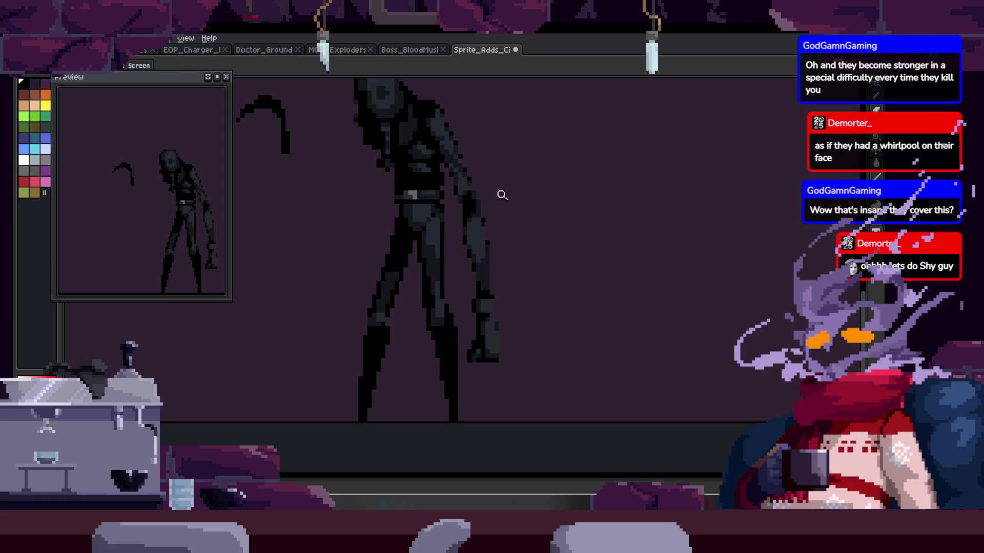
{"action": "scroll", "coordinate": [520, 211], "scroll_direction": "down", "scroll_amount": 1}
{"action": "scroll", "coordinate": [523, 210], "scroll_direction": "up", "scroll_amount": 1}
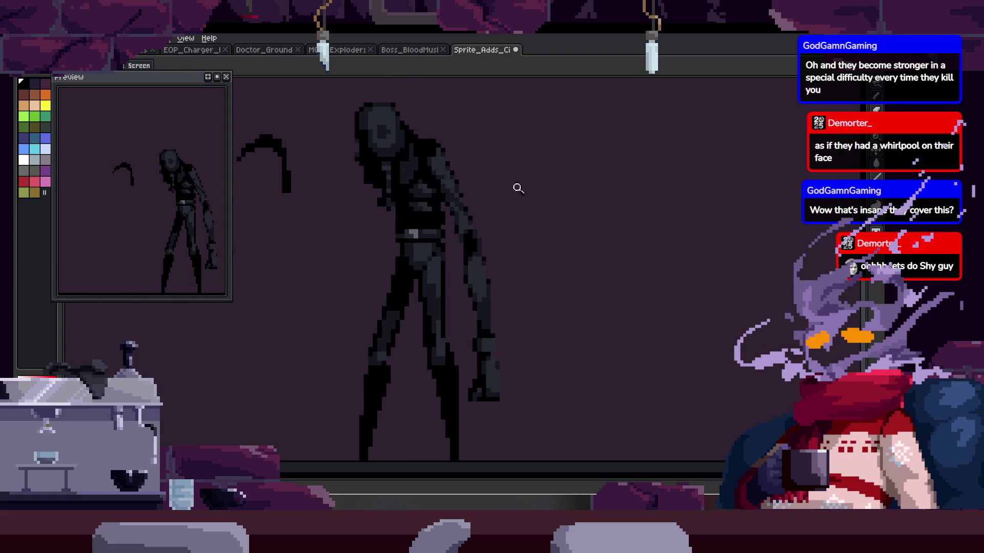
{"action": "scroll", "coordinate": [487, 229], "scroll_direction": "up", "scroll_amount": 1}
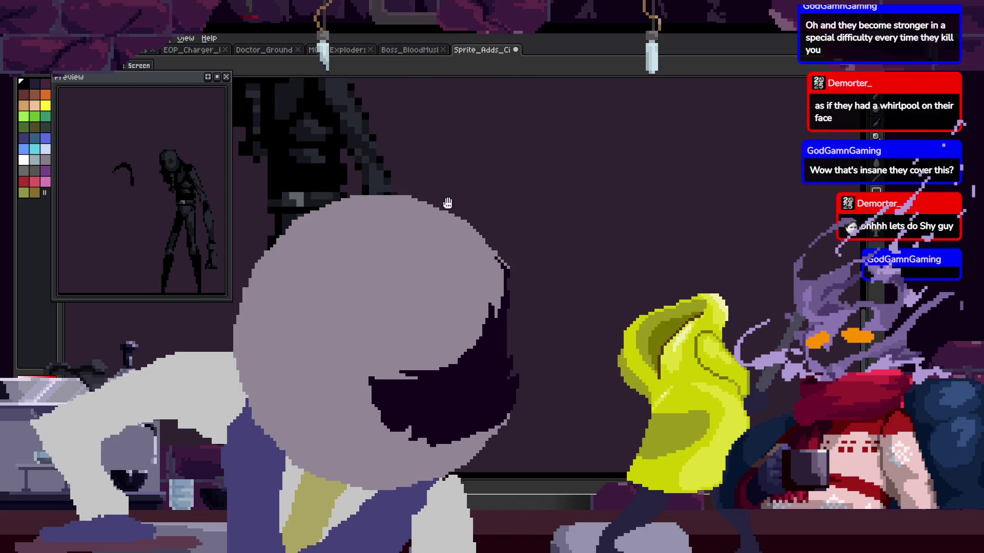
{"action": "mouse_move", "coordinate": [321, 238]}
{"action": "left_mouse_down"}
{"action": "mouse_move", "coordinate": [323, 189]}
{"action": "mouse_move", "coordinate": [449, 191]}
{"action": "left_mouse_up"}
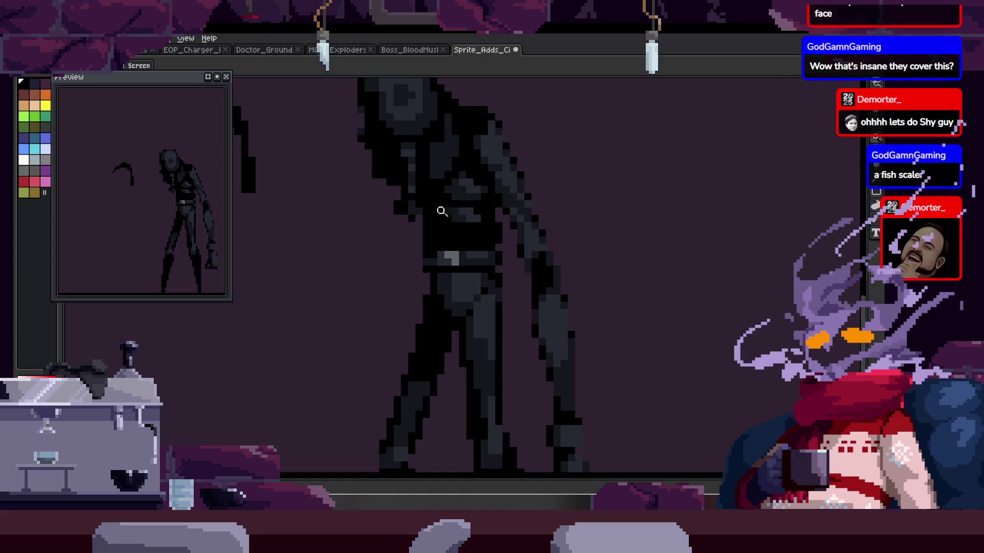
{"action": "scroll", "coordinate": [446, 208], "scroll_direction": "up", "scroll_amount": 4}
{"action": "left_click_drag", "start_coordinate": [453, 167], "coordinate": [450, 226]}
{"action": "scroll", "coordinate": [412, 193], "scroll_direction": "down", "scroll_amount": 1}
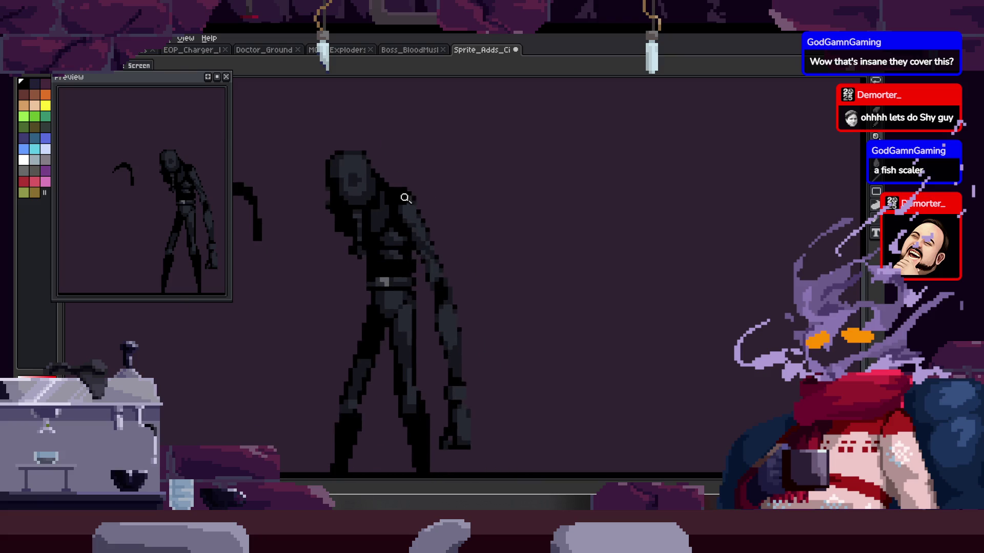
{"action": "scroll", "coordinate": [404, 189], "scroll_direction": "up", "scroll_amount": 1}
{"action": "scroll", "coordinate": [402, 239], "scroll_direction": "up", "scroll_amount": 1}
{"action": "scroll", "coordinate": [407, 193], "scroll_direction": "down", "scroll_amount": 2}
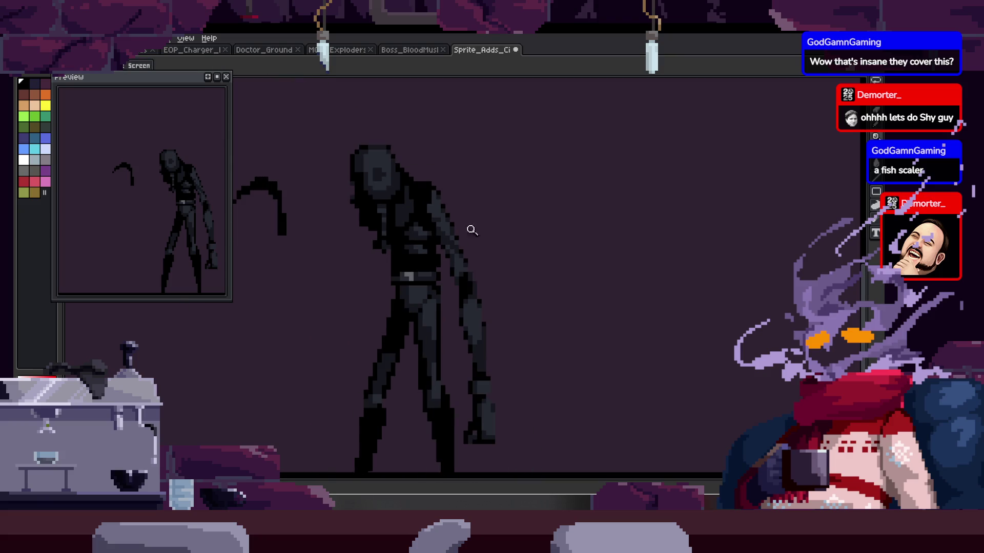
{"action": "scroll", "coordinate": [456, 246], "scroll_direction": "up", "scroll_amount": 1}
{"action": "scroll", "coordinate": [476, 243], "scroll_direction": "down", "scroll_amount": 2}
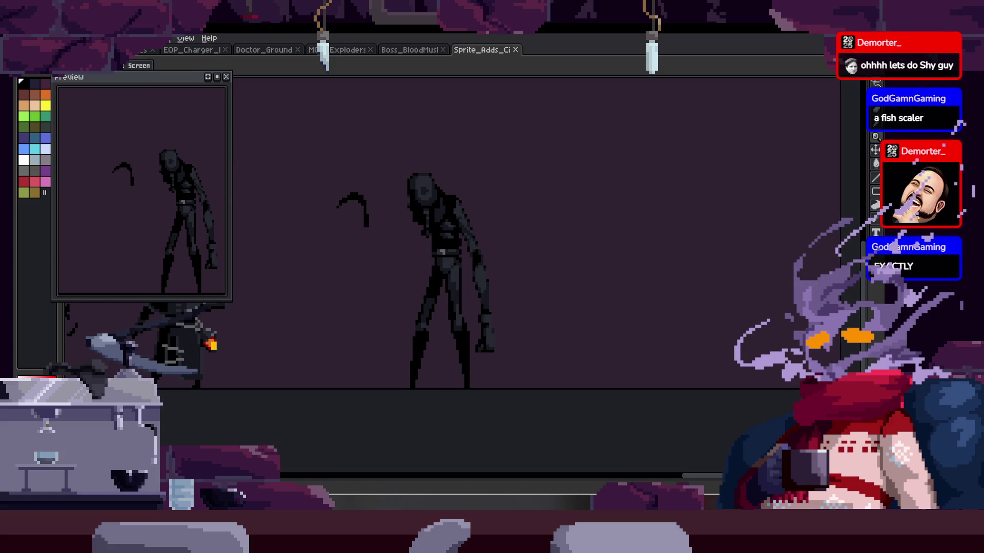
Step: Open Sprite_Adds_FishingHamlet from the Adds folder in a new tab
{"action": "key", "text": "alt+f"}
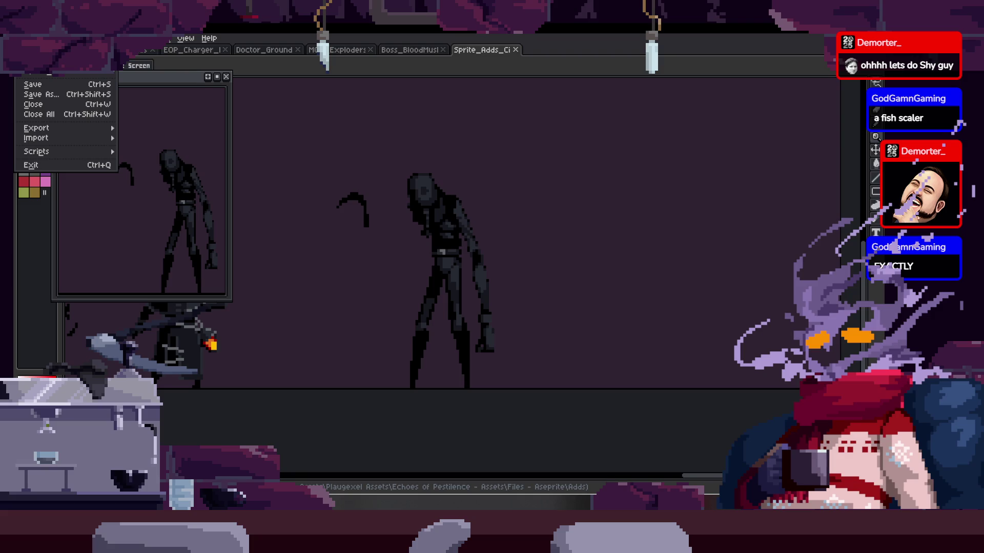
{"action": "key", "text": "ctrl+o"}
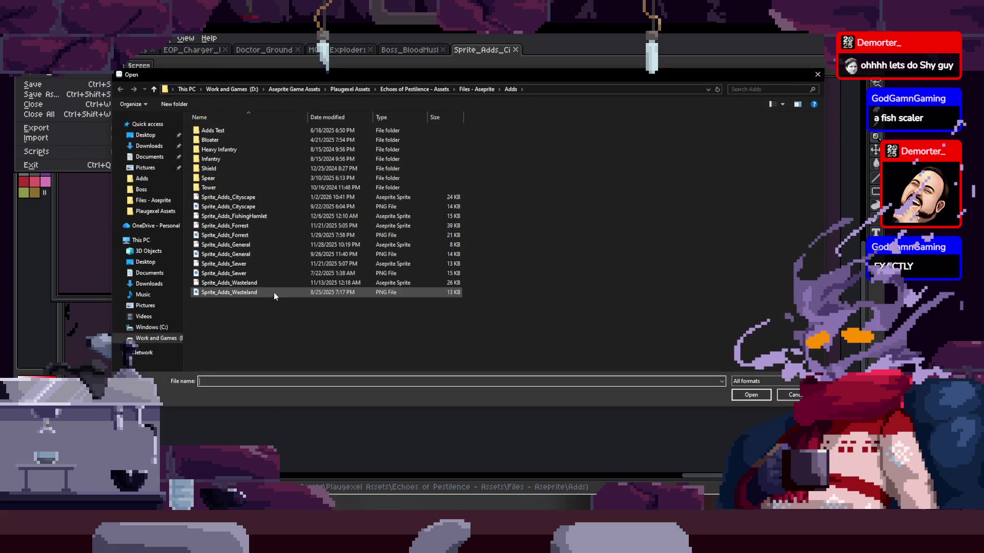
{"action": "double_click", "coordinate": [268, 218]}
Step: Play the sprite's animation, then show and hide the timeline
{"action": "key", "text": "Return"}
{"action": "key", "text": "Tab"}
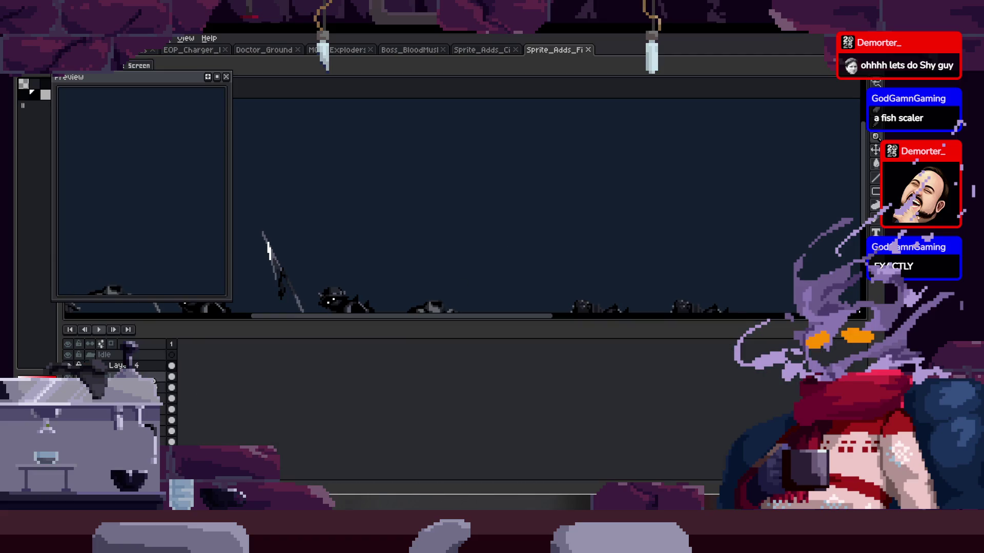
{"action": "key", "text": "Tab"}
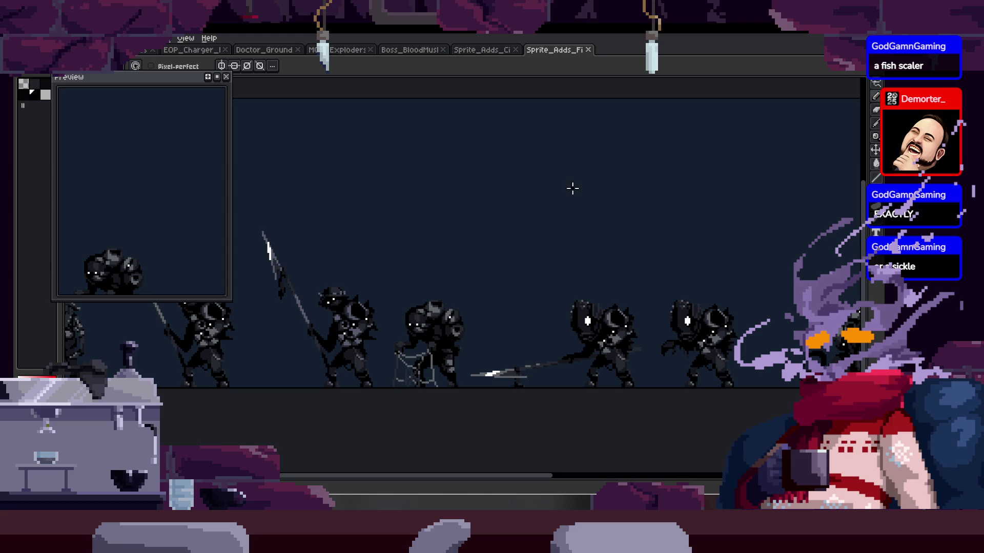
Step: Hand-letter 'Fish' in black in the empty space above the sprites
{"action": "left_click_drag", "start_coordinate": [572, 189], "coordinate": [521, 227]}
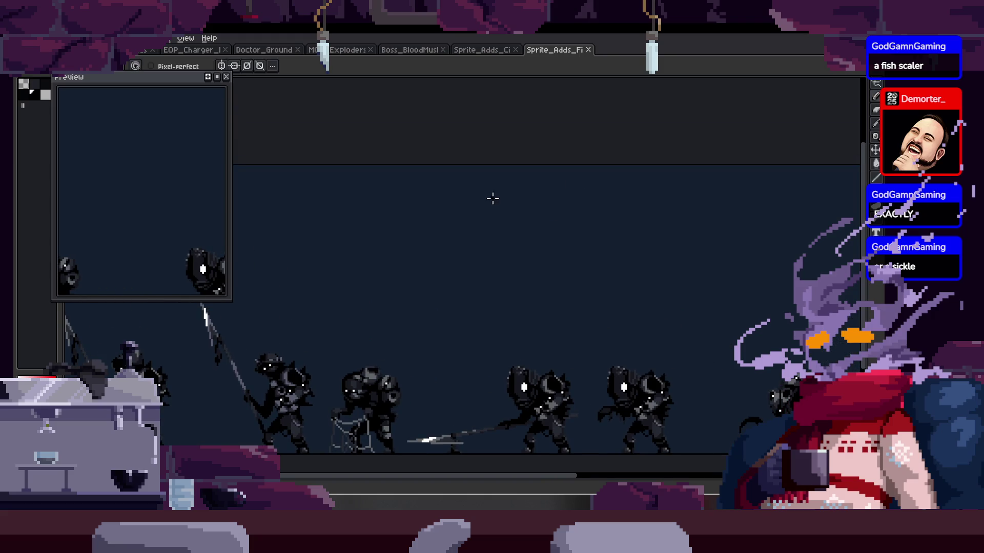
{"action": "scroll", "coordinate": [491, 196], "scroll_direction": "up", "scroll_amount": 1}
{"action": "scroll", "coordinate": [385, 194], "scroll_direction": "up", "scroll_amount": 1}
{"action": "left_click_drag", "start_coordinate": [359, 198], "coordinate": [368, 233]}
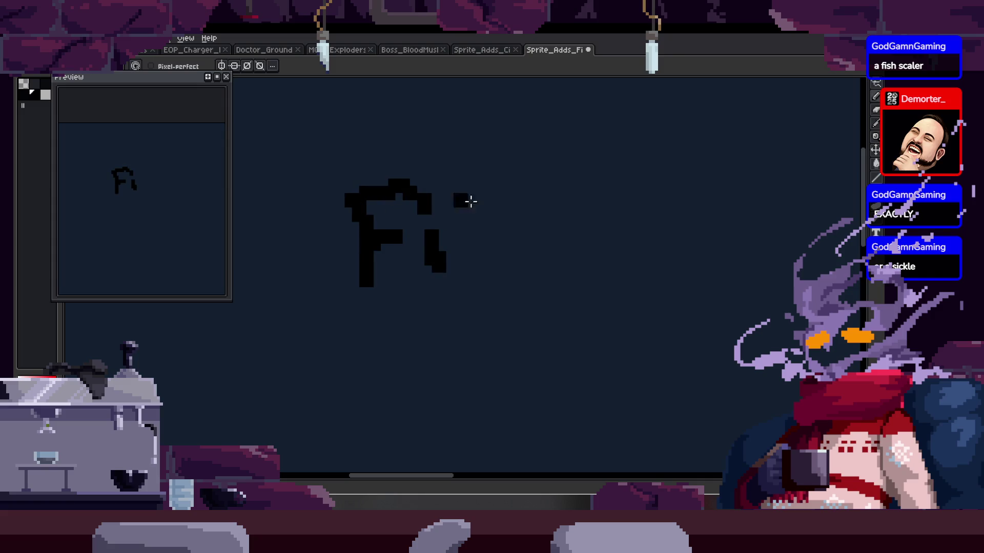
{"action": "key", "text": "ctrl+z"}
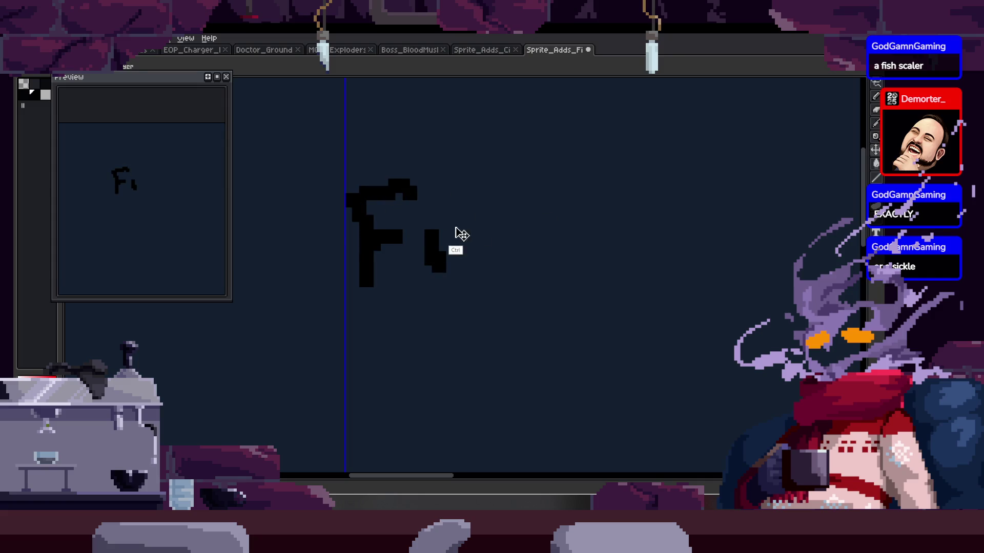
{"action": "left_click", "coordinate": [439, 185]}
{"action": "mouse_move", "coordinate": [496, 219]}
{"action": "left_mouse_down"}
{"action": "mouse_move", "coordinate": [483, 227]}
{"action": "mouse_move", "coordinate": [471, 281]}
{"action": "left_mouse_up"}
{"action": "left_click_drag", "start_coordinate": [518, 144], "coordinate": [597, 252]}
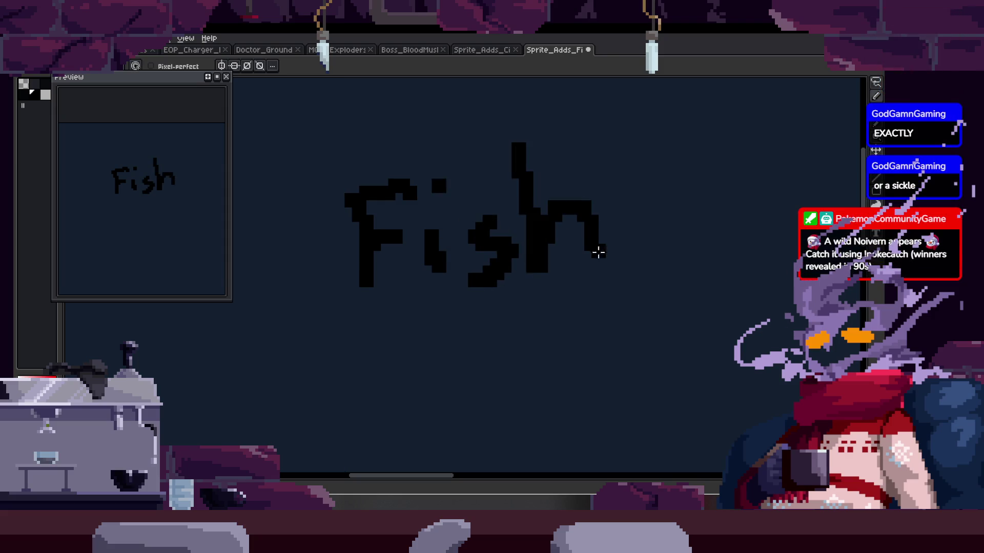
Step: Write 'scaler' after 'Fish' to form 'Fish scaler'
{"action": "scroll", "coordinate": [584, 246], "scroll_direction": "right", "scroll_amount": 3}
{"action": "scroll", "coordinate": [557, 217], "scroll_direction": "right", "scroll_amount": 1}
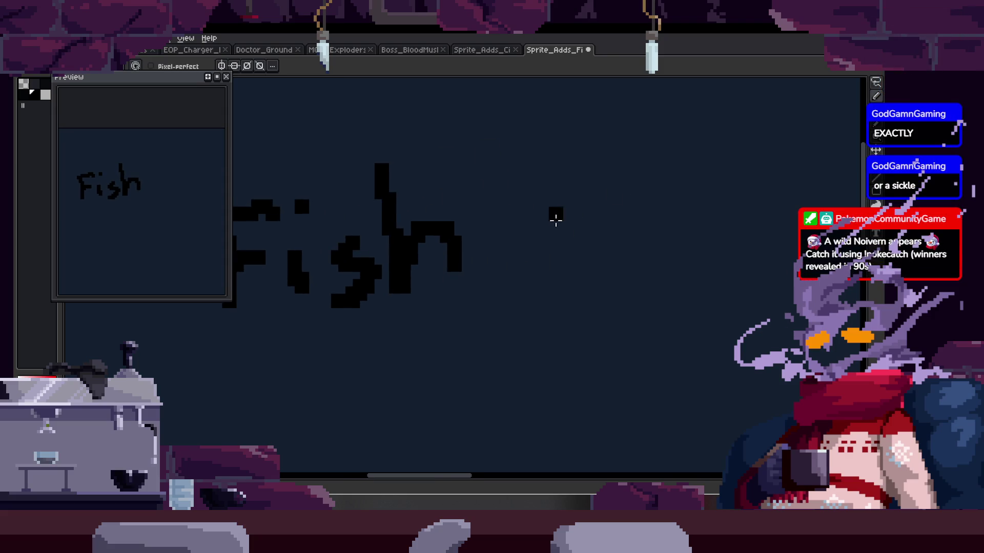
{"action": "left_click_drag", "start_coordinate": [553, 205], "coordinate": [533, 277]}
{"action": "scroll", "coordinate": [533, 266], "scroll_direction": "right", "scroll_amount": 3}
{"action": "left_click_drag", "start_coordinate": [501, 213], "coordinate": [533, 287]}
{"action": "left_click_drag", "start_coordinate": [579, 216], "coordinate": [621, 248]}
{"action": "left_click_drag", "start_coordinate": [590, 138], "coordinate": [620, 261]}
{"action": "mouse_move", "coordinate": [641, 237]}
{"action": "left_mouse_down"}
{"action": "mouse_move", "coordinate": [671, 193]}
{"action": "mouse_move", "coordinate": [689, 241]}
{"action": "left_mouse_up"}
{"action": "left_click_drag", "start_coordinate": [703, 208], "coordinate": [735, 182]}
Step: Write '(Face' on a new line below 'Fish scaler'
{"action": "key", "text": "z"}
{"action": "scroll", "coordinate": [592, 281], "scroll_direction": "down", "scroll_amount": 2}
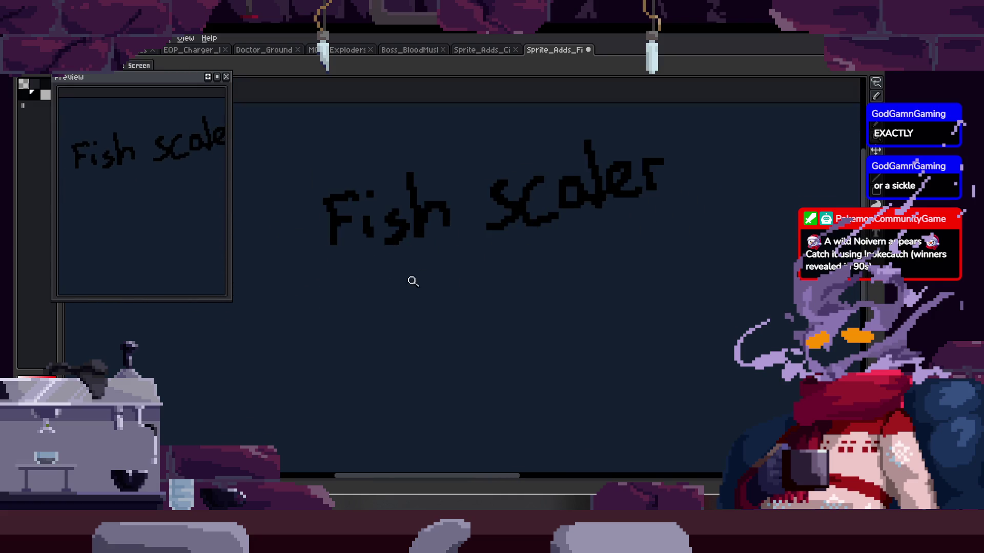
{"action": "scroll", "coordinate": [373, 245], "scroll_direction": "up", "scroll_amount": 1}
{"action": "key", "text": "b"}
{"action": "scroll", "coordinate": [369, 220], "scroll_direction": "down", "scroll_amount": 1}
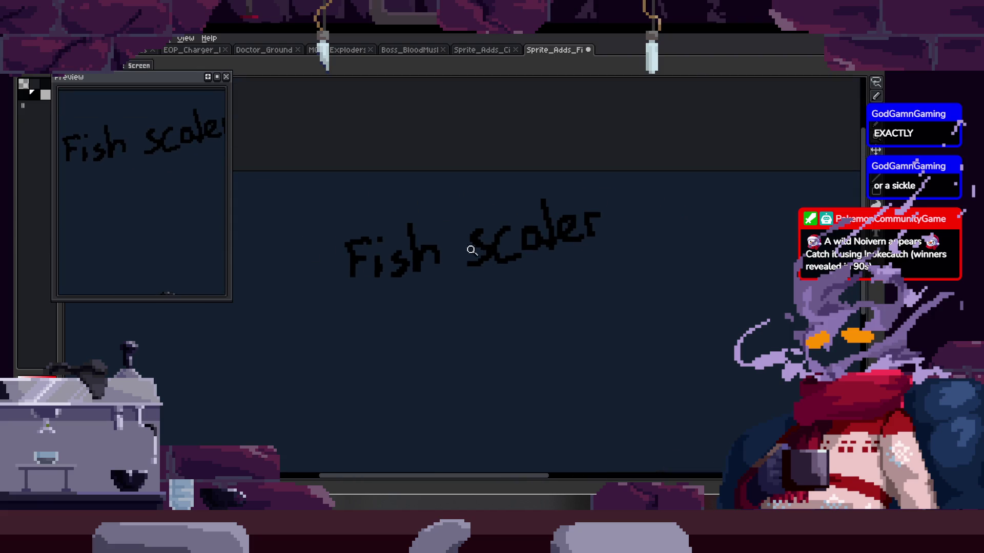
{"action": "scroll", "coordinate": [478, 246], "scroll_direction": "up", "scroll_amount": 1}
{"action": "key", "text": "h"}
{"action": "scroll", "coordinate": [417, 292], "scroll_direction": "up", "scroll_amount": 4}
{"action": "key", "text": "b"}
{"action": "left_click_drag", "start_coordinate": [414, 233], "coordinate": [435, 358]}
{"action": "mouse_move", "coordinate": [455, 245]}
{"action": "left_mouse_down"}
{"action": "mouse_move", "coordinate": [503, 257]}
{"action": "mouse_move", "coordinate": [567, 307]}
{"action": "left_mouse_up"}
{"action": "left_click_drag", "start_coordinate": [569, 272], "coordinate": [648, 272]}
Step: Write 'stealer' to complete '(Face stealer'
{"action": "scroll", "coordinate": [521, 259], "scroll_direction": "right", "scroll_amount": 5}
{"action": "mouse_move", "coordinate": [527, 259]}
{"action": "left_mouse_down"}
{"action": "mouse_move", "coordinate": [551, 273]}
{"action": "mouse_move", "coordinate": [652, 248]}
{"action": "left_mouse_up"}
{"action": "scroll", "coordinate": [606, 228], "scroll_direction": "right", "scroll_amount": 5}
{"action": "left_click_drag", "start_coordinate": [605, 211], "coordinate": [645, 288]}
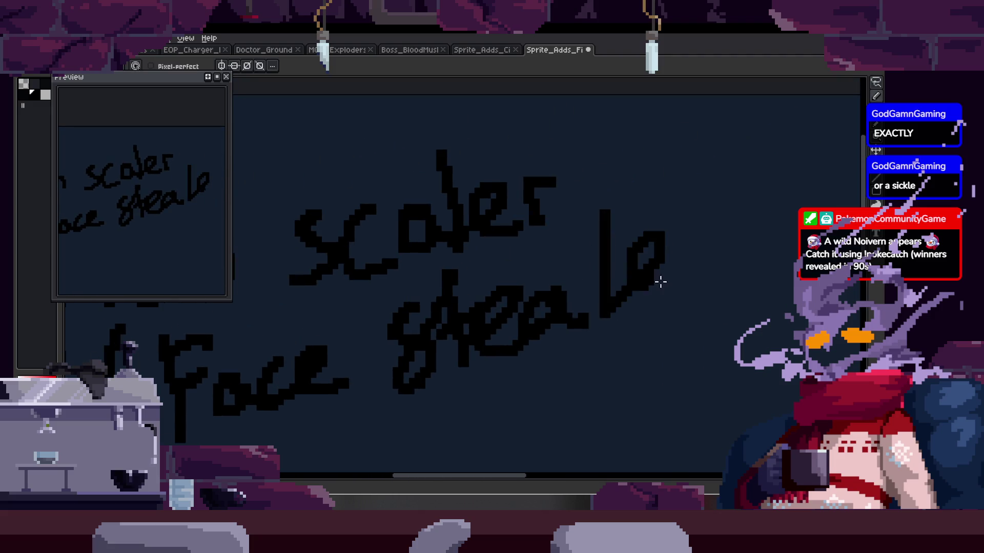
{"action": "scroll", "coordinate": [615, 233], "scroll_direction": "right", "scroll_amount": 5}
{"action": "left_click_drag", "start_coordinate": [576, 264], "coordinate": [628, 231]}
Step: Save the FishingHamlet sprite and close its tab
{"action": "key", "text": "z"}
{"action": "scroll", "coordinate": [648, 247], "scroll_direction": "down", "scroll_amount": 4}
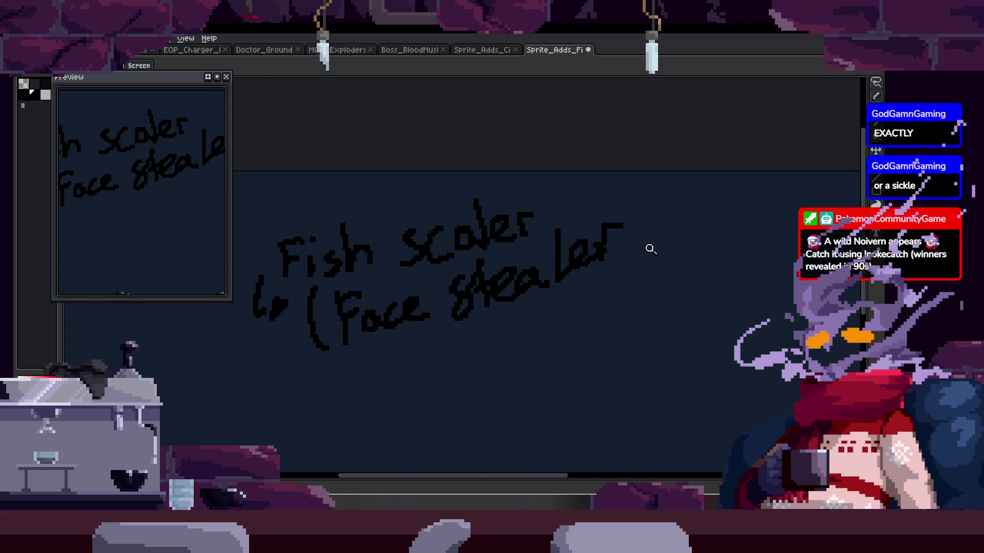
{"action": "scroll", "coordinate": [647, 247], "scroll_direction": "up", "scroll_amount": 4}
{"action": "key", "text": "ctrl+s"}
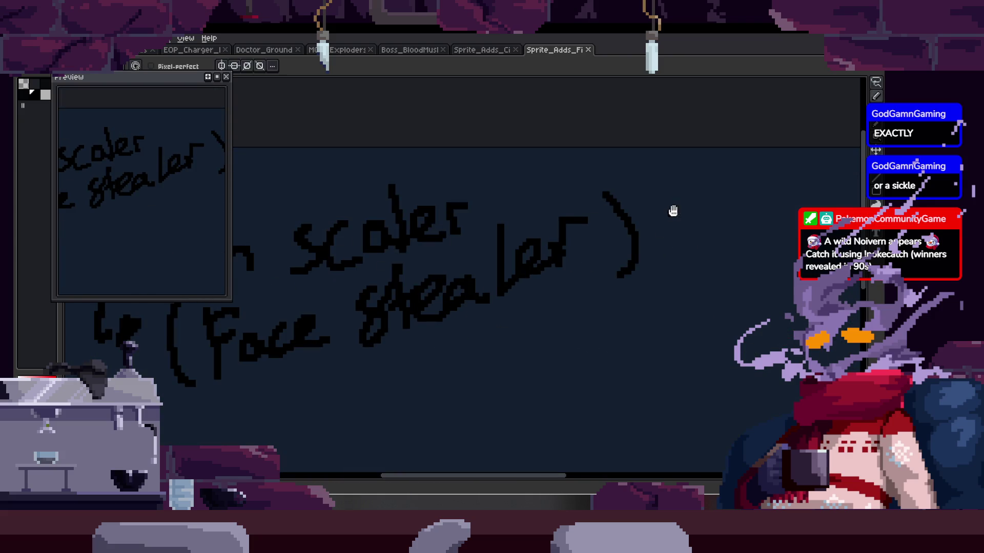
{"action": "scroll", "coordinate": [589, 205], "scroll_direction": "right", "scroll_amount": 5}
{"action": "scroll", "coordinate": [589, 205], "scroll_direction": "up", "scroll_amount": 1}
{"action": "left_click", "coordinate": [590, 51]}
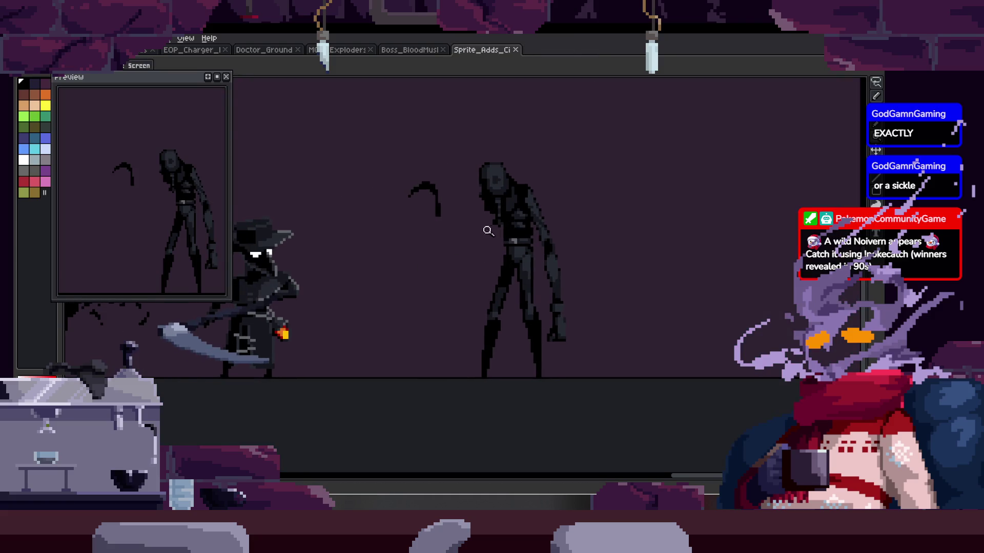
{"action": "scroll", "coordinate": [512, 228], "scroll_direction": "up", "scroll_amount": 3}
{"action": "scroll", "coordinate": [543, 228], "scroll_direction": "down", "scroll_amount": 3}
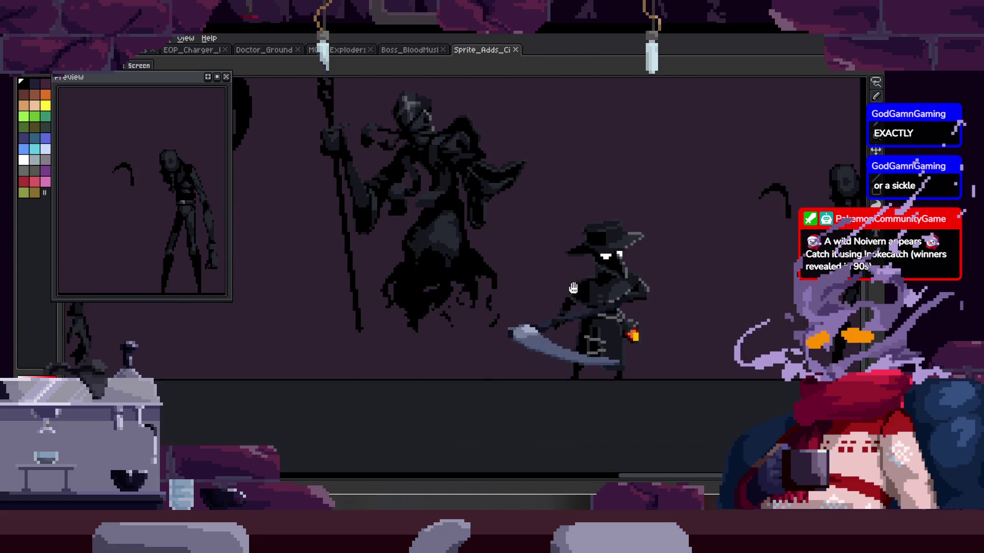
{"action": "scroll", "coordinate": [564, 240], "scroll_direction": "right", "scroll_amount": 5}
{"action": "scroll", "coordinate": [602, 258], "scroll_direction": "up", "scroll_amount": 3}
{"action": "left_click_drag", "start_coordinate": [639, 301], "coordinate": [626, 277]}
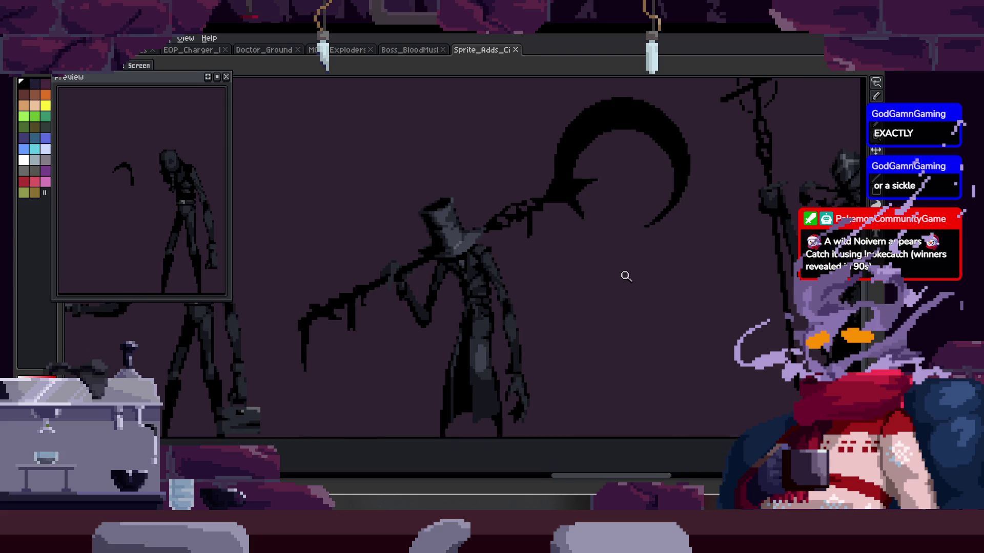
{"action": "scroll", "coordinate": [697, 277], "scroll_direction": "down", "scroll_amount": 3}
{"action": "scroll", "coordinate": [563, 205], "scroll_direction": "right", "scroll_amount": 6}
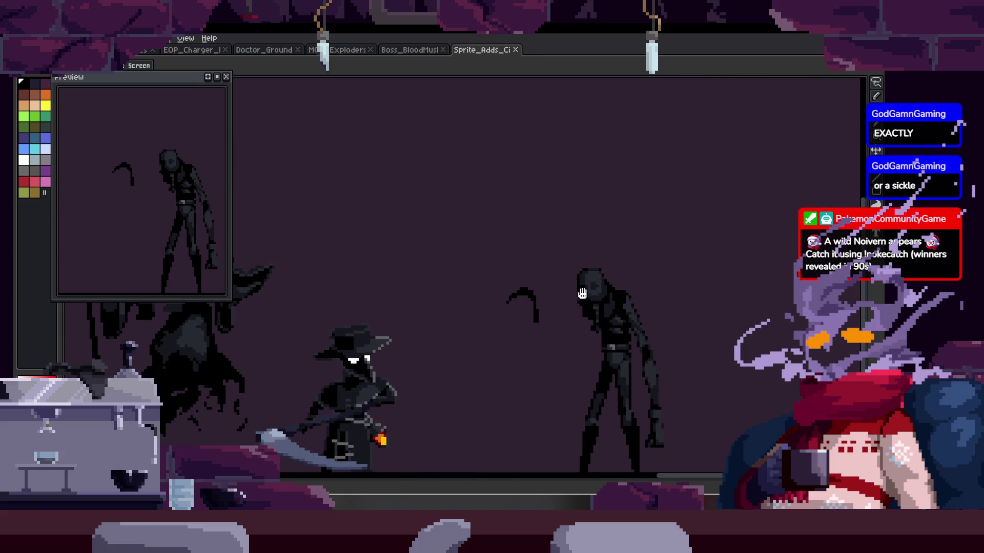
{"action": "scroll", "coordinate": [559, 199], "scroll_direction": "up", "scroll_amount": 5}
{"action": "key", "text": "z"}
{"action": "scroll", "coordinate": [559, 199], "scroll_direction": "down", "scroll_amount": 5}
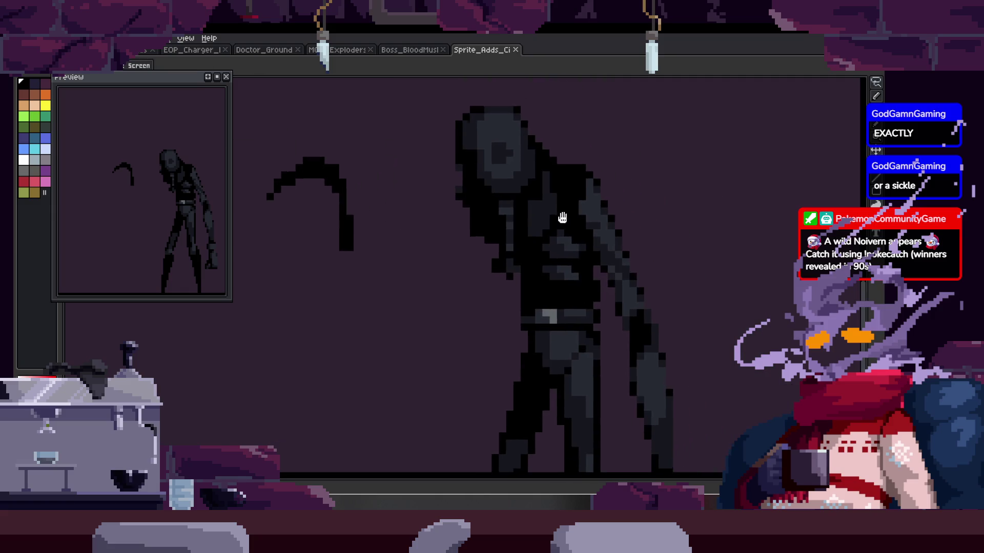
{"action": "scroll", "coordinate": [564, 195], "scroll_direction": "up", "scroll_amount": 1}
{"action": "key", "text": "b"}
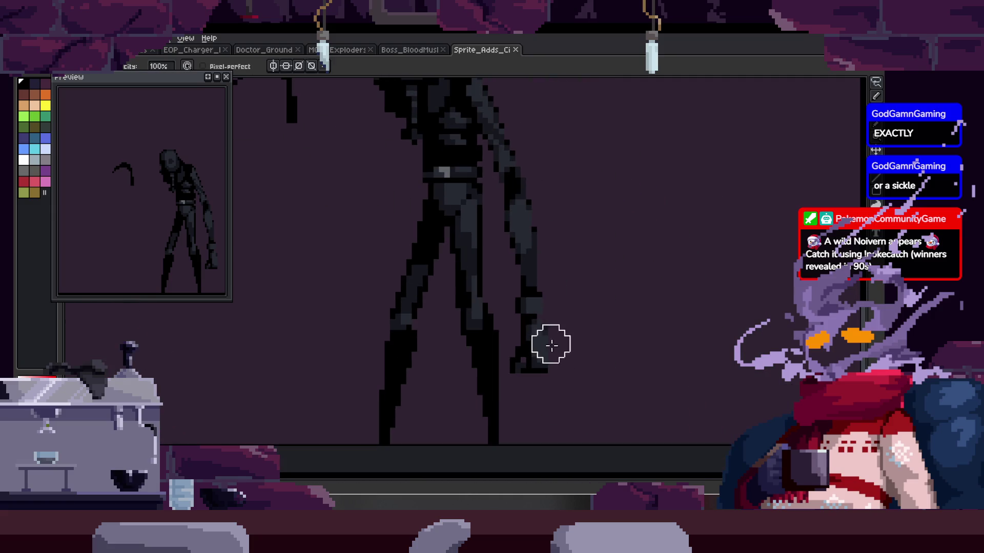
{"action": "scroll", "coordinate": [528, 195], "scroll_direction": "down", "scroll_amount": 1}
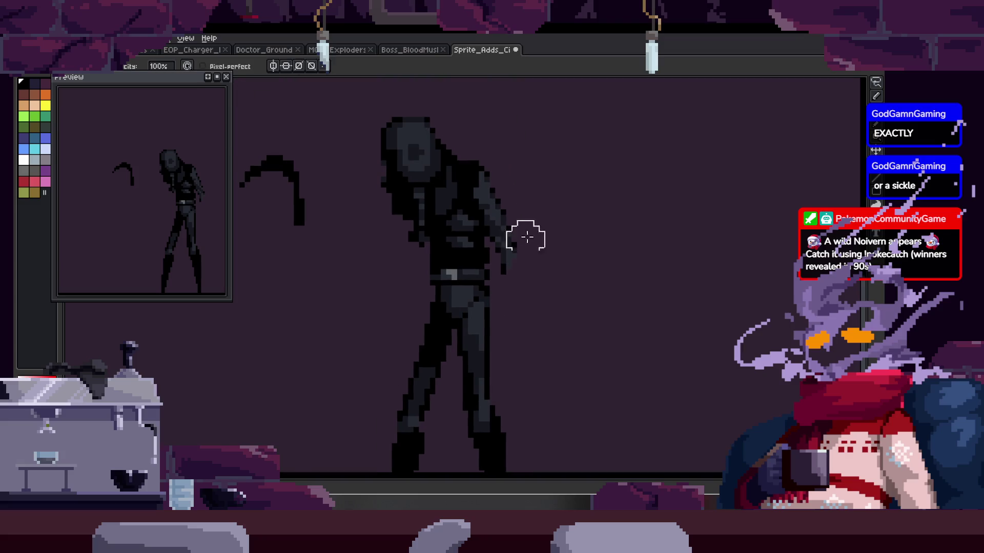
{"action": "key", "text": "z"}
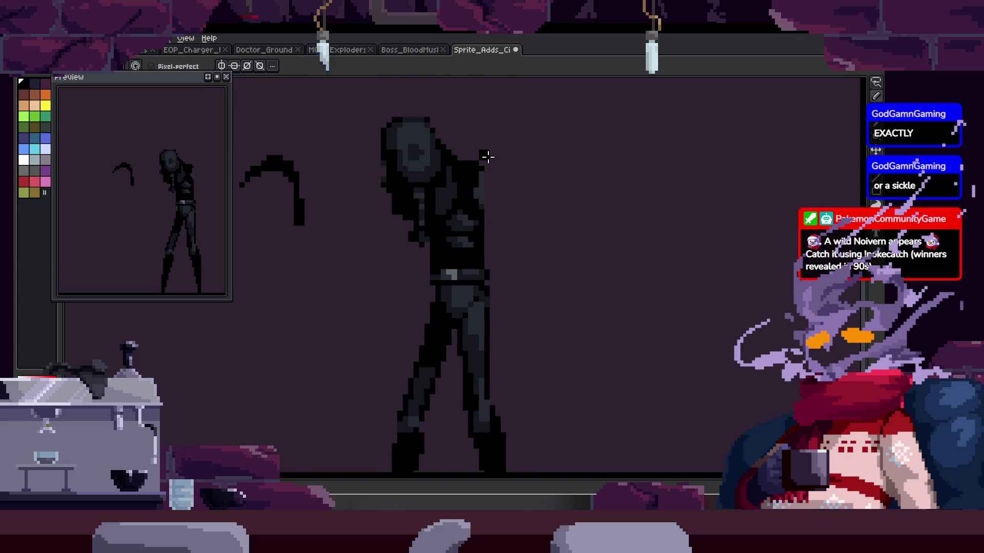
{"action": "scroll", "coordinate": [468, 165], "scroll_direction": "up", "scroll_amount": 1}
{"action": "left_click", "coordinate": [468, 165]}
{"action": "key", "text": "b"}
{"action": "left_click_drag", "start_coordinate": [453, 172], "coordinate": [594, 169]}
{"action": "key", "text": "ctrl+z"}
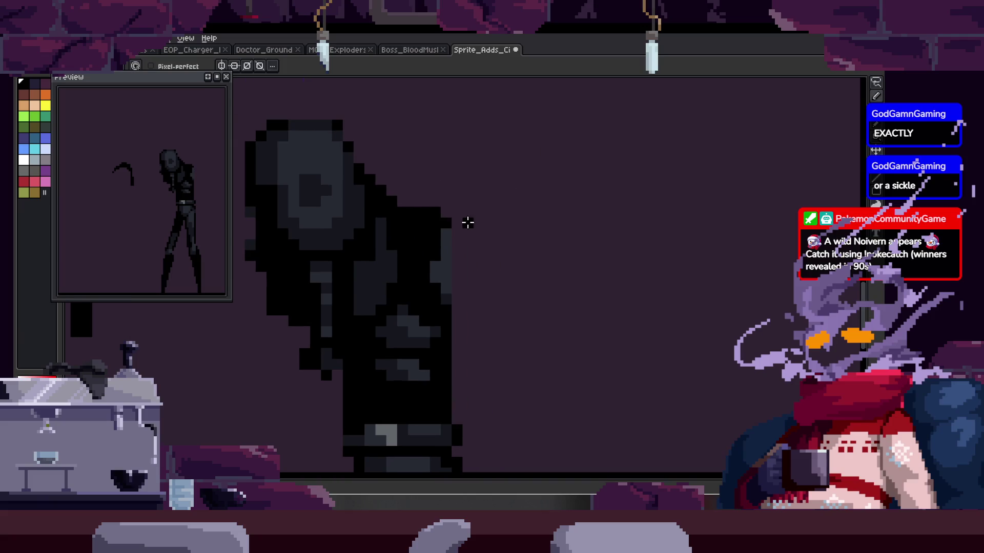
{"action": "scroll", "coordinate": [439, 194], "scroll_direction": "down", "scroll_amount": 1}
{"action": "scroll", "coordinate": [458, 245], "scroll_direction": "down", "scroll_amount": 2}
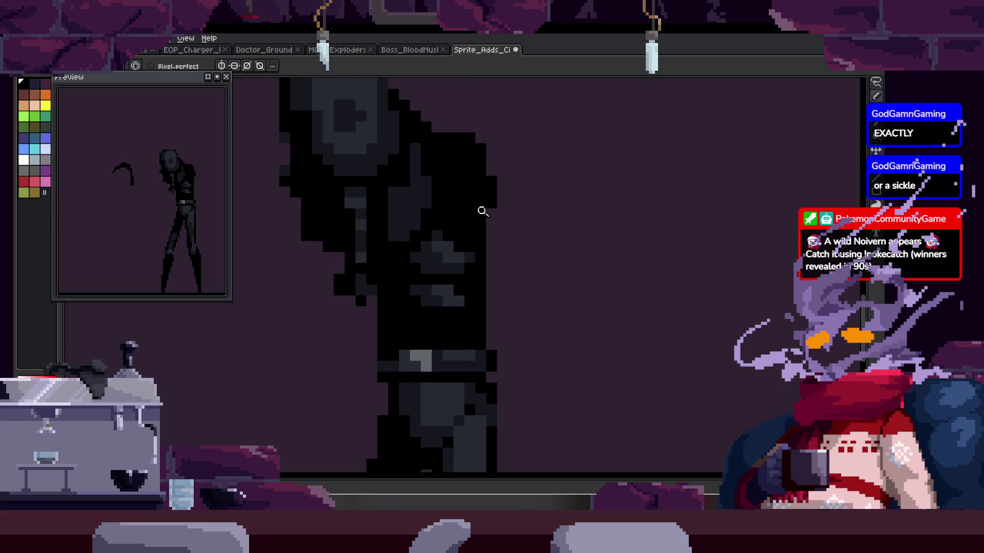
{"action": "left_click_drag", "start_coordinate": [499, 304], "coordinate": [479, 279]}
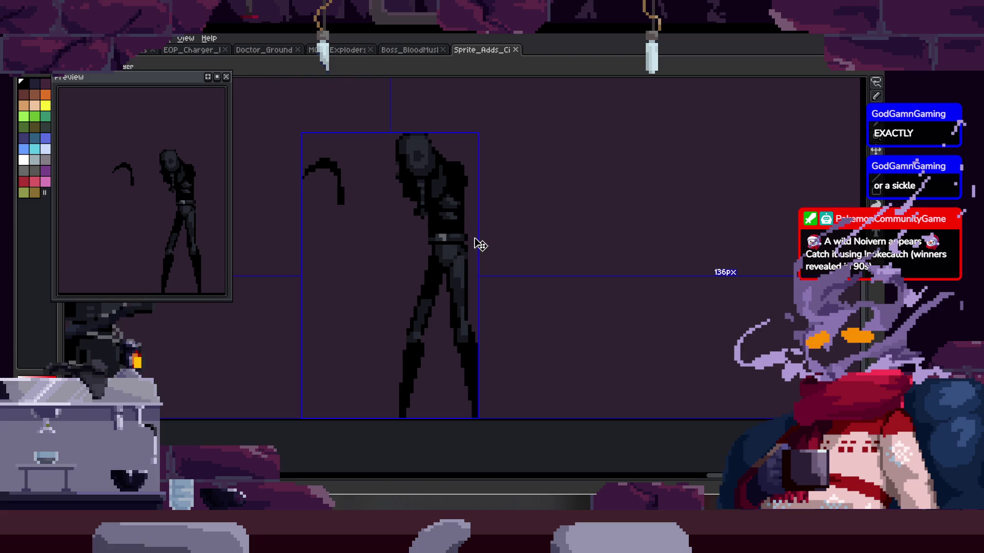
{"action": "left_click", "coordinate": [457, 315]}
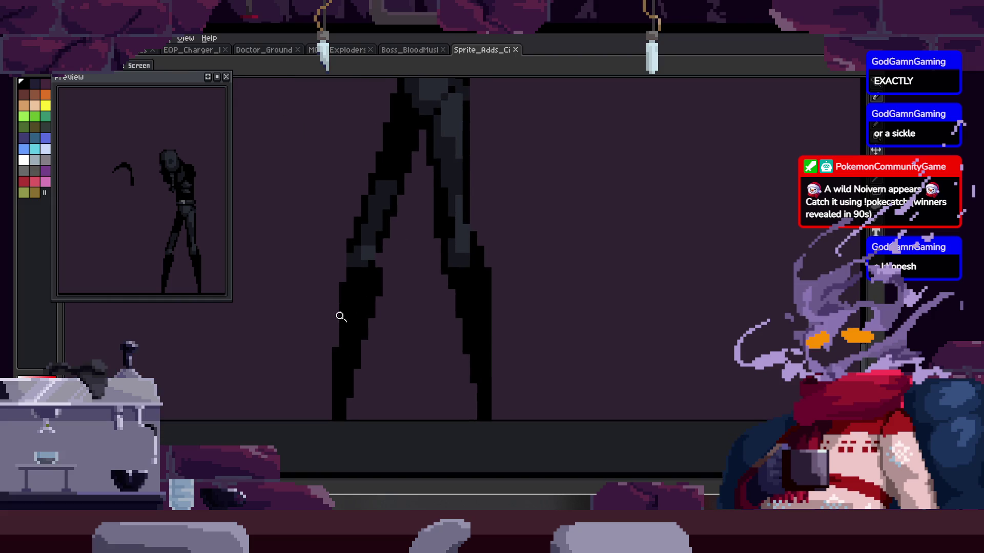
{"action": "scroll", "coordinate": [435, 269], "scroll_direction": "down", "scroll_amount": 1}
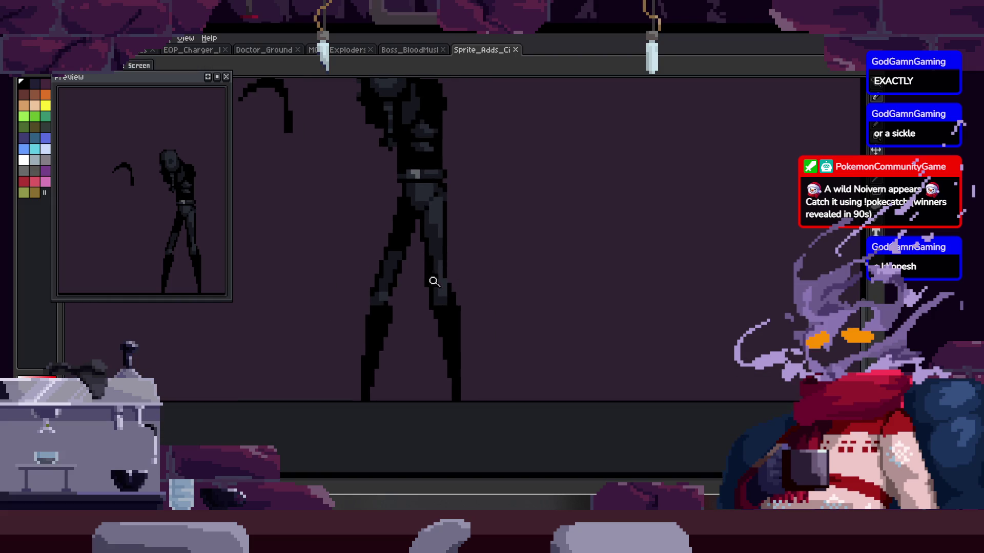
{"action": "scroll", "coordinate": [450, 203], "scroll_direction": "down", "scroll_amount": 3}
{"action": "scroll", "coordinate": [449, 208], "scroll_direction": "up", "scroll_amount": 4}
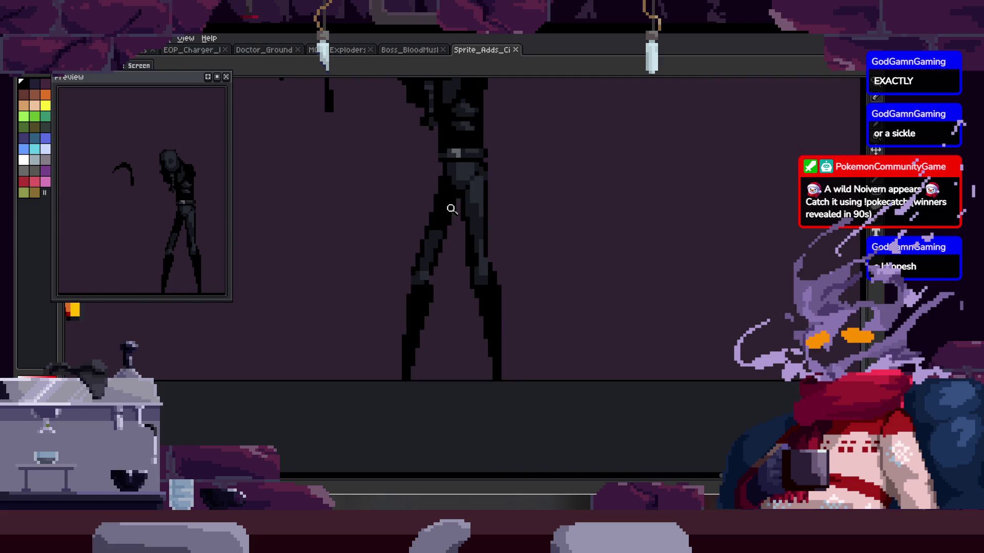
{"action": "key", "text": "b"}
{"action": "left_click_drag", "start_coordinate": [402, 281], "coordinate": [367, 362]}
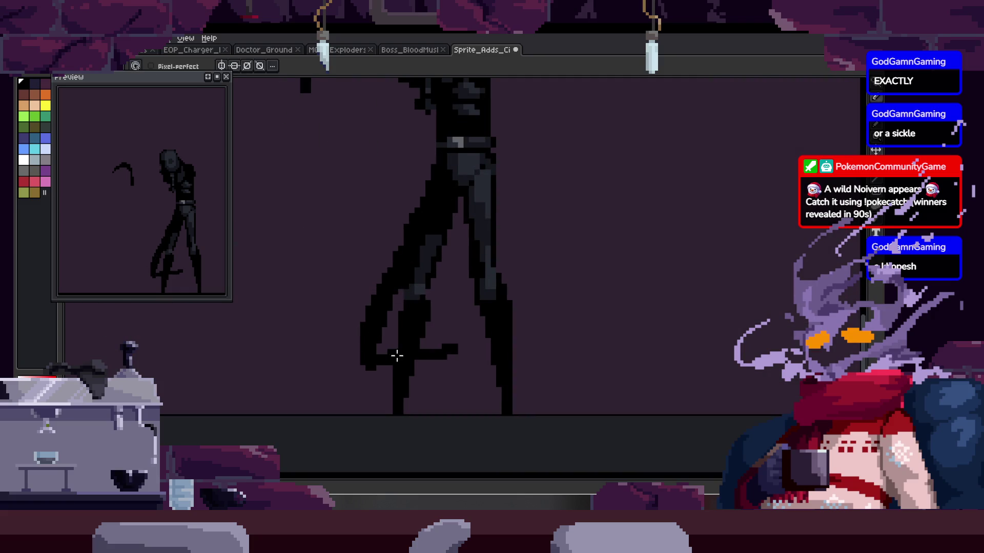
{"action": "key", "text": "ctrl+z"}
{"action": "key", "text": "ctrl+z"}
{"action": "key", "text": "ctrl+z"}
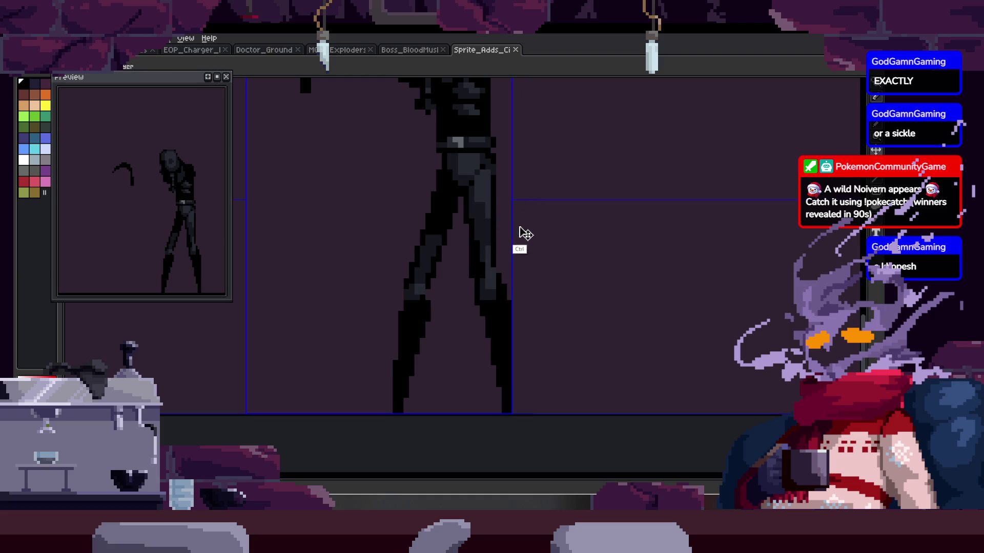
{"action": "scroll", "coordinate": [537, 210], "scroll_direction": "down", "scroll_amount": 1}
{"action": "left_click_drag", "start_coordinate": [538, 211], "coordinate": [518, 217]}
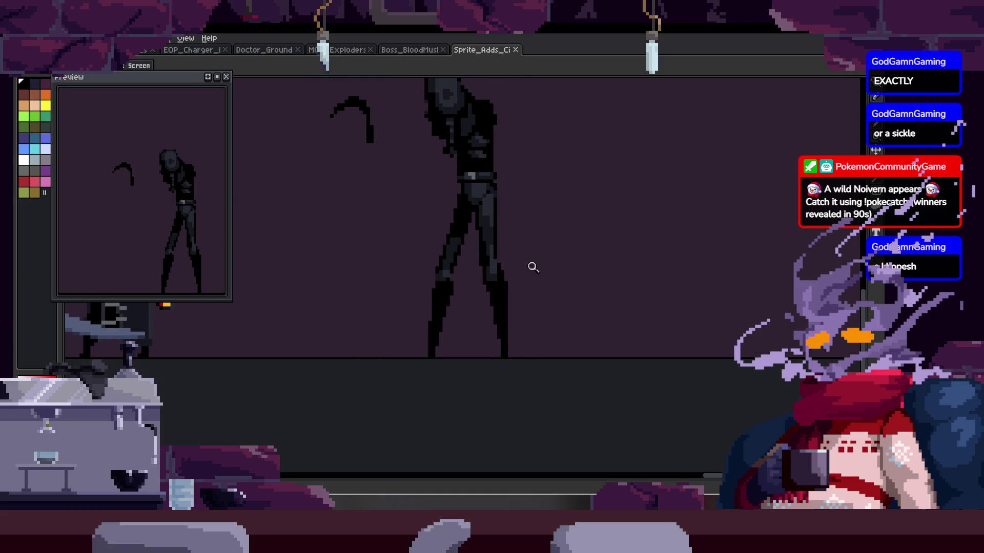
{"action": "scroll", "coordinate": [461, 358], "scroll_direction": "up", "scroll_amount": 3}
{"action": "scroll", "coordinate": [514, 325], "scroll_direction": "down", "scroll_amount": 2}
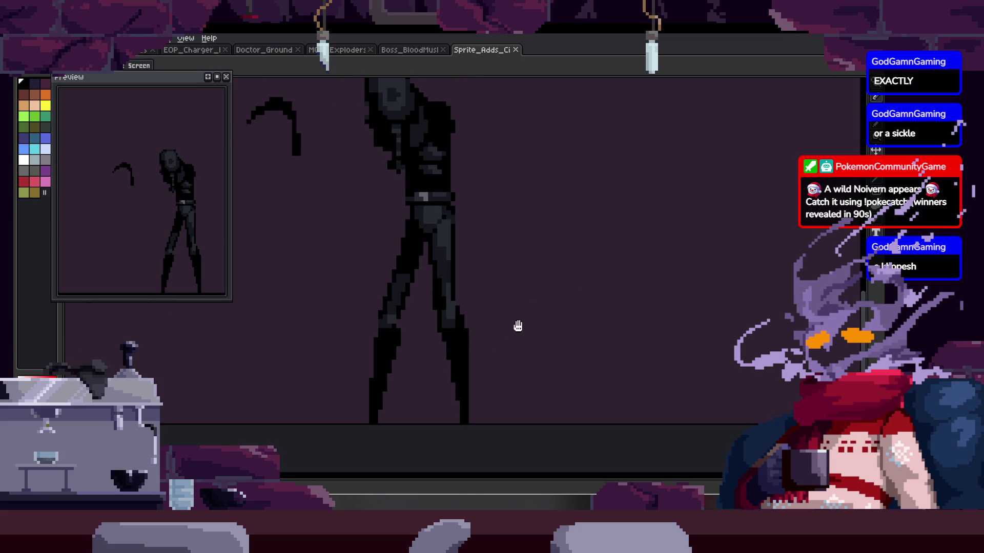
{"action": "scroll", "coordinate": [444, 268], "scroll_direction": "up", "scroll_amount": 2}
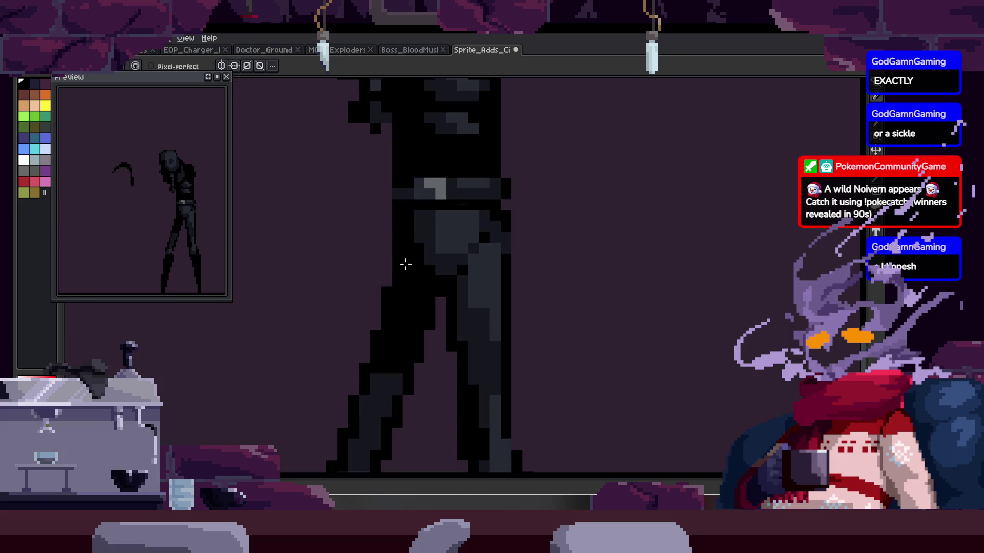
{"action": "scroll", "coordinate": [442, 265], "scroll_direction": "down", "scroll_amount": 2}
{"action": "scroll", "coordinate": [450, 277], "scroll_direction": "up", "scroll_amount": 2}
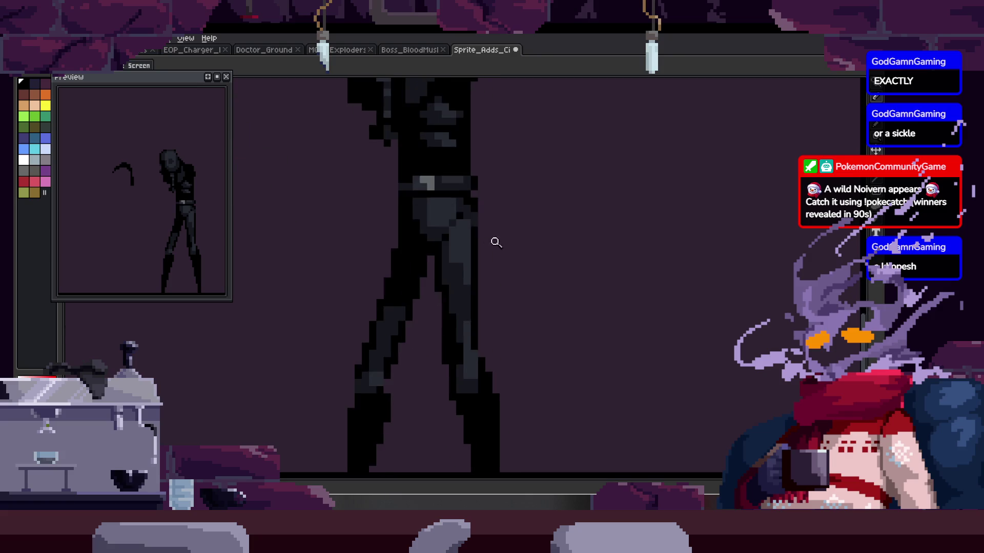
Step: Erase both of the figure's legs and the small shape below it
{"action": "scroll", "coordinate": [488, 241], "scroll_direction": "down", "scroll_amount": 2}
{"action": "key", "text": "e"}
{"action": "left_click_drag", "start_coordinate": [492, 281], "coordinate": [491, 410]}
{"action": "left_click_drag", "start_coordinate": [420, 368], "coordinate": [470, 251]}
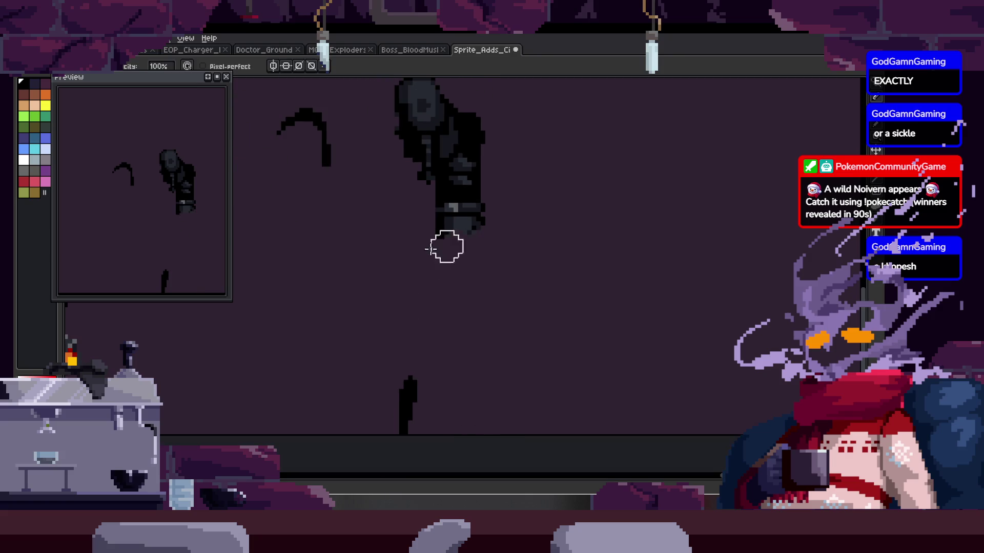
{"action": "left_click_drag", "start_coordinate": [410, 385], "coordinate": [417, 405]}
Step: Try a long diagonal staff from the hip, then undo it
{"action": "key", "text": "b"}
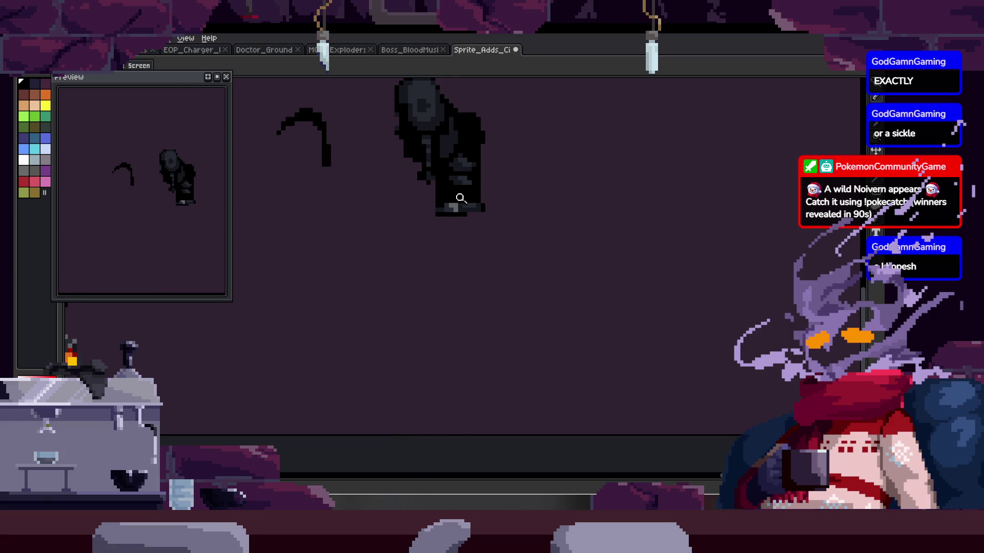
{"action": "scroll", "coordinate": [446, 208], "scroll_direction": "up", "scroll_amount": 1}
{"action": "left_click_drag", "start_coordinate": [435, 207], "coordinate": [348, 421]}
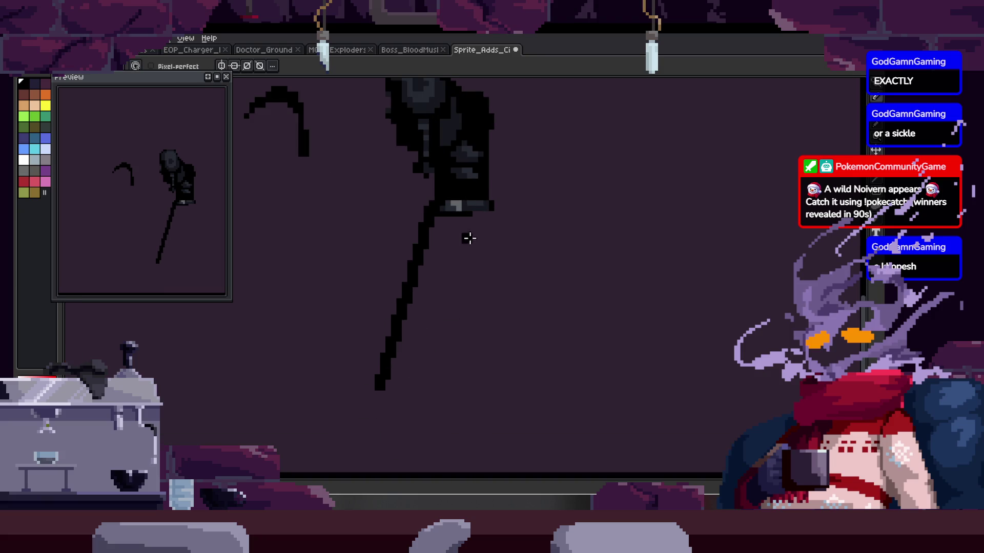
{"action": "scroll", "coordinate": [507, 275], "scroll_direction": "down", "scroll_amount": 1}
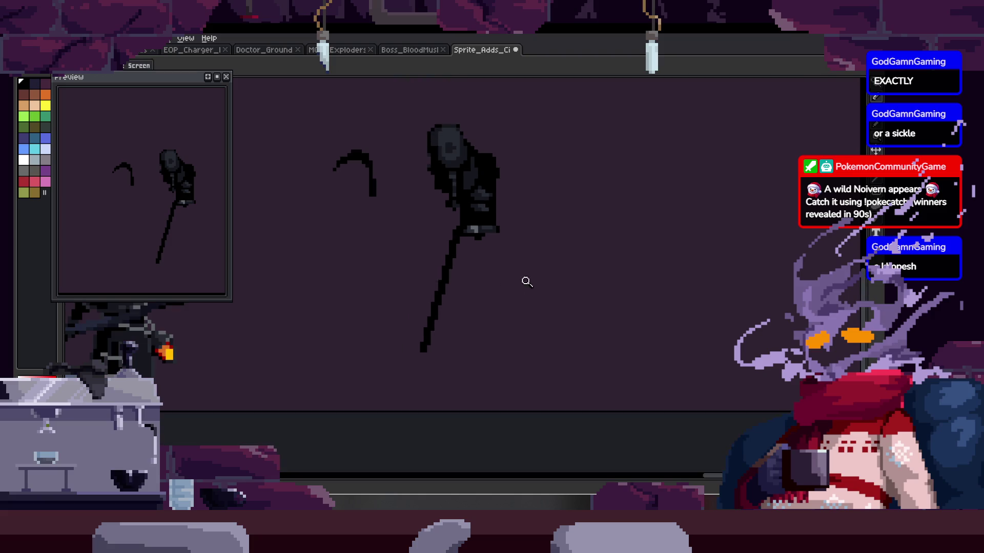
{"action": "key", "text": "ctrl+z"}
{"action": "scroll", "coordinate": [512, 225], "scroll_direction": "up", "scroll_amount": 1}
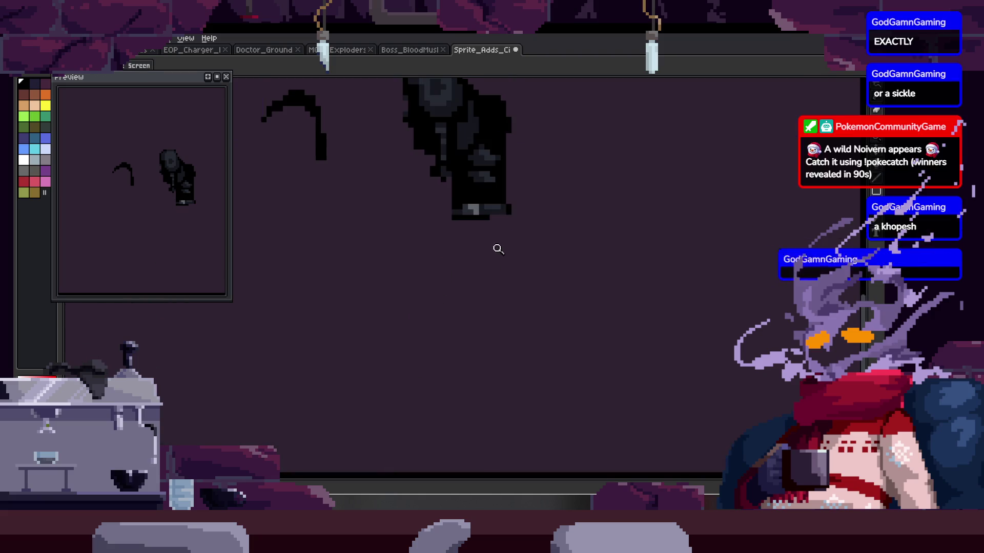
{"action": "scroll", "coordinate": [508, 248], "scroll_direction": "up", "scroll_amount": 1}
{"action": "scroll", "coordinate": [507, 248], "scroll_direction": "down", "scroll_amount": 1}
Step: Try a straight line and bent or diagonal leg strokes down-left, undoing the leg attempts
{"action": "key", "text": "b"}
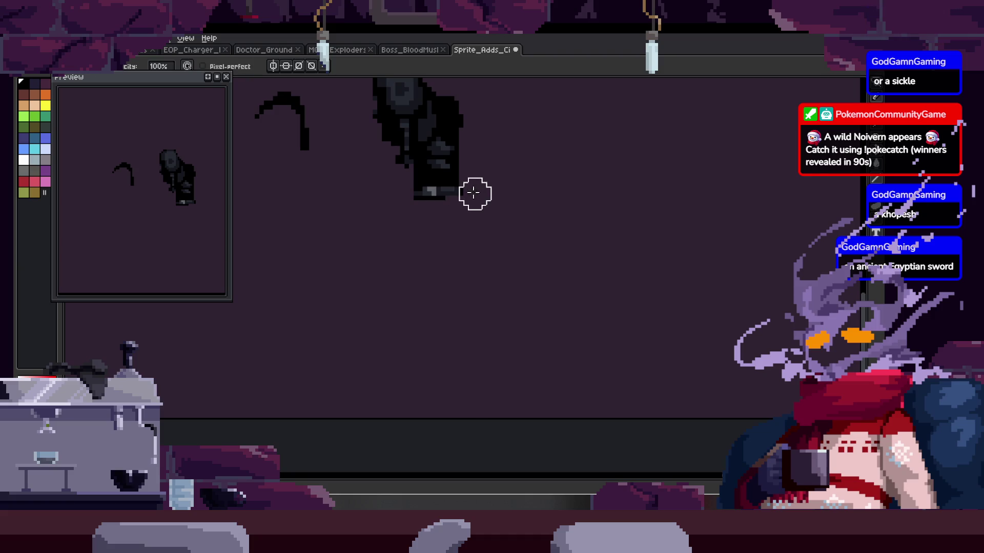
{"action": "key", "text": "e"}
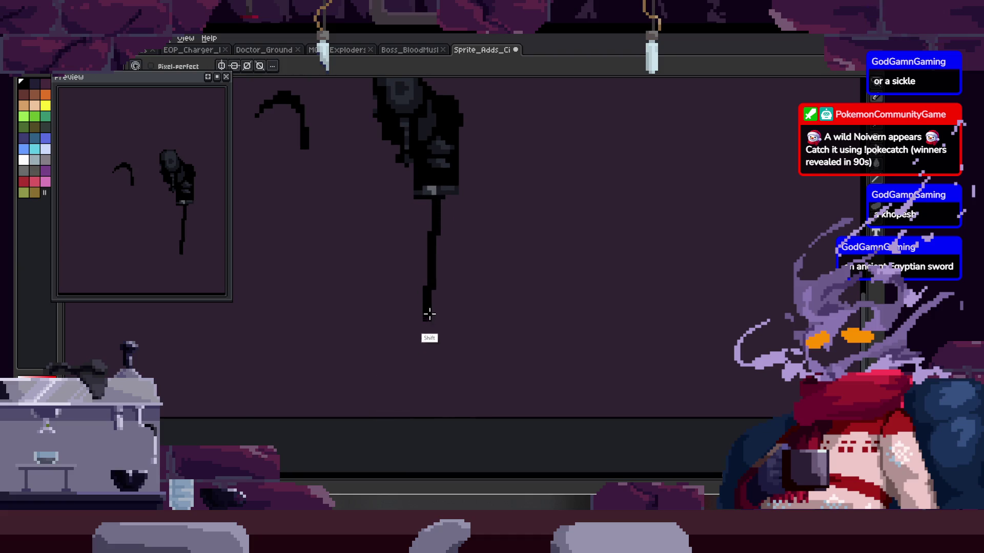
{"action": "left_click", "coordinate": [417, 424], "text": "shift"}
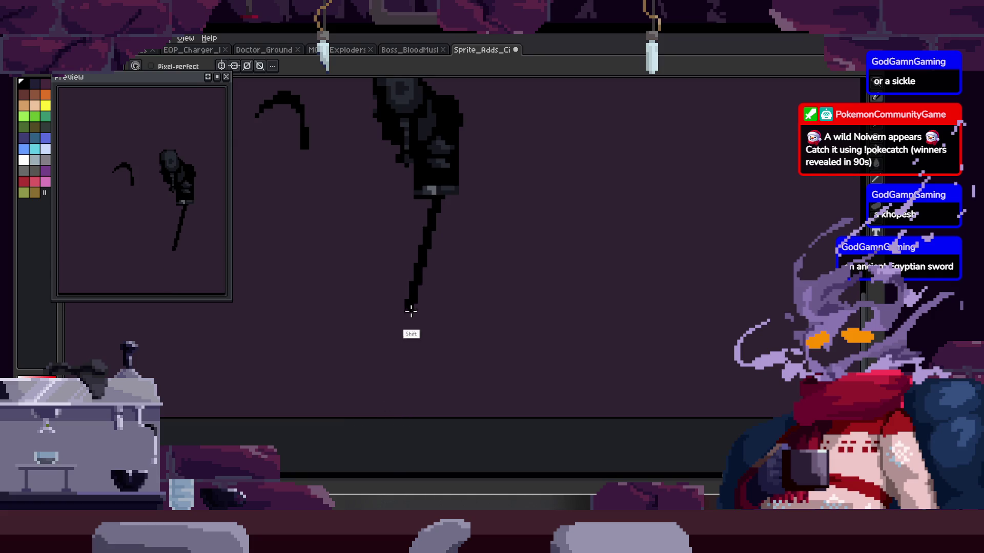
{"action": "left_click", "coordinate": [409, 334], "text": "shift"}
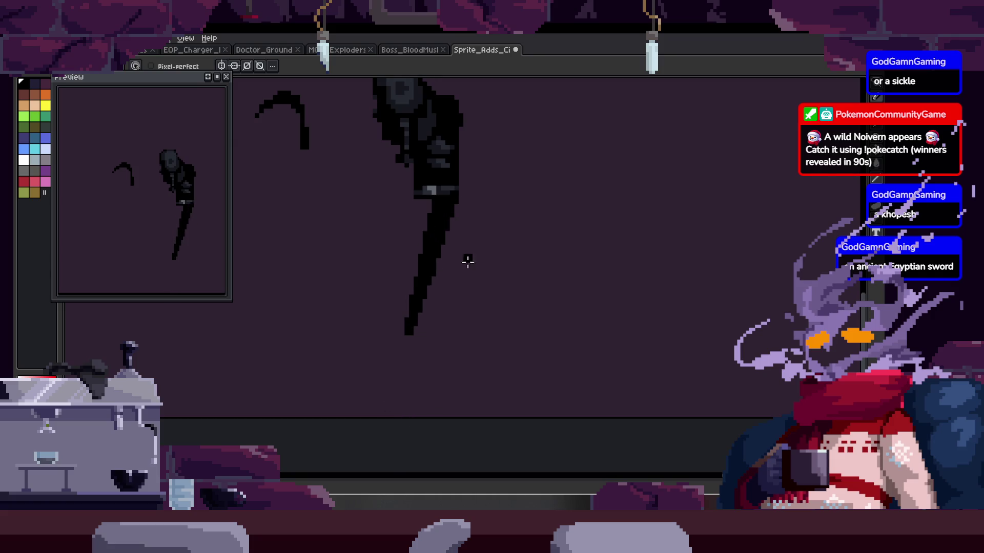
{"action": "scroll", "coordinate": [465, 261], "scroll_direction": "down", "scroll_amount": 3}
{"action": "scroll", "coordinate": [456, 245], "scroll_direction": "up", "scroll_amount": 3}
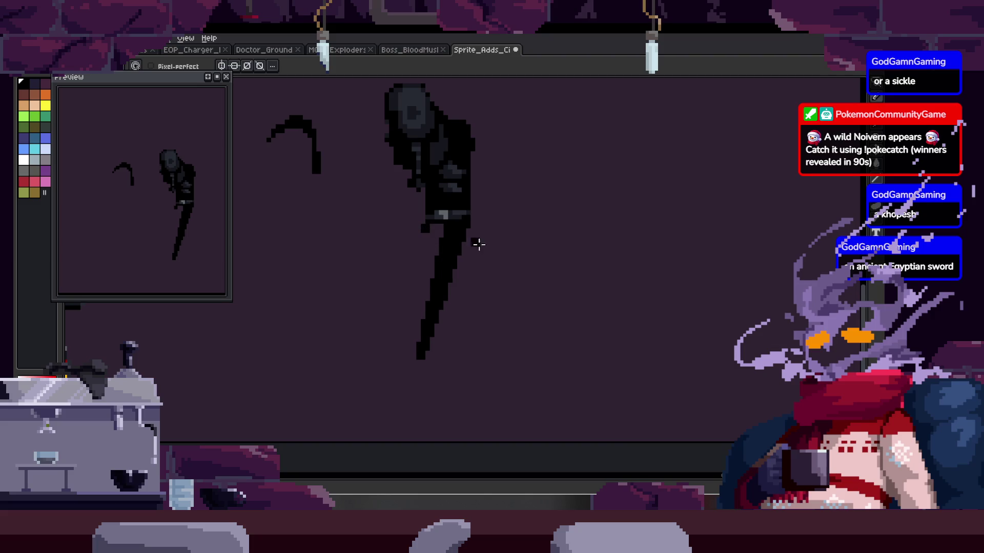
{"action": "left_click_drag", "start_coordinate": [422, 226], "coordinate": [410, 312]}
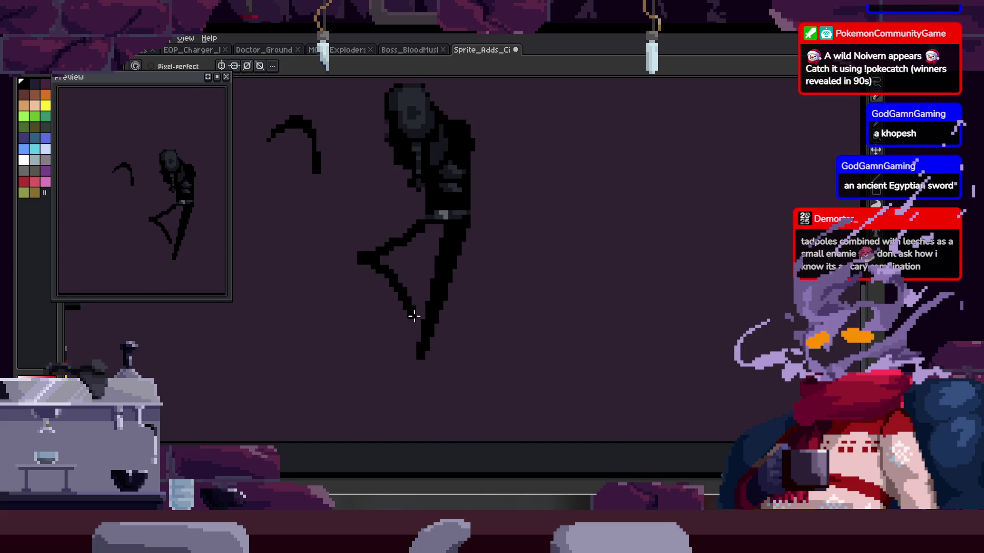
{"action": "key", "text": "ctrl+z"}
{"action": "left_click_drag", "start_coordinate": [461, 256], "coordinate": [437, 261]}
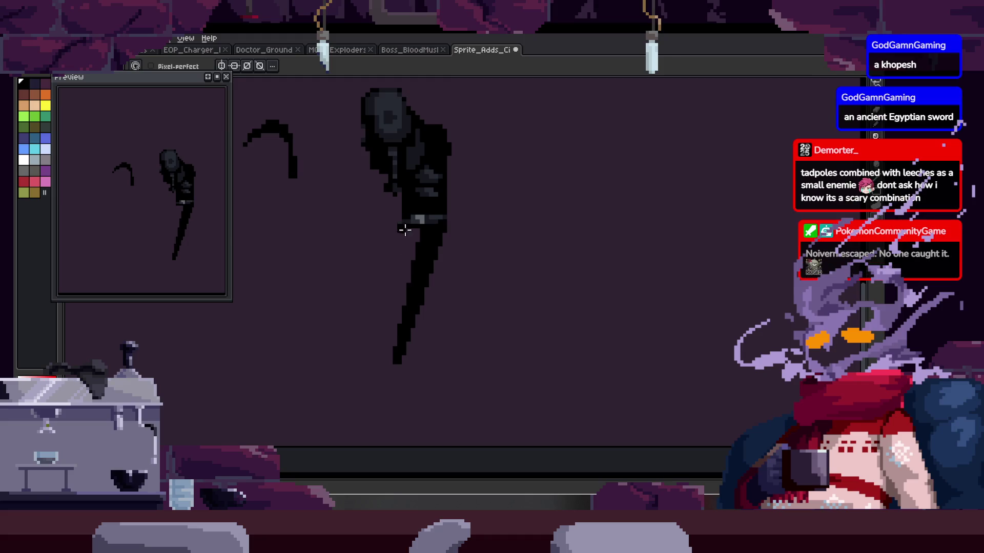
{"action": "left_click_drag", "start_coordinate": [405, 229], "coordinate": [360, 290]}
{"action": "key", "text": "ctrl+z"}
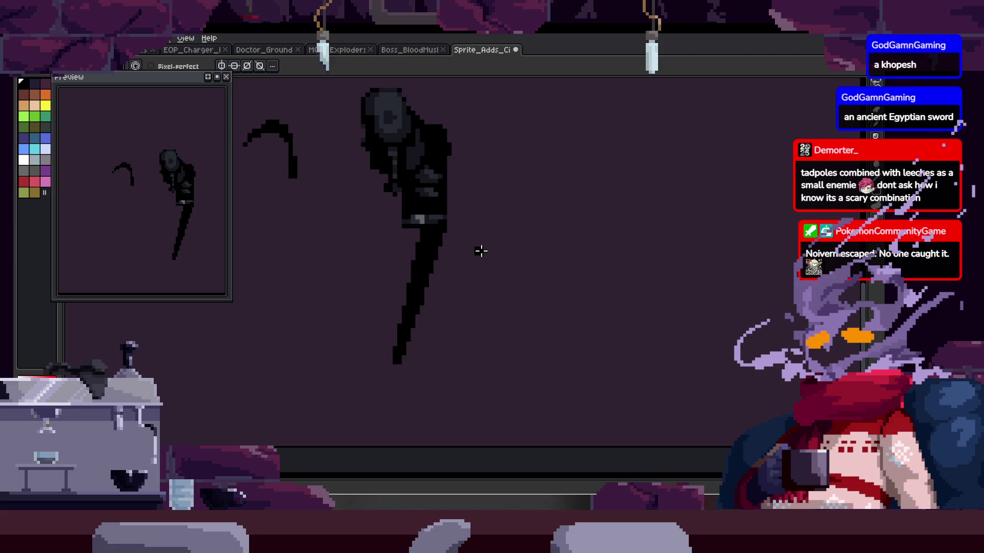
Step: Erase the blade below the figure
{"action": "mouse_move", "coordinate": [481, 251]}
{"action": "left_mouse_down"}
{"action": "mouse_move", "coordinate": [432, 233]}
{"action": "mouse_move", "coordinate": [437, 241]}
{"action": "mouse_move", "coordinate": [444, 223]}
{"action": "left_mouse_up"}
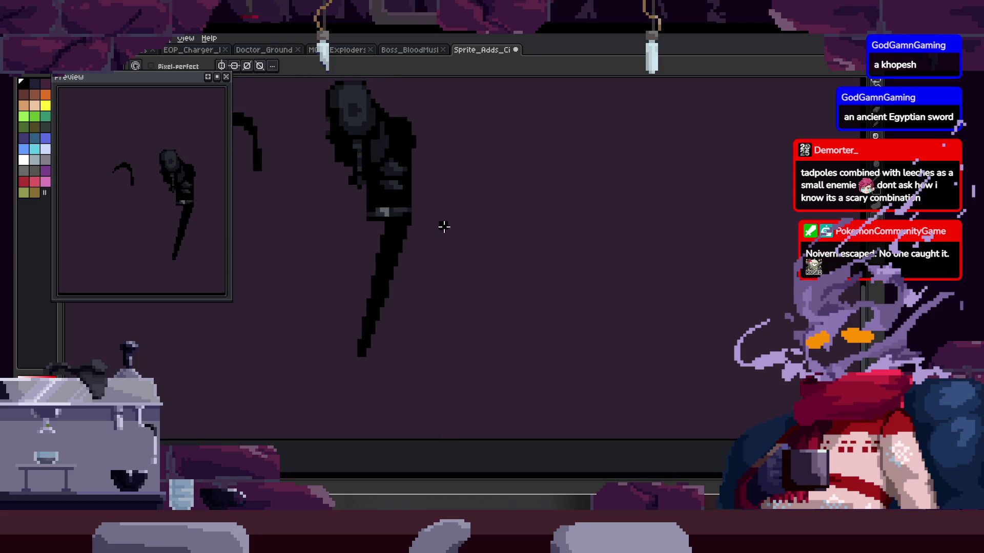
{"action": "key", "text": "e"}
{"action": "left_click_drag", "start_coordinate": [353, 314], "coordinate": [375, 283]}
{"action": "key", "text": "b"}
{"action": "scroll", "coordinate": [391, 235], "scroll_direction": "up", "scroll_amount": 1}
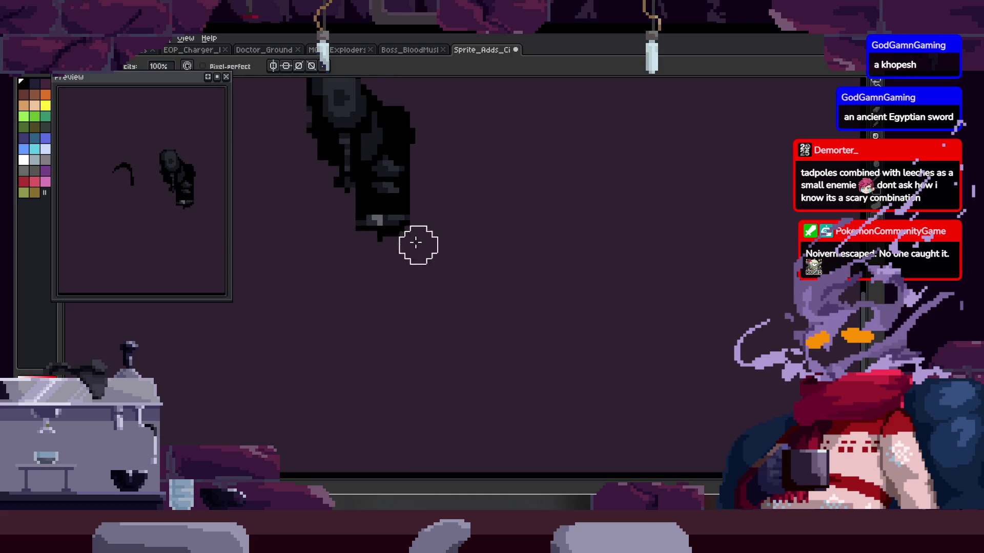
{"action": "scroll", "coordinate": [390, 234], "scroll_direction": "up", "scroll_amount": 2}
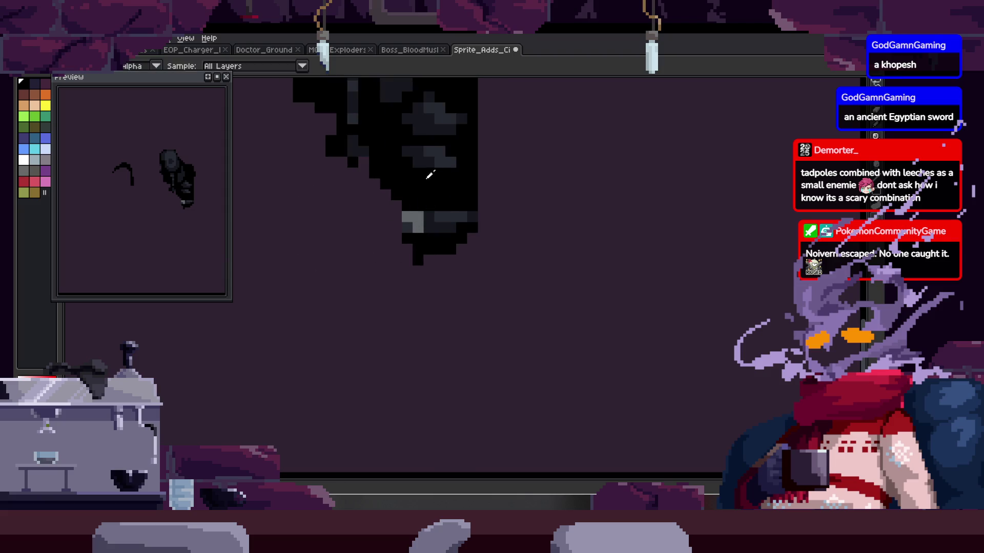
Step: Paint a black cloak mass reaching down-left and trim its right edge
{"action": "mouse_move", "coordinate": [343, 232]}
{"action": "left_mouse_down"}
{"action": "mouse_move", "coordinate": [395, 213]}
{"action": "mouse_move", "coordinate": [347, 219]}
{"action": "mouse_move", "coordinate": [367, 226]}
{"action": "left_mouse_up"}
{"action": "key", "text": "e"}
{"action": "key", "text": "b"}
{"action": "scroll", "coordinate": [476, 279], "scroll_direction": "up", "scroll_amount": 3}
{"action": "mouse_move", "coordinate": [395, 283]}
{"action": "left_mouse_down"}
{"action": "mouse_move", "coordinate": [314, 286]}
{"action": "mouse_move", "coordinate": [342, 312]}
{"action": "mouse_move", "coordinate": [353, 284]}
{"action": "left_mouse_up"}
{"action": "key", "text": "e"}
{"action": "mouse_move", "coordinate": [461, 307]}
{"action": "left_mouse_down"}
{"action": "mouse_move", "coordinate": [401, 395]}
{"action": "mouse_move", "coordinate": [461, 270]}
{"action": "mouse_move", "coordinate": [318, 334]}
{"action": "left_mouse_up"}
Step: Undo the last eraser stroke and repaint the cloak's dark-grey right-side pixels black
{"action": "key", "text": "z"}
{"action": "scroll", "coordinate": [336, 347], "scroll_direction": "down", "scroll_amount": 3}
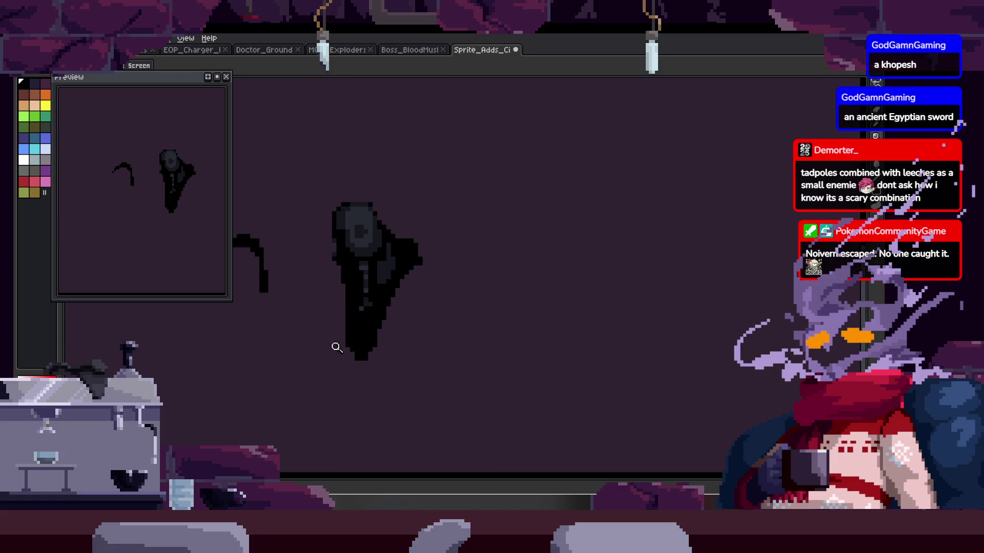
{"action": "scroll", "coordinate": [461, 256], "scroll_direction": "down", "scroll_amount": 2}
{"action": "scroll", "coordinate": [468, 239], "scroll_direction": "up", "scroll_amount": 3}
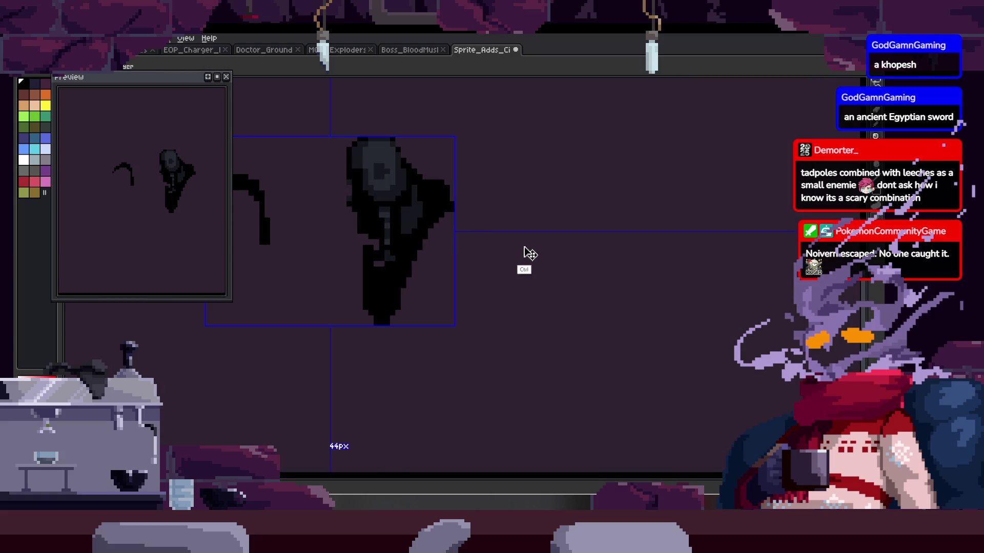
{"action": "key", "text": "ctrl+z"}
{"action": "key", "text": "ctrl+z"}
{"action": "scroll", "coordinate": [432, 235], "scroll_direction": "up", "scroll_amount": 2}
{"action": "mouse_move", "coordinate": [432, 235]}
{"action": "left_mouse_down"}
{"action": "mouse_move", "coordinate": [404, 237]}
{"action": "mouse_move", "coordinate": [408, 314]}
{"action": "mouse_move", "coordinate": [403, 300]}
{"action": "left_mouse_up"}
Step: Trim the cloak's lower-right edge and rework its lower-left hem into a hunched shape
{"action": "mouse_move", "coordinate": [501, 202]}
{"action": "left_mouse_down"}
{"action": "mouse_move", "coordinate": [410, 283]}
{"action": "mouse_move", "coordinate": [356, 277]}
{"action": "left_mouse_up"}
{"action": "left_click_drag", "start_coordinate": [359, 313], "coordinate": [372, 358]}
{"action": "key", "text": "e"}
{"action": "mouse_move", "coordinate": [297, 363]}
{"action": "left_mouse_down"}
{"action": "mouse_move", "coordinate": [290, 357]}
{"action": "mouse_move", "coordinate": [381, 272]}
{"action": "left_mouse_up"}
{"action": "key", "text": "b"}
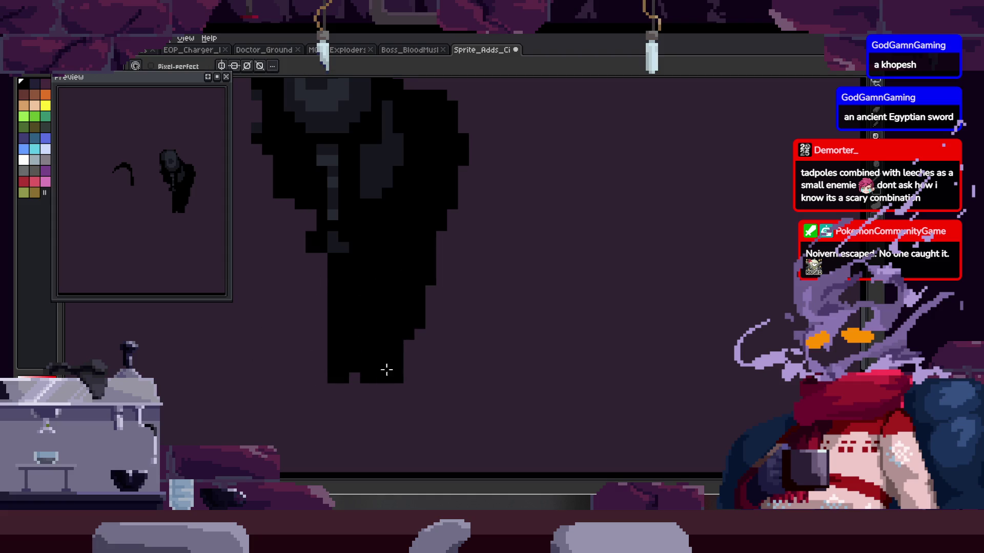
{"action": "mouse_move", "coordinate": [416, 304]}
{"action": "left_mouse_down"}
{"action": "mouse_move", "coordinate": [320, 341]}
{"action": "mouse_move", "coordinate": [329, 340]}
{"action": "left_mouse_up"}
Step: Draw a long curved black stroke right of the figure, replacing a discarded wavy one
{"action": "key", "text": "e"}
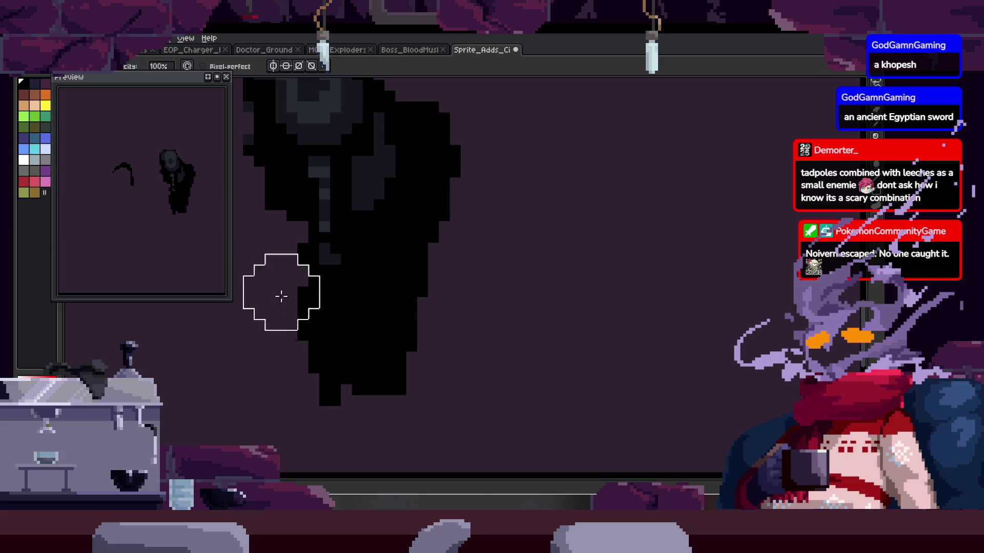
{"action": "key", "text": "z"}
{"action": "scroll", "coordinate": [345, 329], "scroll_direction": "down", "scroll_amount": 1}
{"action": "scroll", "coordinate": [344, 329], "scroll_direction": "down", "scroll_amount": 2}
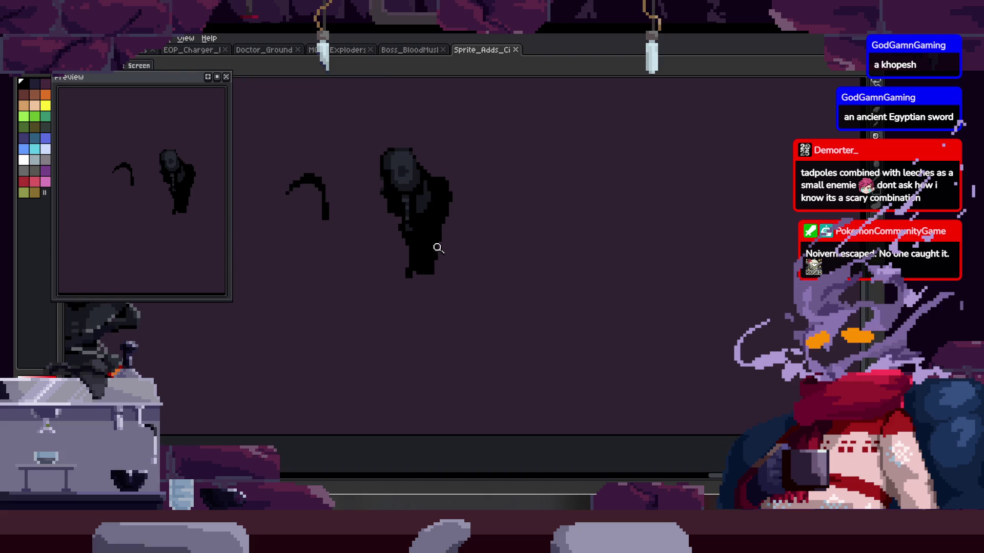
{"action": "scroll", "coordinate": [428, 249], "scroll_direction": "up", "scroll_amount": 1}
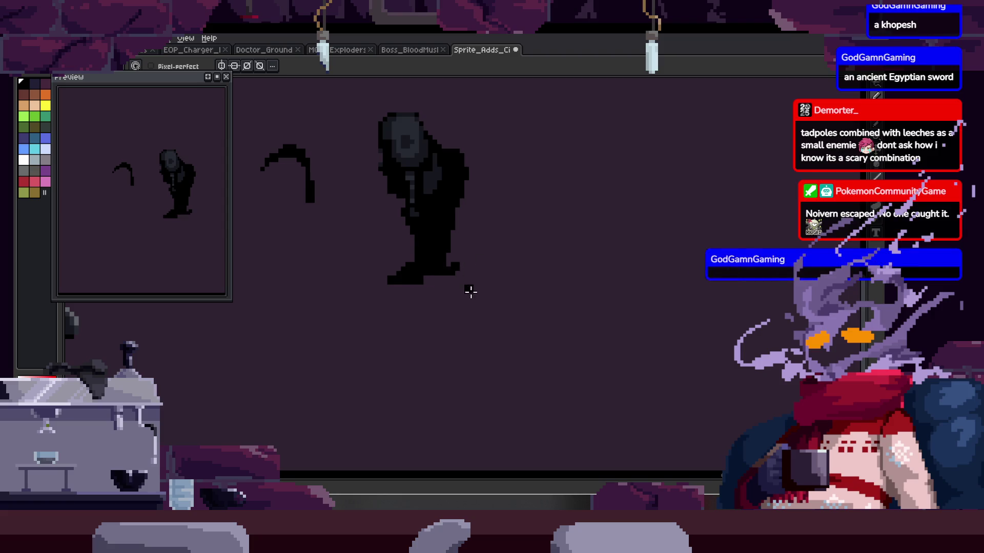
{"action": "scroll", "coordinate": [439, 269], "scroll_direction": "up", "scroll_amount": 1}
{"action": "mouse_move", "coordinate": [425, 272]}
{"action": "left_mouse_down"}
{"action": "mouse_move", "coordinate": [446, 244]}
{"action": "mouse_move", "coordinate": [430, 255]}
{"action": "left_mouse_up"}
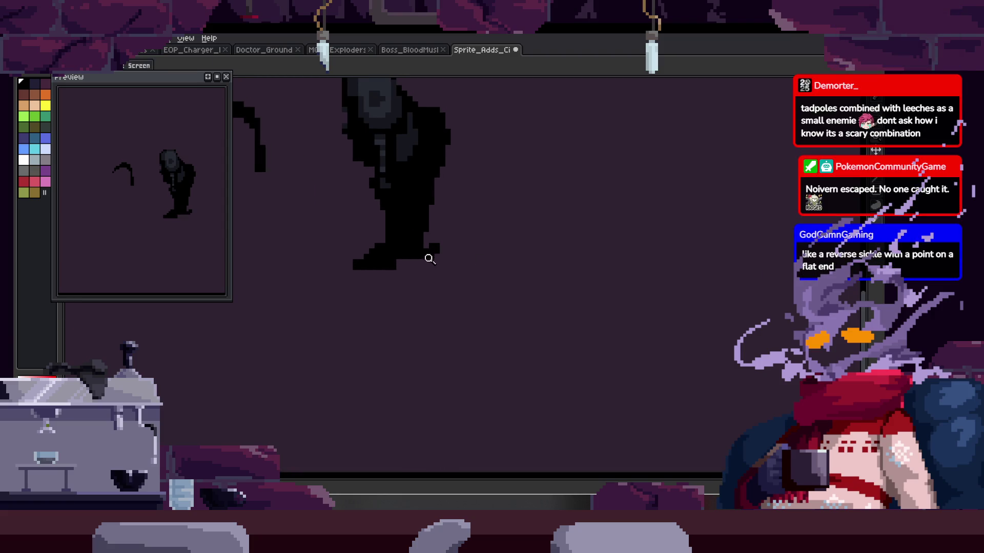
{"action": "key", "text": "b"}
{"action": "scroll", "coordinate": [451, 209], "scroll_direction": "right", "scroll_amount": 3}
{"action": "scroll", "coordinate": [505, 226], "scroll_direction": "up", "scroll_amount": 2}
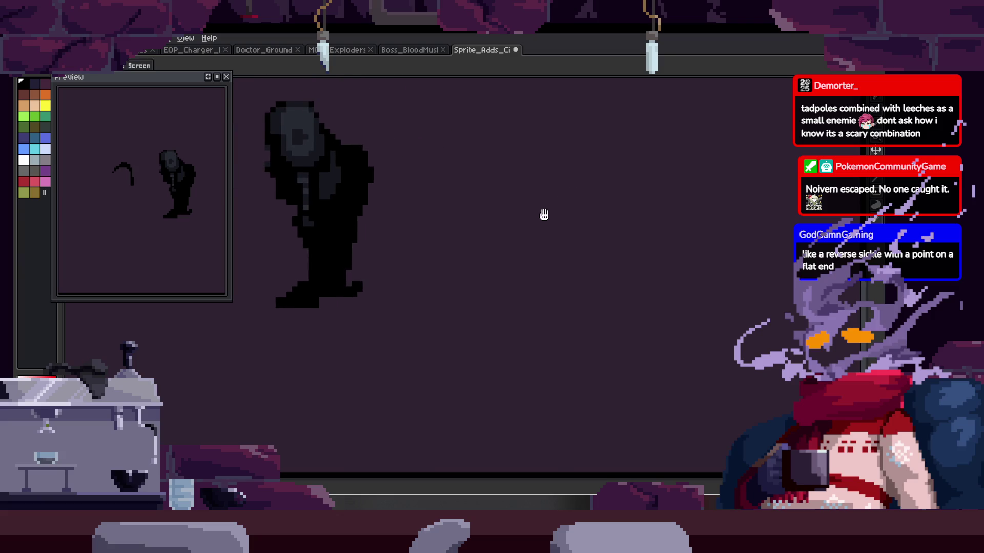
{"action": "scroll", "coordinate": [534, 246], "scroll_direction": "right", "scroll_amount": 1}
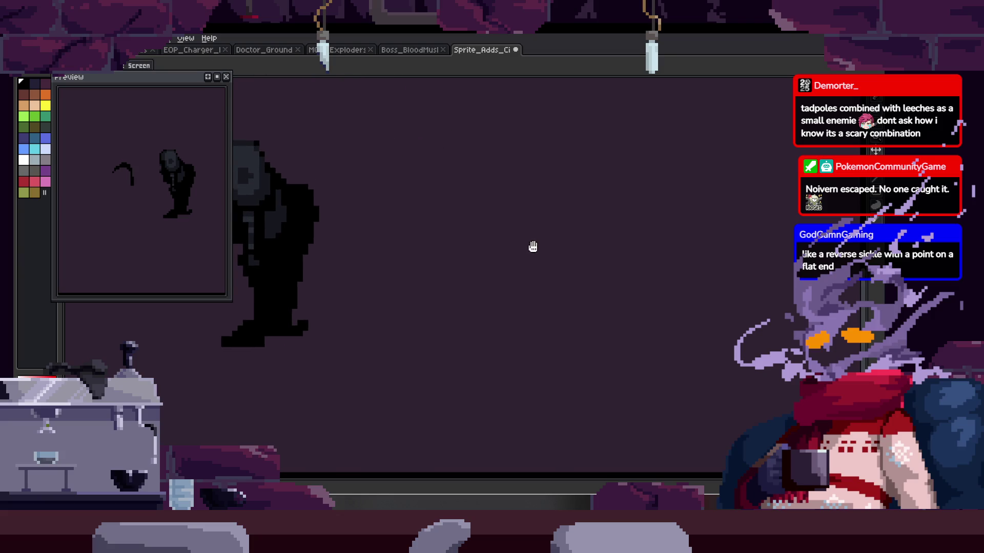
{"action": "scroll", "coordinate": [433, 217], "scroll_direction": "right", "scroll_amount": 3}
{"action": "scroll", "coordinate": [405, 235], "scroll_direction": "up", "scroll_amount": 1}
{"action": "left_click_drag", "start_coordinate": [363, 231], "coordinate": [644, 232]}
{"action": "key", "text": "ctrl+z"}
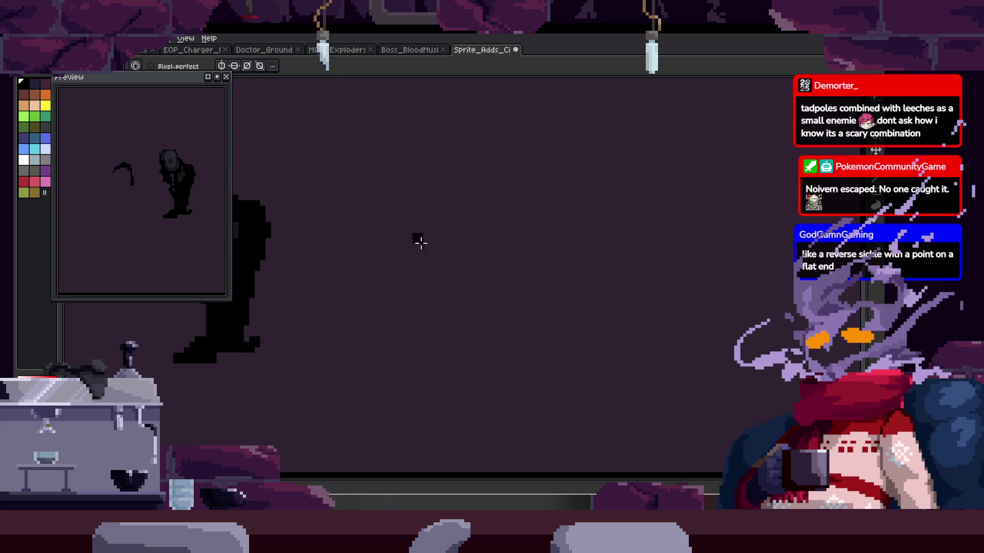
{"action": "left_click_drag", "start_coordinate": [370, 224], "coordinate": [523, 226]}
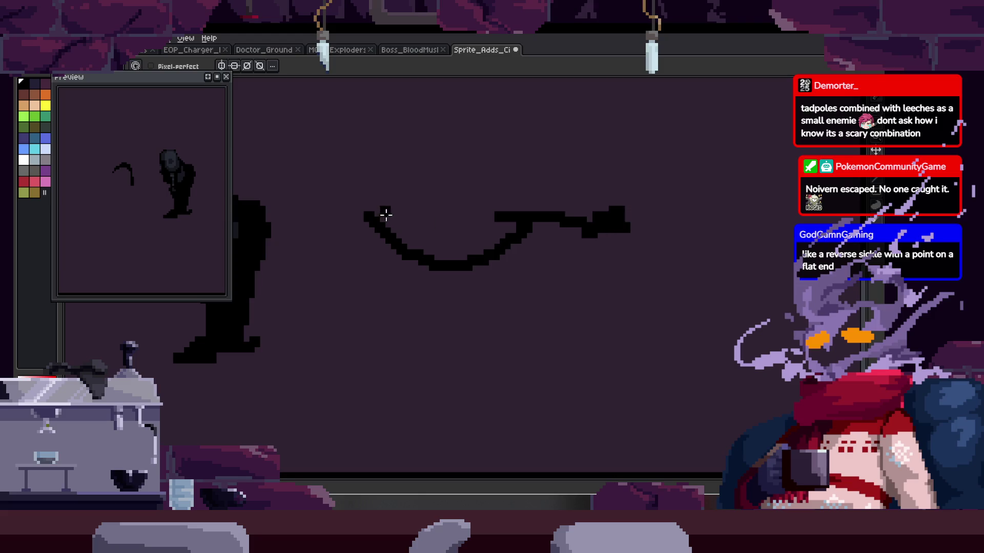
{"action": "scroll", "coordinate": [393, 216], "scroll_direction": "up", "scroll_amount": 1}
{"action": "key", "text": "e"}
{"action": "left_click_drag", "start_coordinate": [378, 220], "coordinate": [383, 298]}
{"action": "key", "text": "b"}
{"action": "left_click_drag", "start_coordinate": [365, 189], "coordinate": [414, 264]}
{"action": "key", "text": "e"}
{"action": "key", "text": "b"}
{"action": "mouse_move", "coordinate": [395, 164]}
{"action": "left_mouse_down"}
{"action": "mouse_move", "coordinate": [377, 202]}
{"action": "mouse_move", "coordinate": [483, 286]}
{"action": "left_mouse_up"}
{"action": "key", "text": "ctrl+z"}
{"action": "left_click", "coordinate": [421, 243]}
{"action": "key", "text": "e"}
{"action": "mouse_move", "coordinate": [395, 190]}
{"action": "left_mouse_down"}
{"action": "mouse_move", "coordinate": [388, 201]}
{"action": "mouse_move", "coordinate": [381, 193]}
{"action": "left_mouse_up"}
{"action": "left_click_drag", "start_coordinate": [312, 186], "coordinate": [342, 226]}
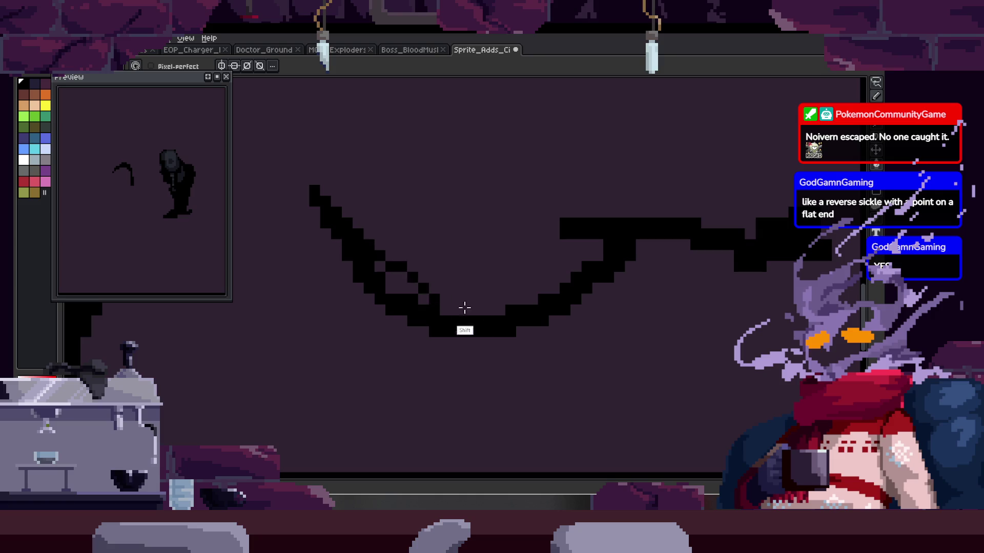
{"action": "scroll", "coordinate": [384, 281], "scroll_direction": "down", "scroll_amount": 2}
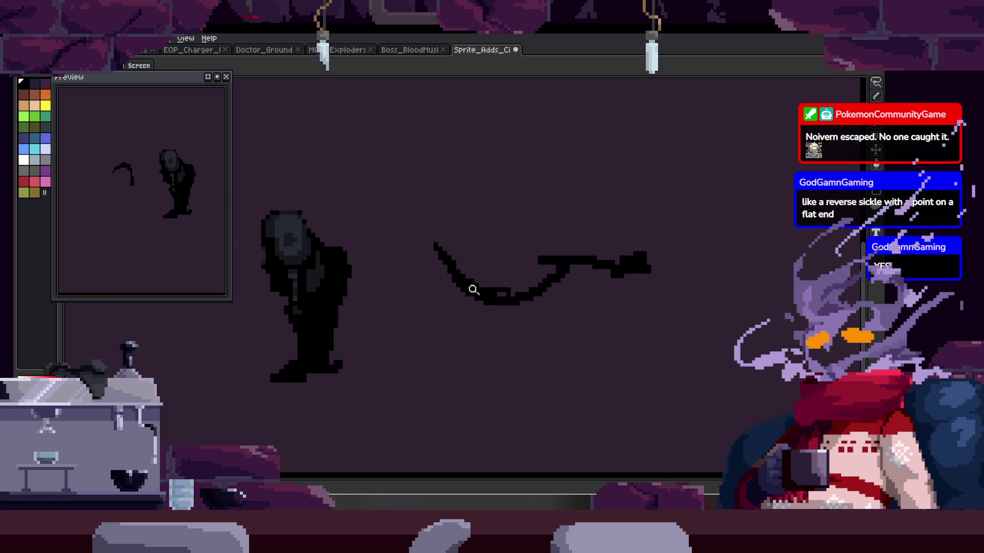
{"action": "scroll", "coordinate": [446, 276], "scroll_direction": "up", "scroll_amount": 2}
{"action": "key", "text": "e"}
{"action": "key", "text": "b"}
{"action": "left_click_drag", "start_coordinate": [441, 313], "coordinate": [401, 328]}
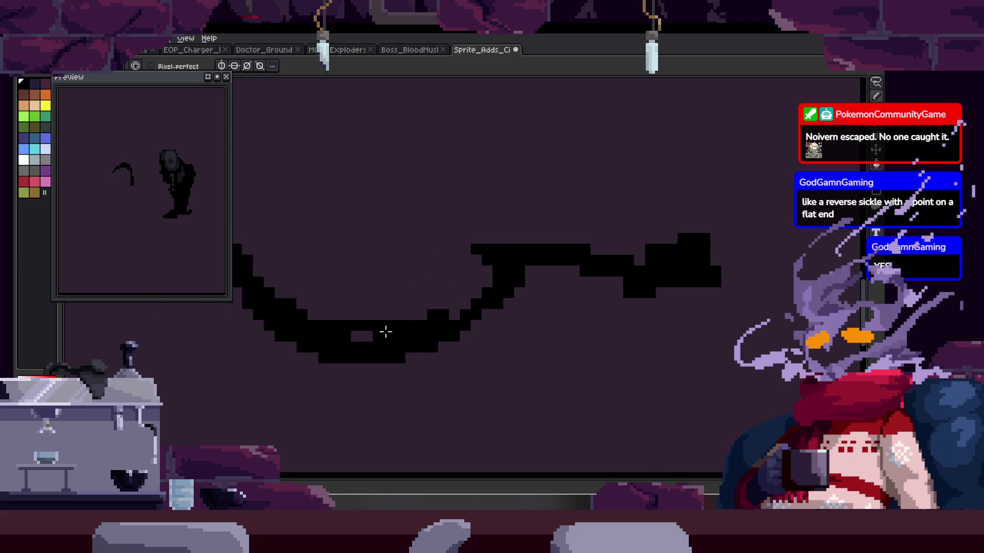
{"action": "scroll", "coordinate": [574, 262], "scroll_direction": "down", "scroll_amount": 4}
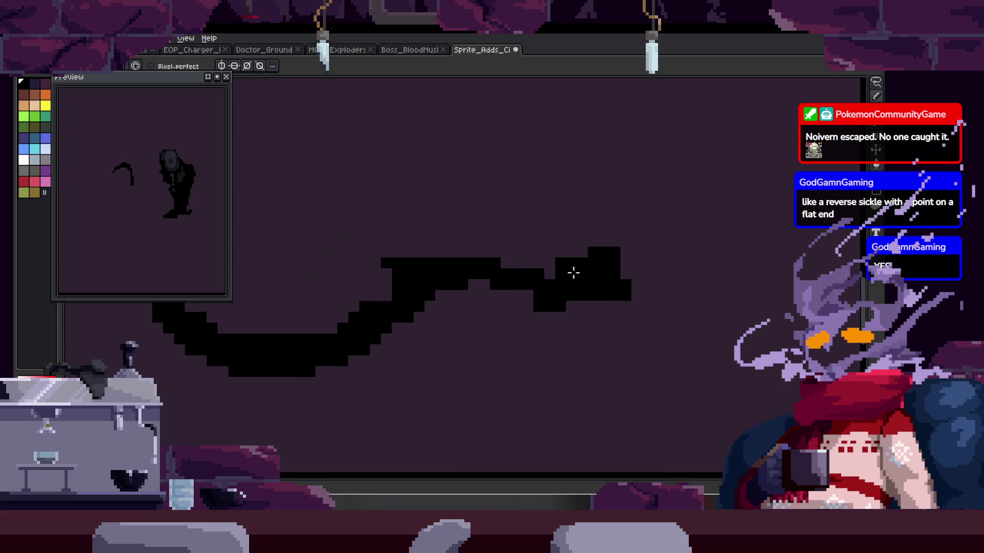
{"action": "key", "text": "m"}
{"action": "left_click_drag", "start_coordinate": [476, 183], "coordinate": [491, 180]}
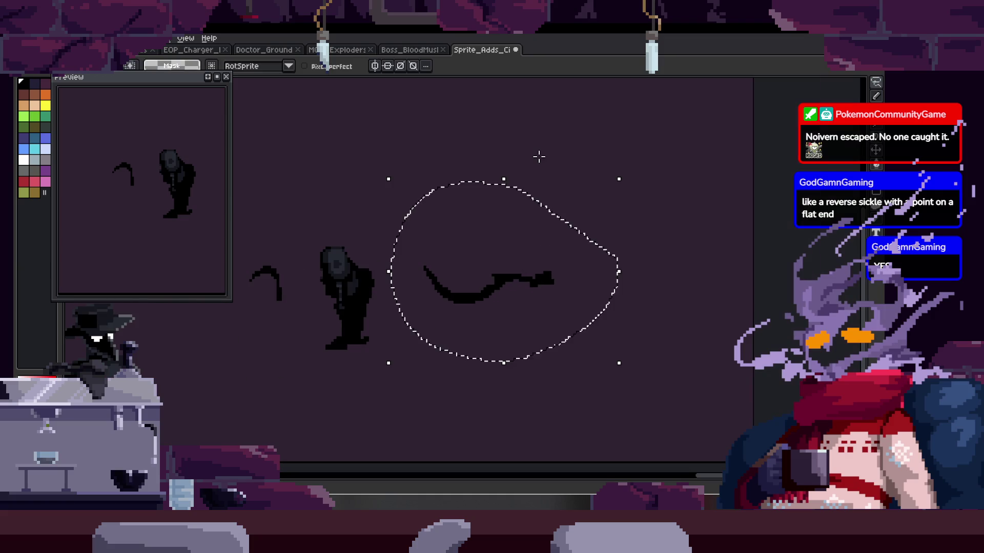
{"action": "key", "text": "Delete"}
{"action": "key", "text": "h"}
{"action": "key", "text": "z"}
{"action": "left_click", "coordinate": [457, 272]}
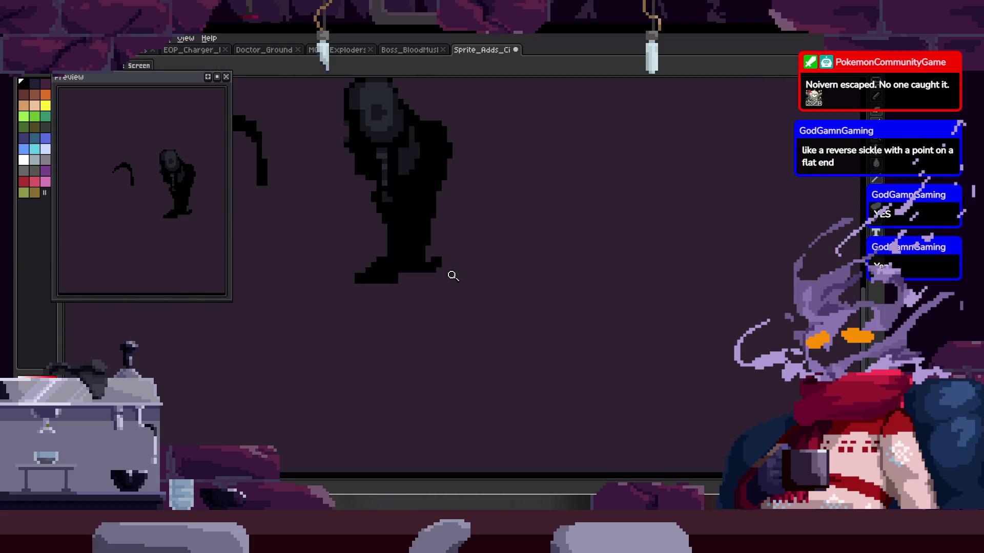
{"action": "left_click_drag", "start_coordinate": [449, 257], "coordinate": [456, 219]}
{"action": "key", "text": "b"}
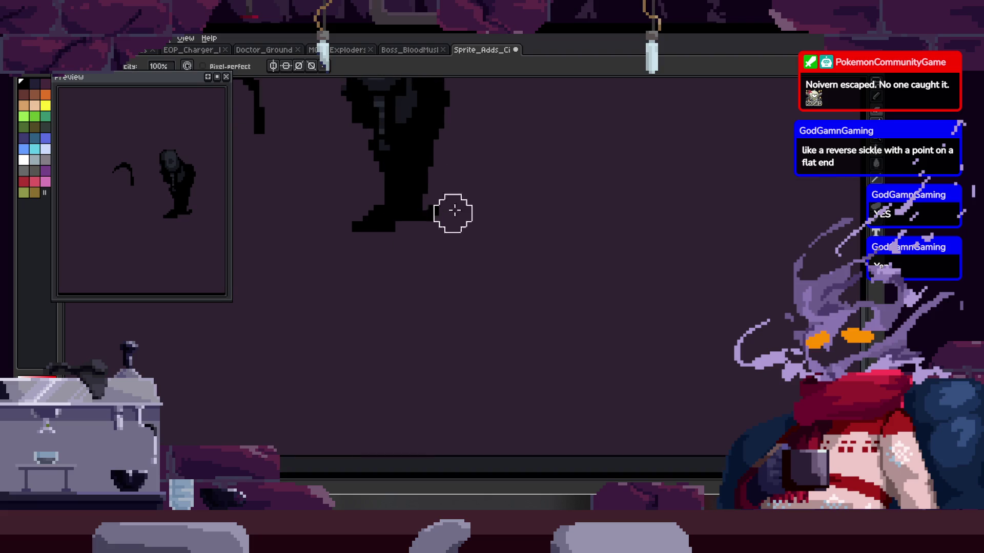
{"action": "mouse_move", "coordinate": [417, 267]}
{"action": "left_mouse_down"}
{"action": "mouse_move", "coordinate": [439, 335]}
{"action": "mouse_move", "coordinate": [438, 386]}
{"action": "mouse_move", "coordinate": [384, 391]}
{"action": "mouse_move", "coordinate": [407, 309]}
{"action": "left_mouse_up"}
{"action": "left_click_drag", "start_coordinate": [412, 243], "coordinate": [453, 307]}
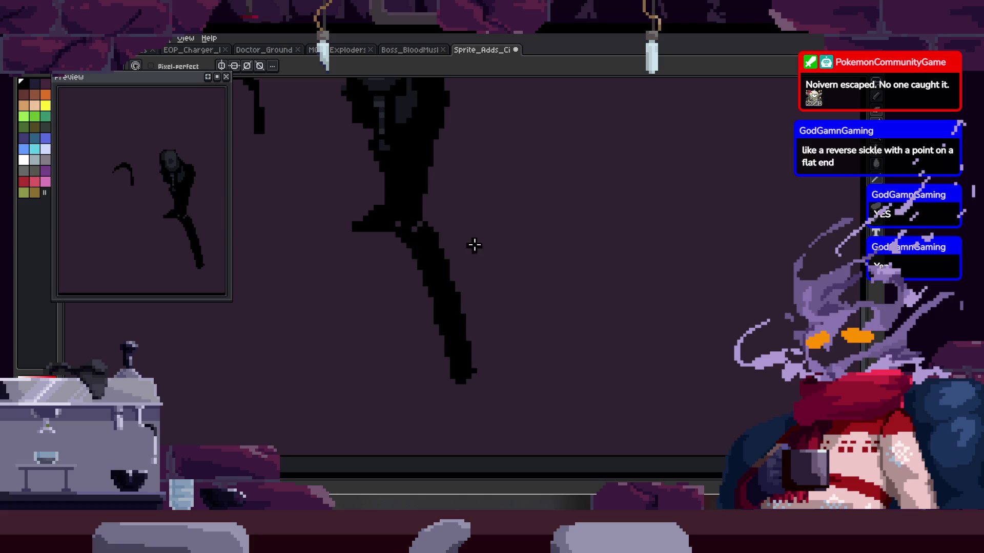
{"action": "key", "text": "ctrl+z"}
{"action": "scroll", "coordinate": [468, 213], "scroll_direction": "down", "scroll_amount": 4}
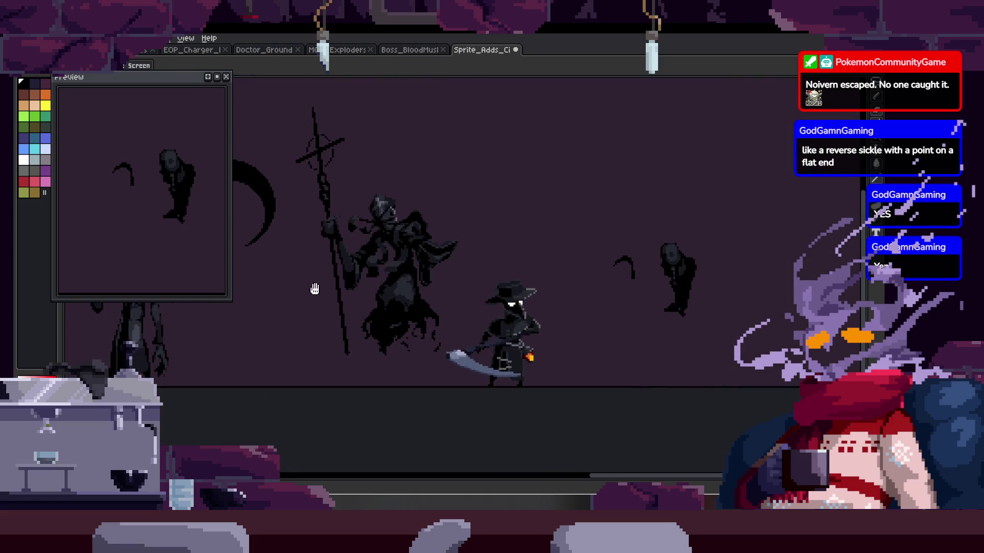
{"action": "left_click_drag", "start_coordinate": [343, 286], "coordinate": [409, 368]}
{"action": "left_click_drag", "start_coordinate": [341, 351], "coordinate": [451, 378]}
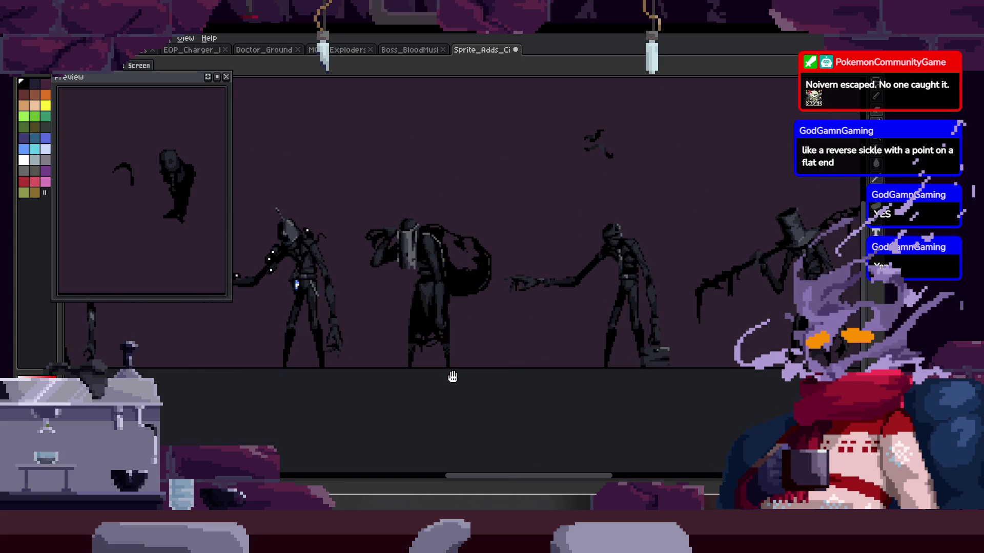
{"action": "mouse_move", "coordinate": [320, 334]}
{"action": "left_mouse_down"}
{"action": "mouse_move", "coordinate": [629, 300]}
{"action": "mouse_move", "coordinate": [494, 297]}
{"action": "left_mouse_up"}
{"action": "scroll", "coordinate": [516, 292], "scroll_direction": "down", "scroll_amount": 2}
{"action": "scroll", "coordinate": [446, 246], "scroll_direction": "up", "scroll_amount": 5}
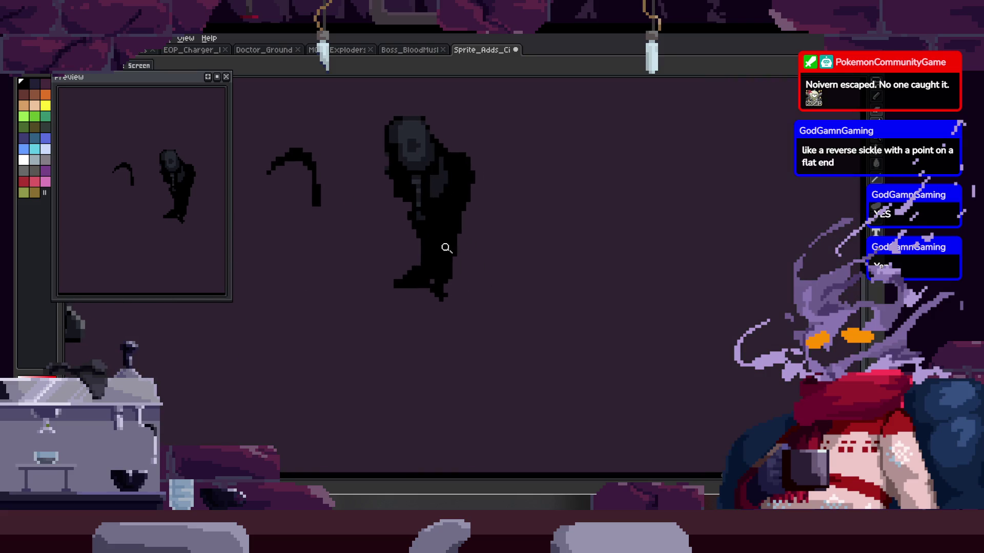
Step: Trim the cloak's lower-left edge and clean up pixels along the figure's right edge
{"action": "key", "text": "e"}
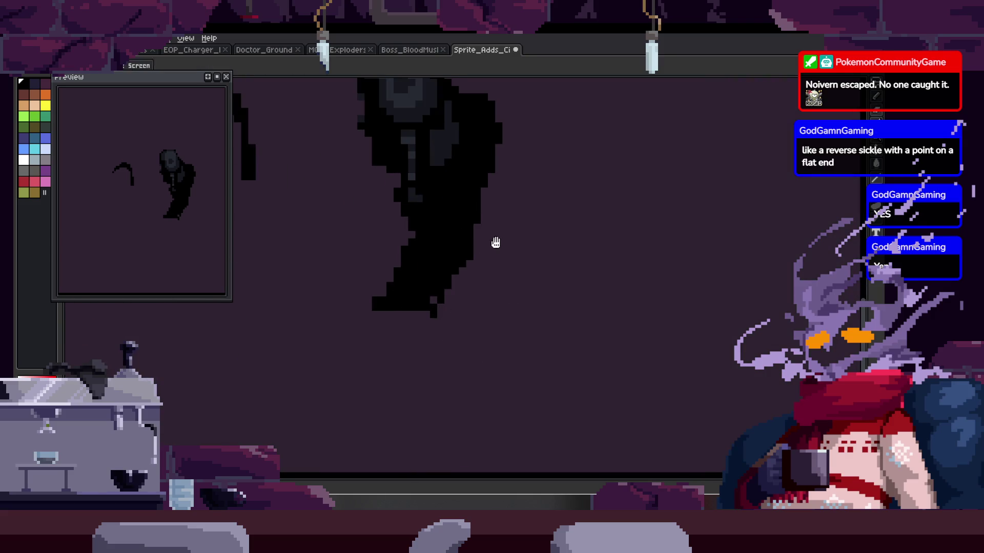
{"action": "left_click_drag", "start_coordinate": [491, 256], "coordinate": [503, 281]}
{"action": "mouse_move", "coordinate": [394, 267]}
{"action": "left_mouse_down"}
{"action": "mouse_move", "coordinate": [377, 292]}
{"action": "mouse_move", "coordinate": [382, 330]}
{"action": "left_mouse_up"}
{"action": "left_click_drag", "start_coordinate": [490, 239], "coordinate": [487, 226]}
{"action": "key", "text": "e"}
{"action": "left_click_drag", "start_coordinate": [560, 180], "coordinate": [518, 210]}
{"action": "scroll", "coordinate": [518, 210], "scroll_direction": "up", "scroll_amount": 3}
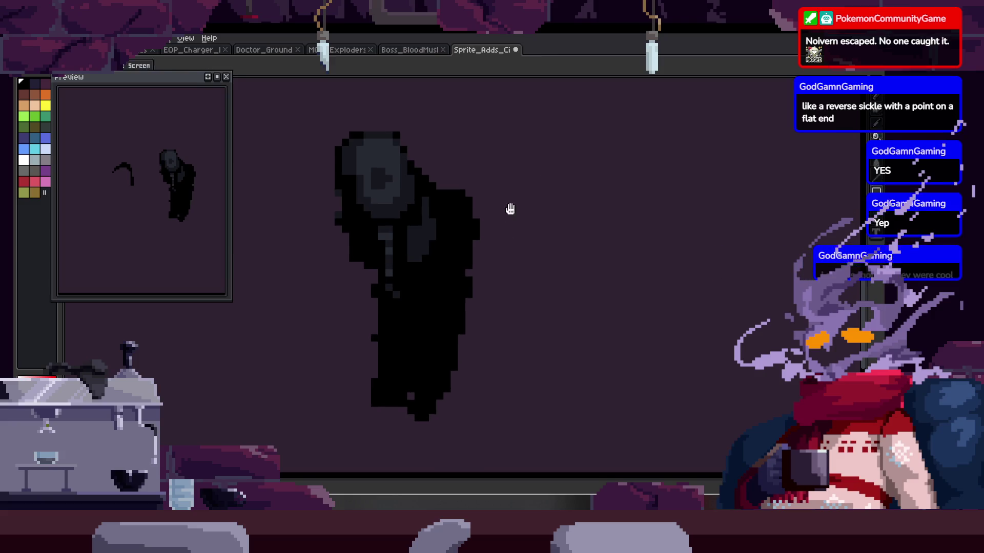
{"action": "scroll", "coordinate": [506, 179], "scroll_direction": "down", "scroll_amount": 3}
{"action": "key", "text": "b"}
{"action": "key", "text": "e"}
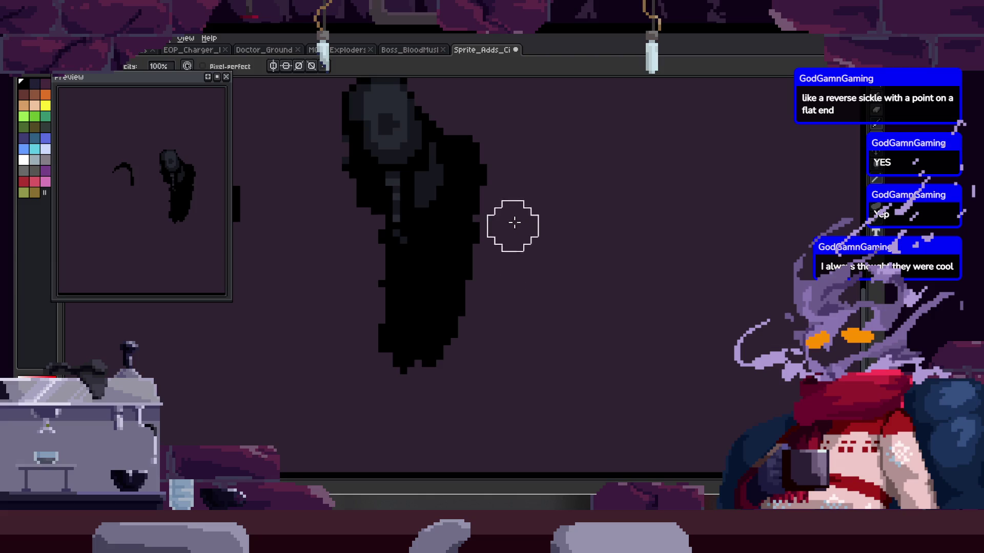
{"action": "left_click_drag", "start_coordinate": [511, 226], "coordinate": [492, 344]}
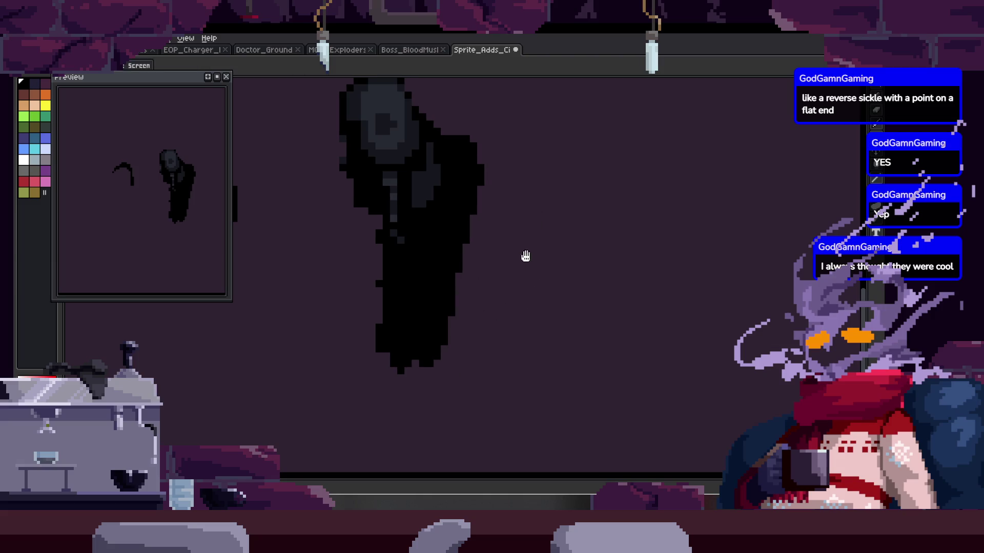
Step: Paint a long dark-grey arm hanging down the figure's right side
{"action": "scroll", "coordinate": [475, 191], "scroll_direction": "up", "scroll_amount": 3}
{"action": "scroll", "coordinate": [492, 164], "scroll_direction": "up", "scroll_amount": 3}
{"action": "key", "text": "b"}
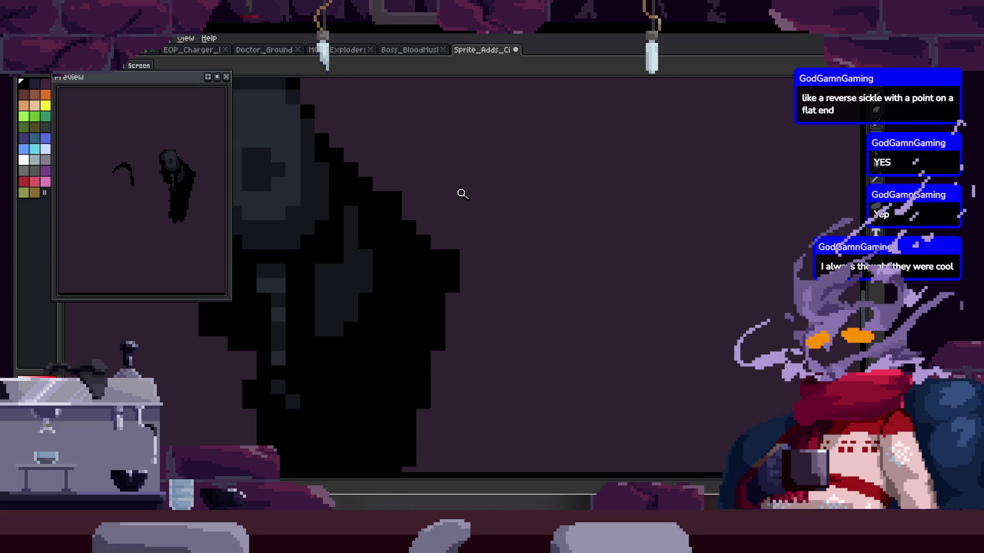
{"action": "scroll", "coordinate": [407, 205], "scroll_direction": "down", "scroll_amount": 2}
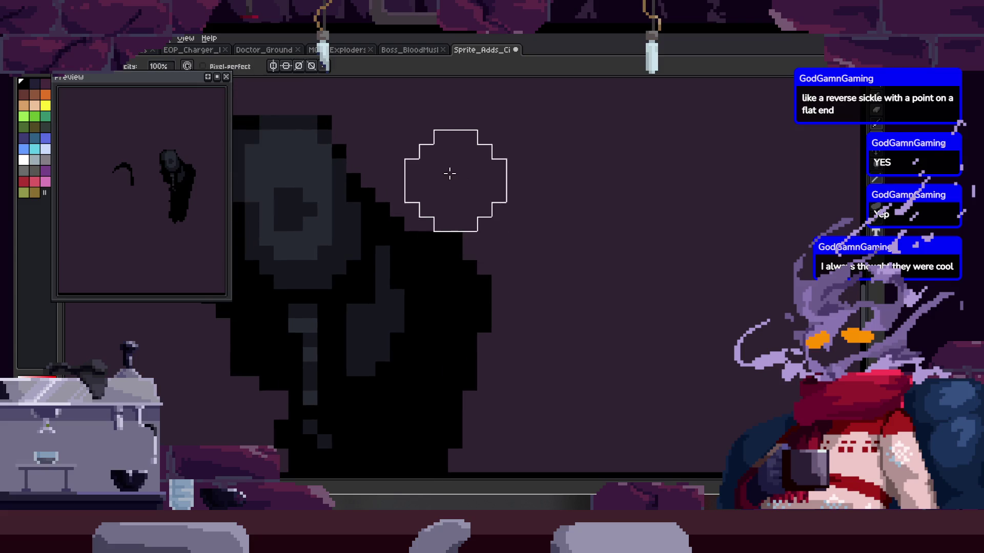
{"action": "scroll", "coordinate": [451, 172], "scroll_direction": "up", "scroll_amount": 2}
{"action": "key", "text": "e"}
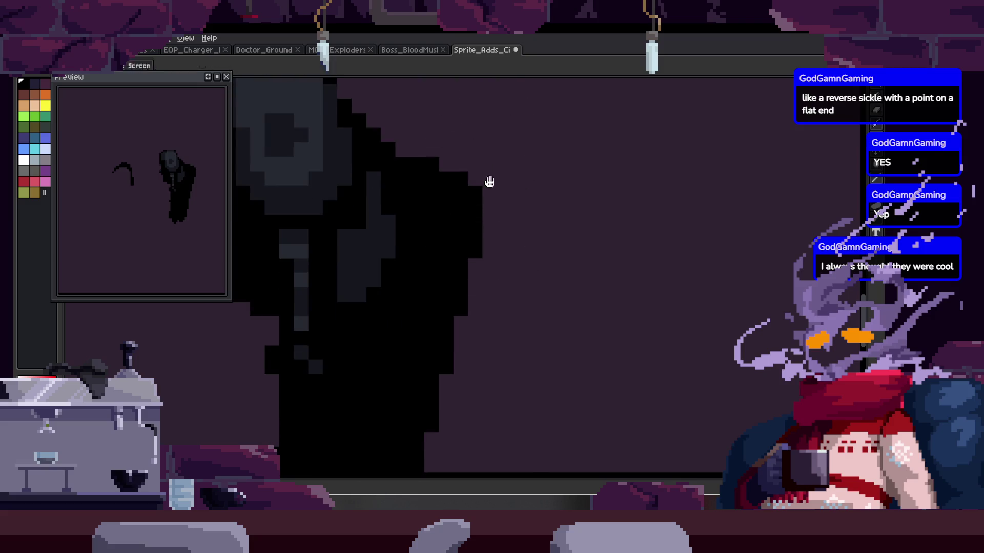
{"action": "key", "text": "z"}
{"action": "scroll", "coordinate": [475, 178], "scroll_direction": "down", "scroll_amount": 2}
{"action": "key", "text": "b"}
{"action": "scroll", "coordinate": [498, 145], "scroll_direction": "up", "scroll_amount": 2}
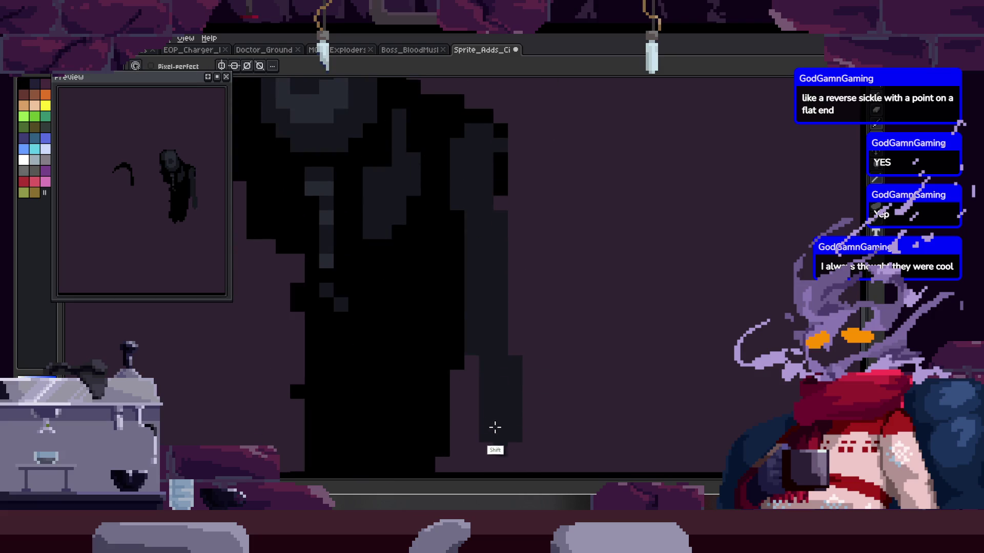
{"action": "scroll", "coordinate": [496, 346], "scroll_direction": "down", "scroll_amount": 1}
{"action": "mouse_move", "coordinate": [475, 139]}
{"action": "left_mouse_down"}
{"action": "mouse_move", "coordinate": [505, 286]}
{"action": "mouse_move", "coordinate": [497, 432]}
{"action": "mouse_move", "coordinate": [512, 451]}
{"action": "mouse_move", "coordinate": [490, 166]}
{"action": "left_mouse_up"}
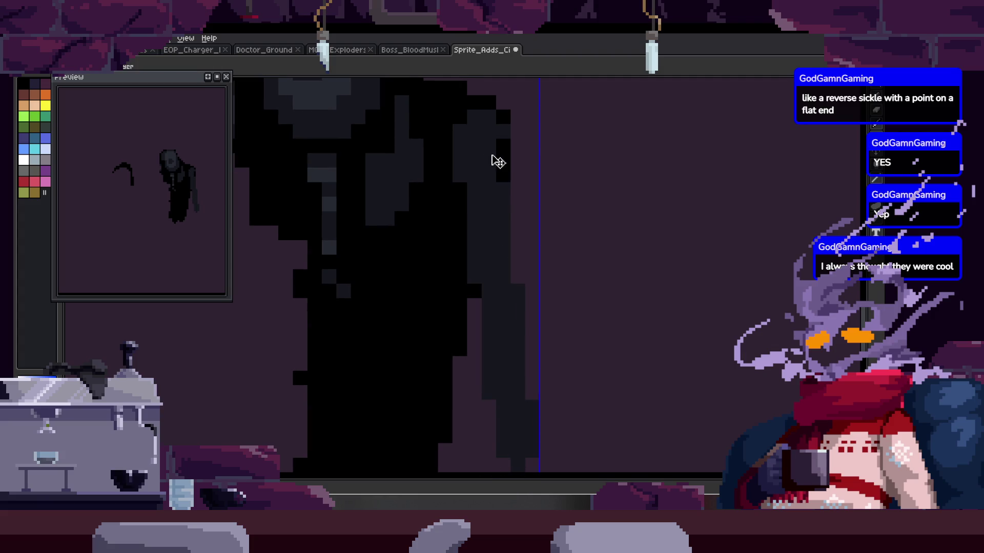
Step: Extend the right arm downward with a line, discarding two trial strokes below the figure
{"action": "scroll", "coordinate": [487, 153], "scroll_direction": "down", "scroll_amount": 2}
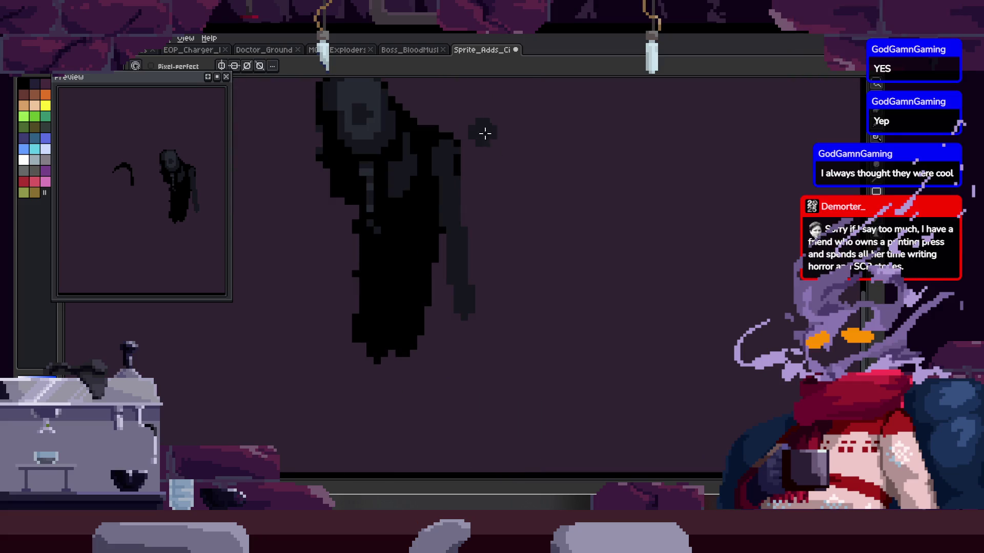
{"action": "mouse_move", "coordinate": [458, 207]}
{"action": "left_mouse_down"}
{"action": "mouse_move", "coordinate": [474, 389]}
{"action": "mouse_move", "coordinate": [473, 370]}
{"action": "left_mouse_up"}
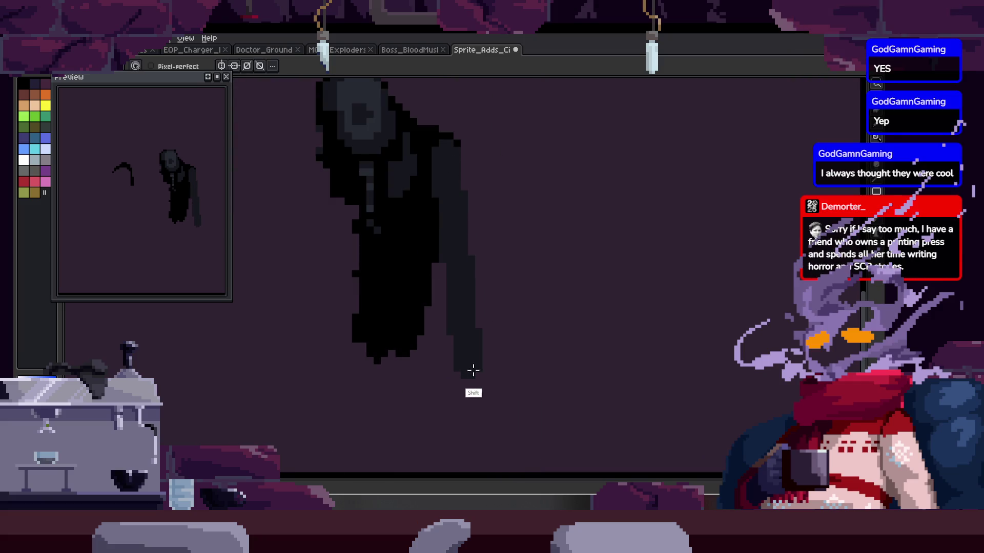
{"action": "key", "text": "z"}
{"action": "scroll", "coordinate": [494, 258], "scroll_direction": "down", "scroll_amount": 2}
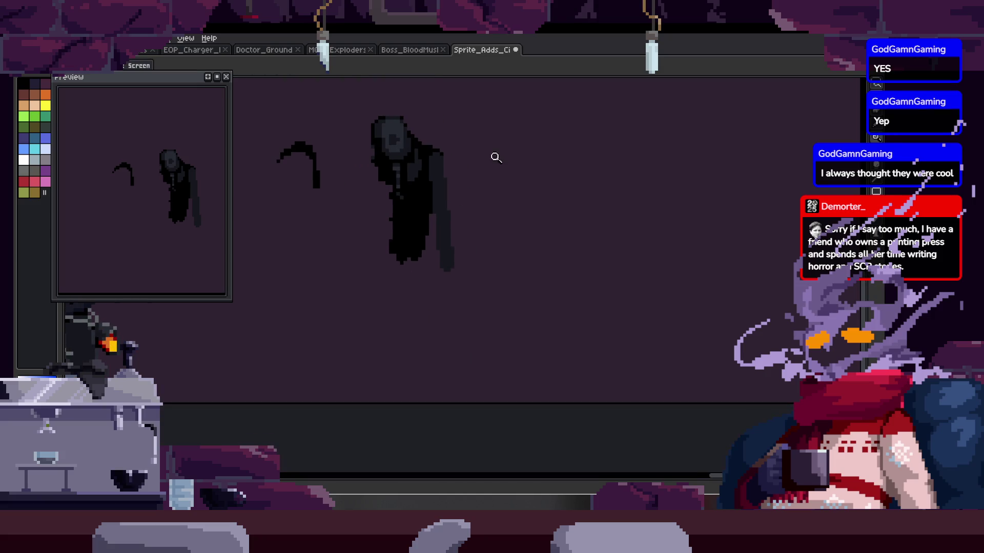
{"action": "left_click", "coordinate": [470, 199]}
{"action": "scroll", "coordinate": [449, 244], "scroll_direction": "down", "scroll_amount": 3}
{"action": "key", "text": "b"}
{"action": "scroll", "coordinate": [441, 235], "scroll_direction": "up", "scroll_amount": 1}
{"action": "left_click_drag", "start_coordinate": [430, 267], "coordinate": [397, 433]}
{"action": "key", "text": "ctrl+z"}
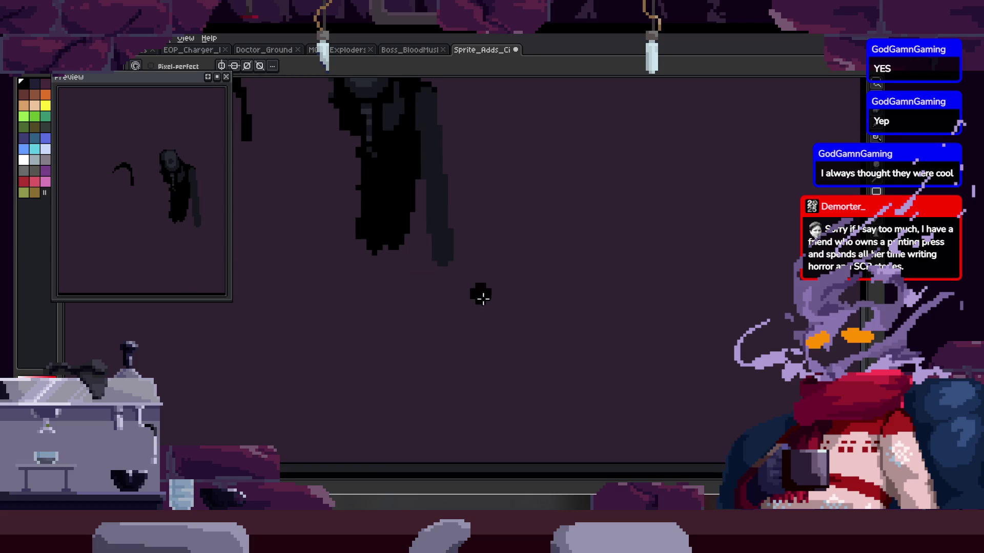
{"action": "left_click_drag", "start_coordinate": [428, 277], "coordinate": [391, 395]}
{"action": "key", "text": "ctrl+z"}
{"action": "key", "text": "v"}
{"action": "mouse_move", "coordinate": [447, 272]}
{"action": "left_mouse_down"}
{"action": "mouse_move", "coordinate": [480, 261]}
{"action": "mouse_move", "coordinate": [464, 239]}
{"action": "mouse_move", "coordinate": [439, 248]}
{"action": "left_mouse_up"}
Step: Draw a straight line lengthening the column toward the ground and fill it solid black
{"action": "left_click", "coordinate": [432, 445], "text": "shift"}
{"action": "scroll", "coordinate": [473, 281], "scroll_direction": "down", "scroll_amount": 3}
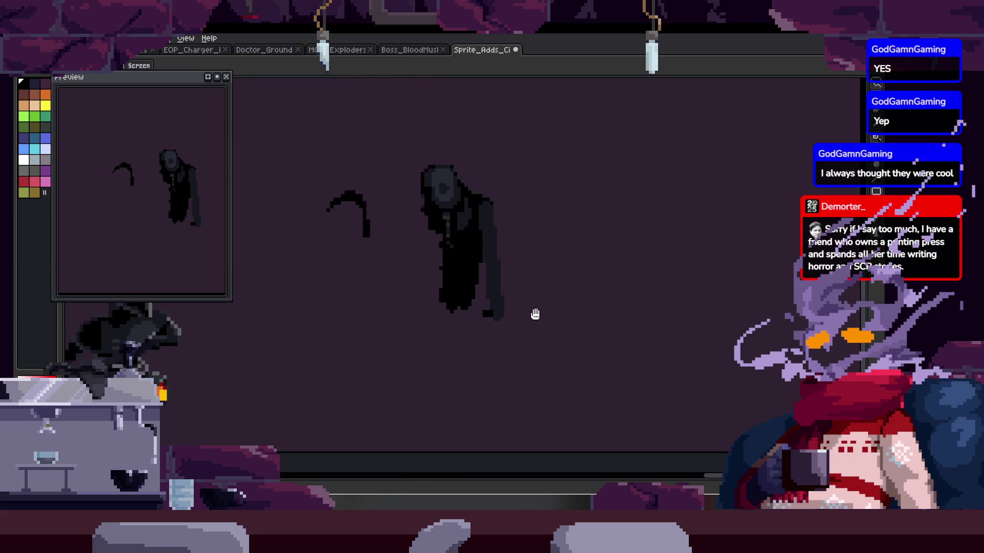
{"action": "mouse_move", "coordinate": [399, 326]}
{"action": "left_mouse_down"}
{"action": "mouse_move", "coordinate": [483, 372]}
{"action": "mouse_move", "coordinate": [644, 336]}
{"action": "mouse_move", "coordinate": [391, 318]}
{"action": "mouse_move", "coordinate": [369, 277]}
{"action": "mouse_move", "coordinate": [399, 254]}
{"action": "left_mouse_up"}
{"action": "left_click", "coordinate": [399, 255]}
{"action": "key", "text": "b"}
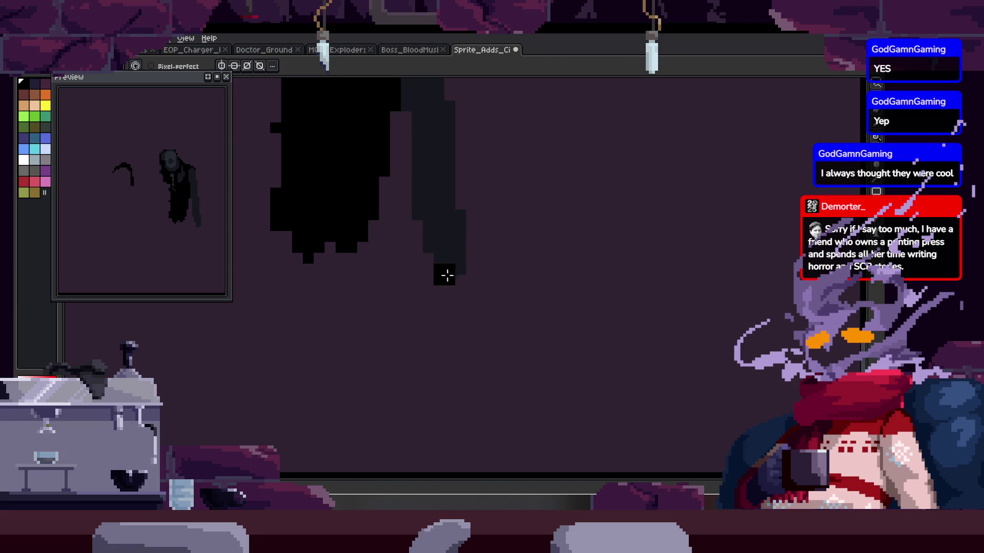
{"action": "left_click", "coordinate": [407, 446], "text": "shift"}
{"action": "scroll", "coordinate": [455, 272], "scroll_direction": "down", "scroll_amount": 3}
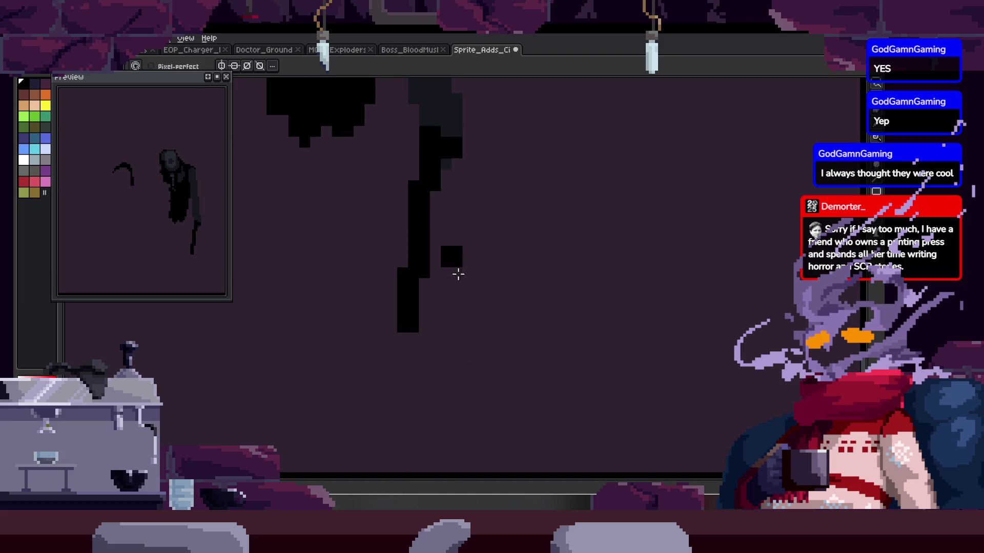
{"action": "mouse_move", "coordinate": [446, 417]}
{"action": "left_mouse_down"}
{"action": "mouse_move", "coordinate": [428, 213]}
{"action": "mouse_move", "coordinate": [419, 310]}
{"action": "mouse_move", "coordinate": [469, 319]}
{"action": "mouse_move", "coordinate": [437, 314]}
{"action": "mouse_move", "coordinate": [466, 276]}
{"action": "mouse_move", "coordinate": [457, 331]}
{"action": "left_mouse_up"}
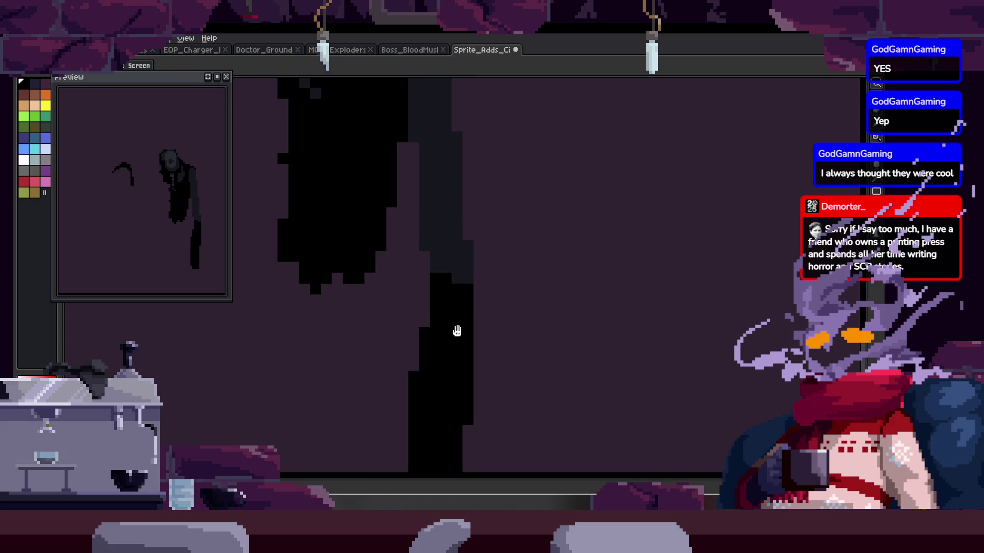
Step: Pick a shade from the canvas to tone the long dark column
{"action": "scroll", "coordinate": [492, 358], "scroll_direction": "down", "scroll_amount": 5}
{"action": "key", "text": "alt"}
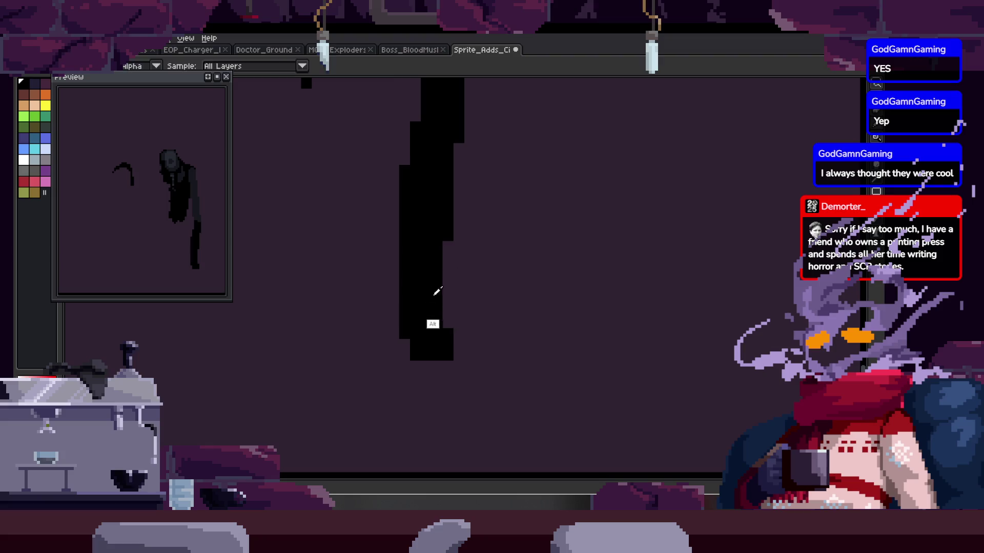
{"action": "scroll", "coordinate": [438, 301], "scroll_direction": "up", "scroll_amount": 5}
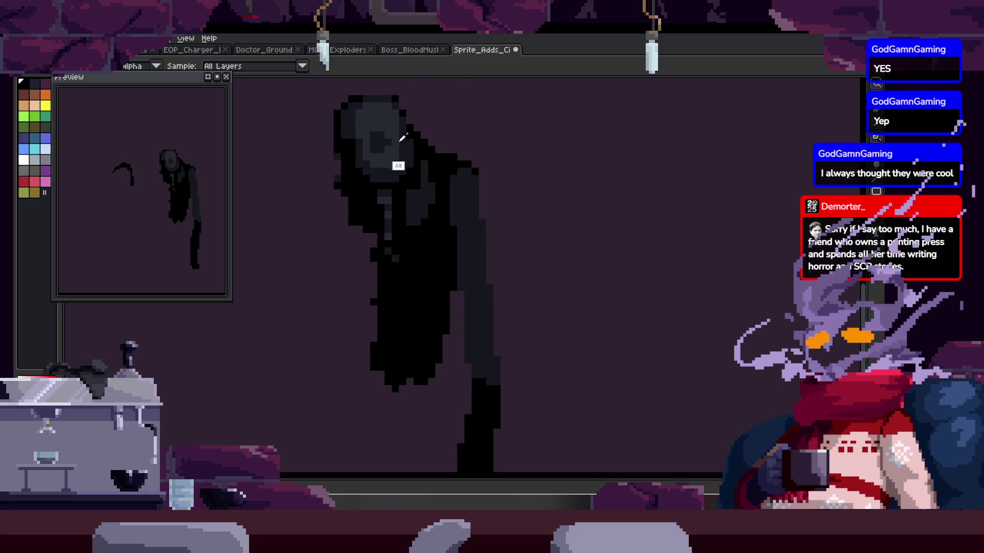
{"action": "scroll", "coordinate": [480, 322], "scroll_direction": "down", "scroll_amount": 3}
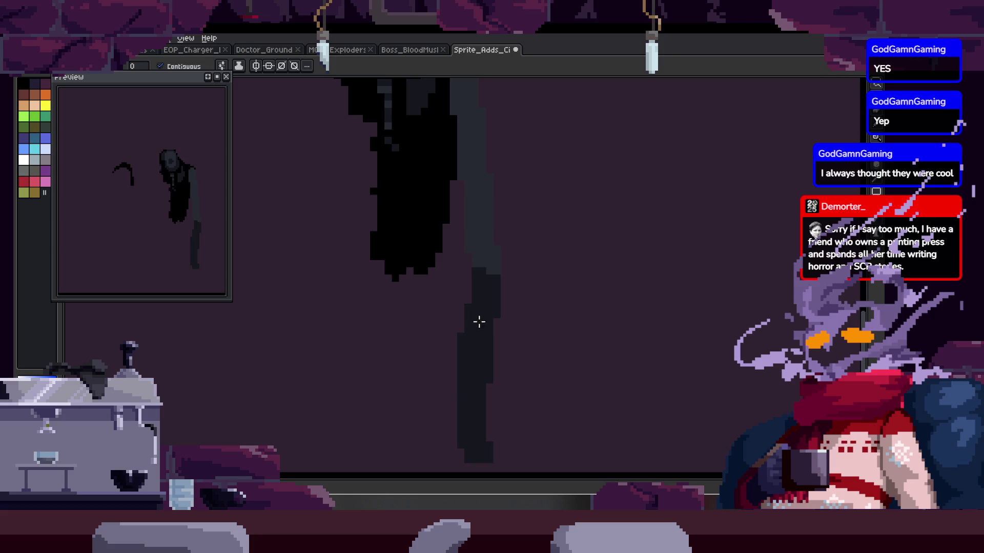
{"action": "scroll", "coordinate": [480, 322], "scroll_direction": "down", "scroll_amount": 3}
{"action": "key", "text": "ctrl"}
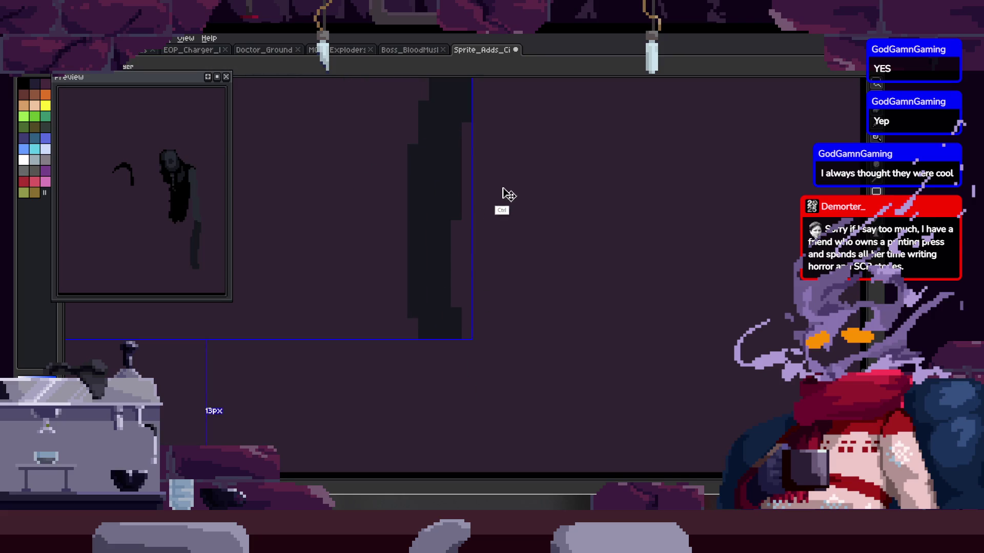
{"action": "scroll", "coordinate": [507, 194], "scroll_direction": "down", "scroll_amount": 2}
{"action": "scroll", "coordinate": [513, 283], "scroll_direction": "up", "scroll_amount": 3}
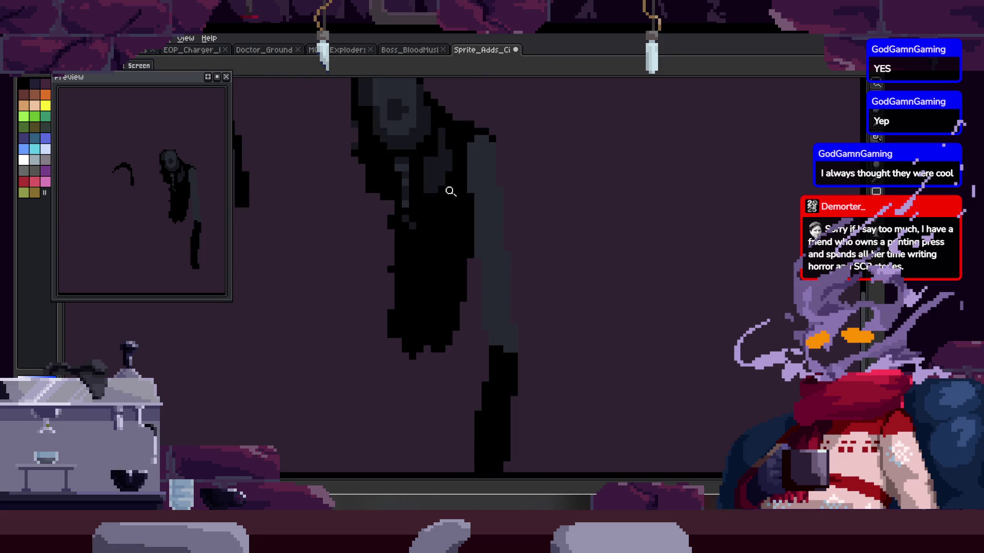
Step: Select the dark column and add black pixel blocks forming a claw at the arm's end
{"action": "scroll", "coordinate": [462, 231], "scroll_direction": "down", "scroll_amount": 3}
{"action": "key", "text": "w"}
{"action": "left_click", "coordinate": [484, 291]}
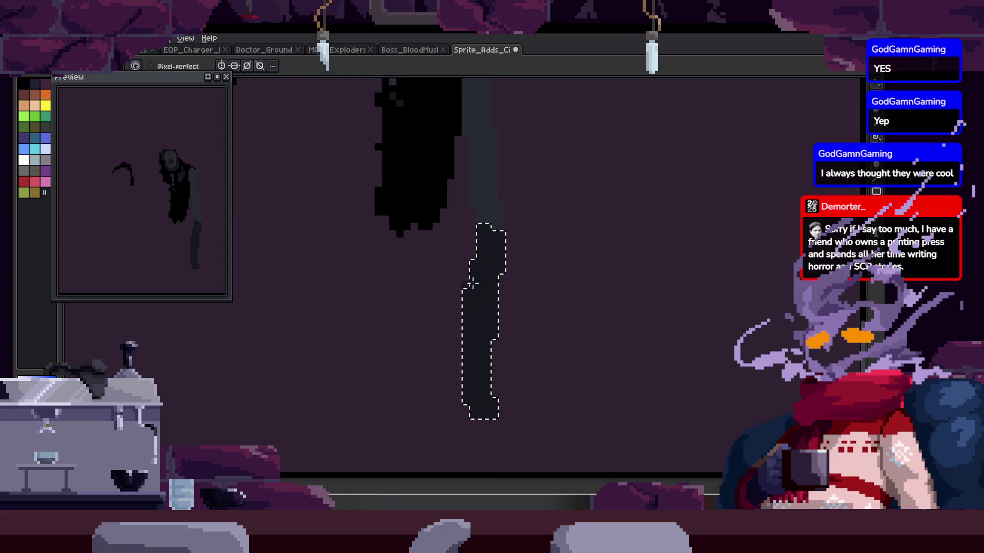
{"action": "scroll", "coordinate": [423, 188], "scroll_direction": "down", "scroll_amount": 2}
{"action": "left_click", "coordinate": [413, 318]}
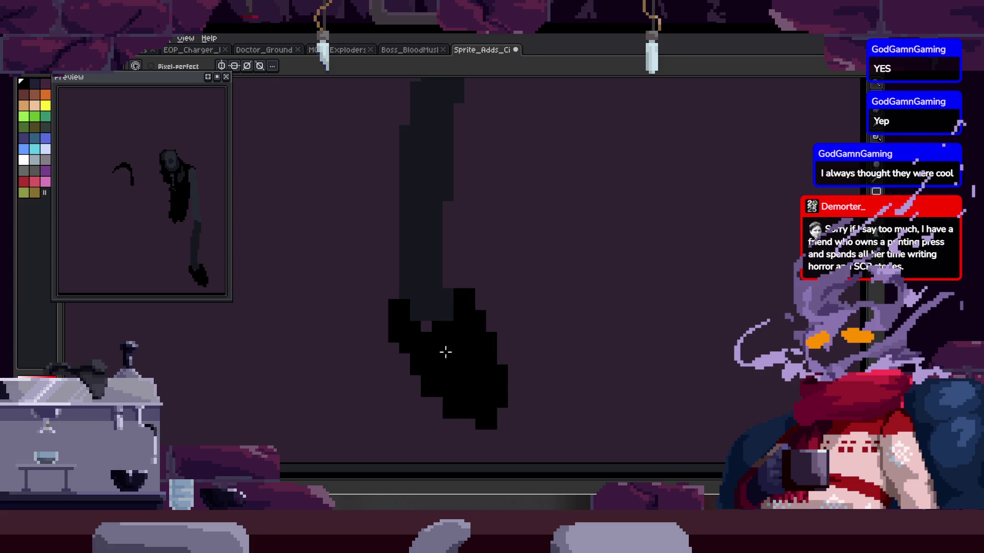
{"action": "key", "text": "e"}
{"action": "key", "text": "b"}
{"action": "left_click", "coordinate": [404, 387]}
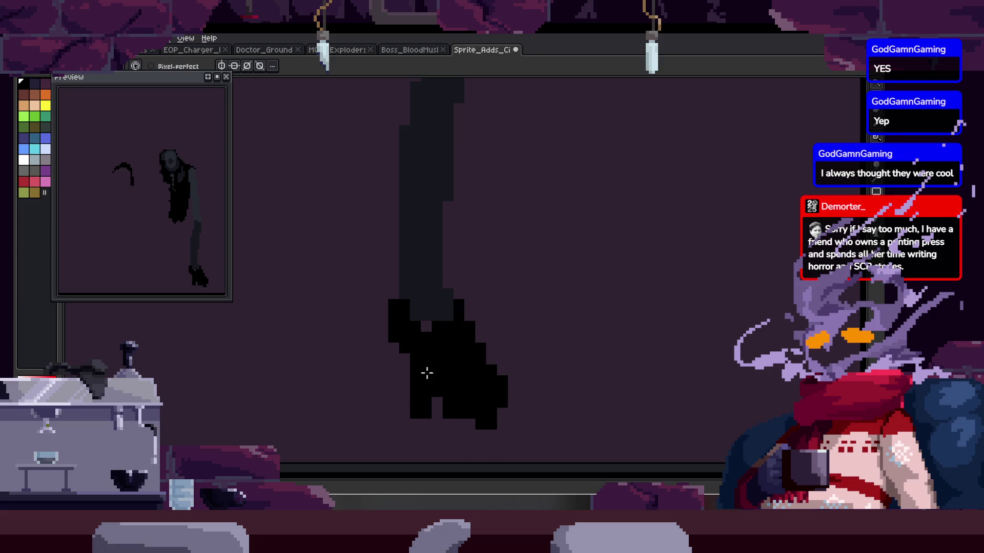
{"action": "left_click", "coordinate": [427, 369]}
Step: Erase stray claw pixels and reshape the lower outline of the root loop
{"action": "scroll", "coordinate": [426, 308], "scroll_direction": "down", "scroll_amount": 2}
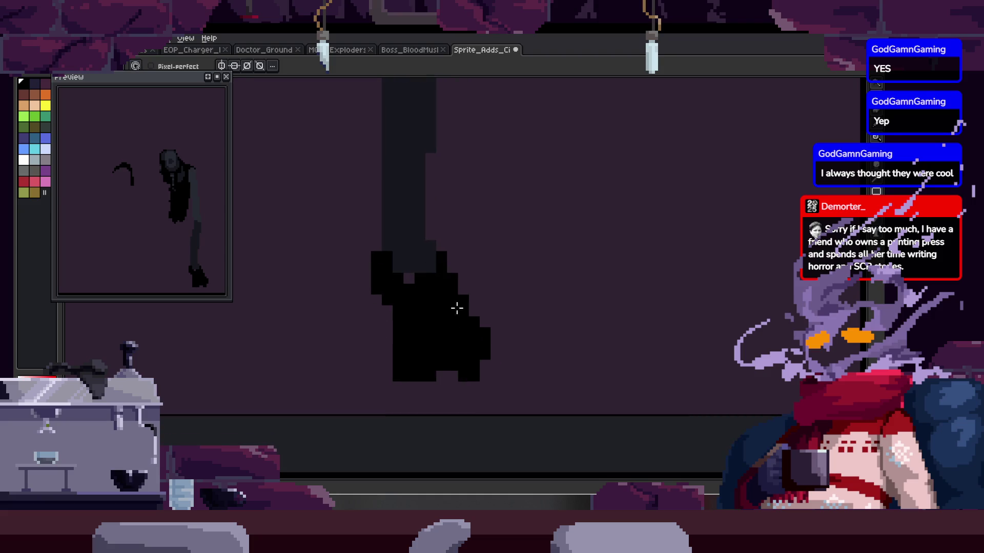
{"action": "scroll", "coordinate": [474, 311], "scroll_direction": "up", "scroll_amount": 1}
{"action": "left_click", "coordinate": [445, 321]}
{"action": "key", "text": "b"}
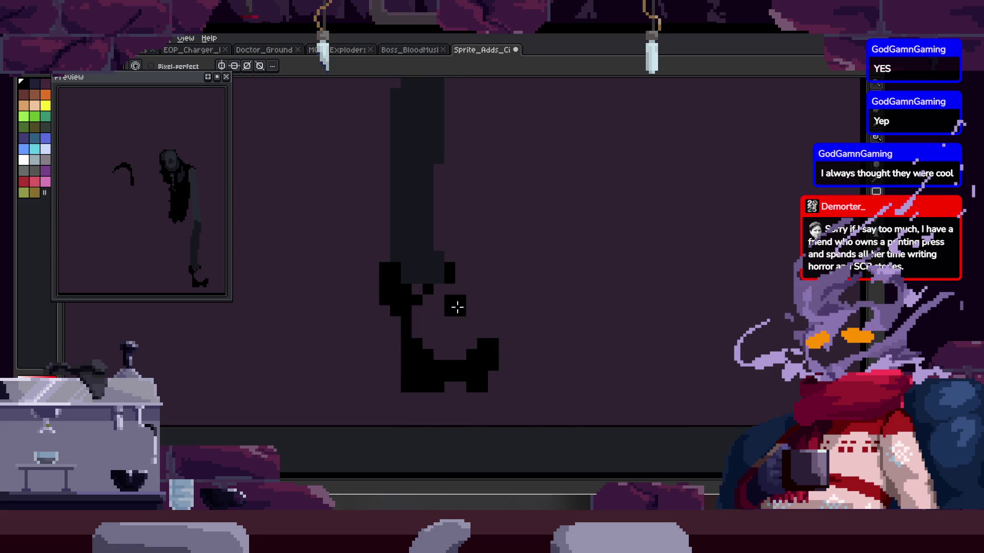
{"action": "key", "text": "e"}
{"action": "left_click", "coordinate": [499, 368]}
{"action": "key", "text": "b"}
{"action": "scroll", "coordinate": [477, 399], "scroll_direction": "down", "scroll_amount": 2}
{"action": "key", "text": "b"}
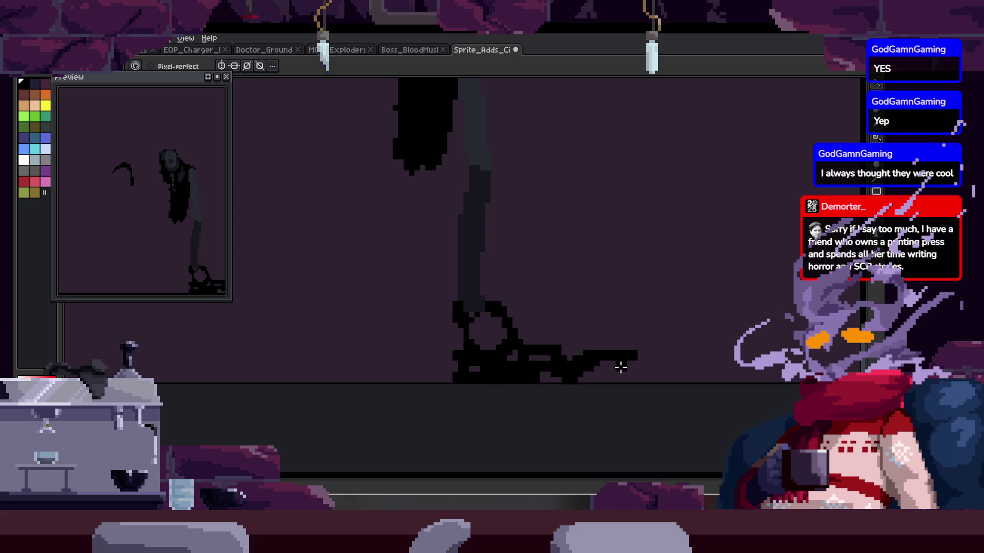
{"action": "scroll", "coordinate": [627, 346], "scroll_direction": "down", "scroll_amount": 1}
{"action": "key", "text": "z"}
{"action": "scroll", "coordinate": [571, 285], "scroll_direction": "down", "scroll_amount": 1}
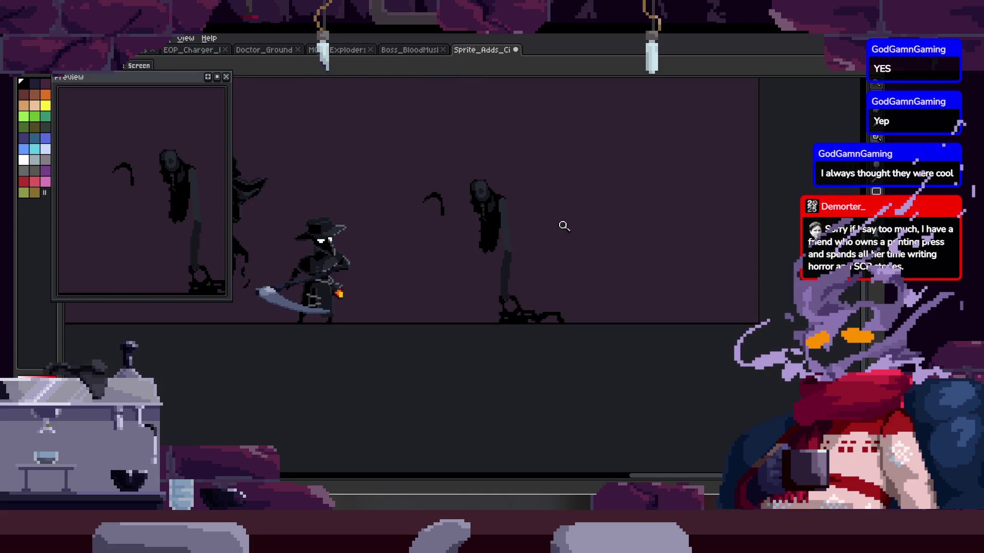
{"action": "left_click", "coordinate": [502, 228]}
{"action": "scroll", "coordinate": [434, 263], "scroll_direction": "down", "scroll_amount": 3}
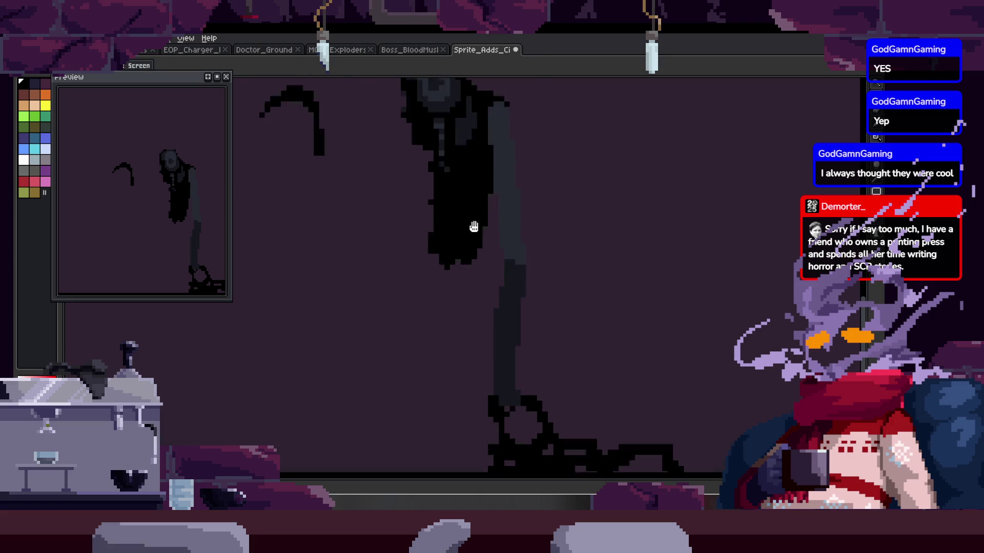
{"action": "scroll", "coordinate": [468, 292], "scroll_direction": "left", "scroll_amount": 10}
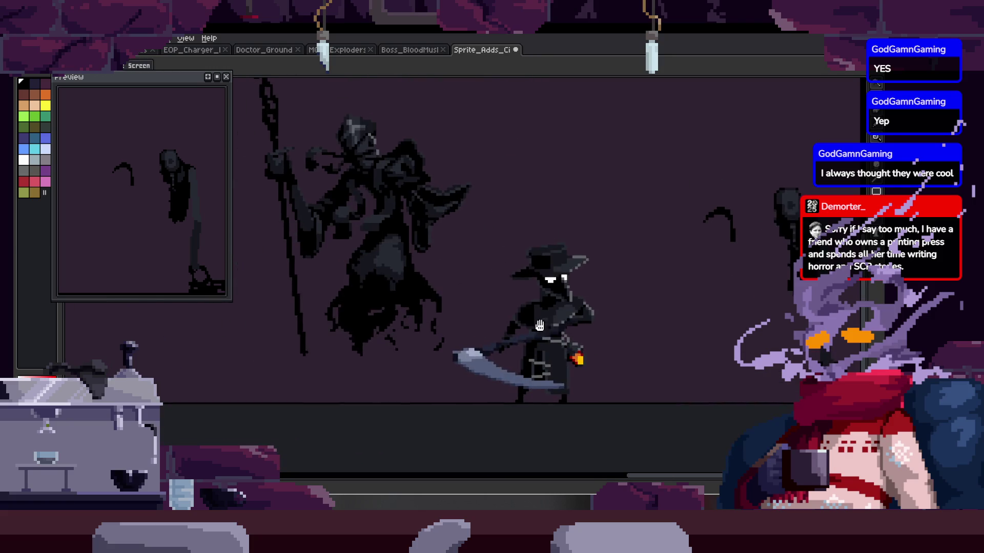
{"action": "scroll", "coordinate": [406, 335], "scroll_direction": "left", "scroll_amount": 10}
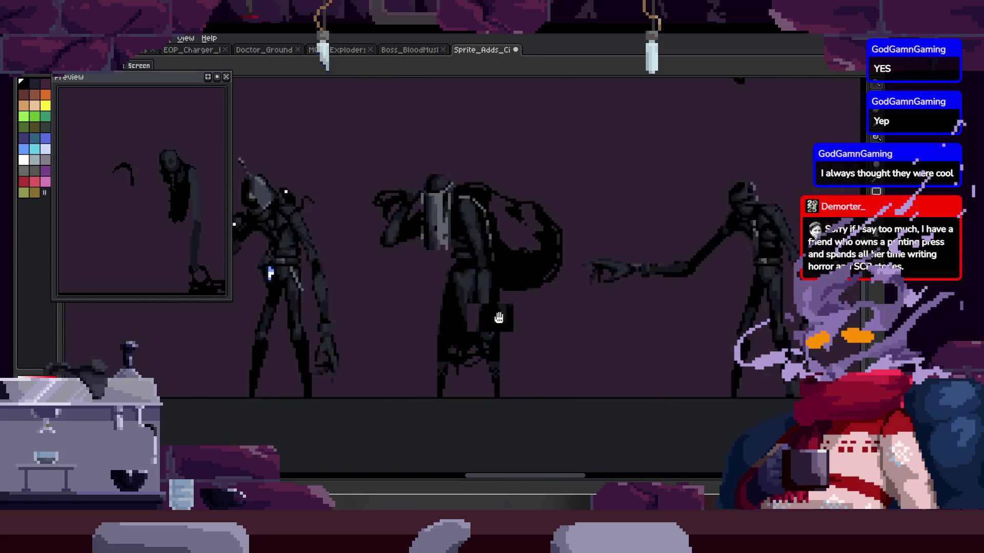
{"action": "left_click", "coordinate": [506, 262]}
{"action": "key", "text": "b"}
{"action": "scroll", "coordinate": [434, 290], "scroll_direction": "up", "scroll_amount": 1}
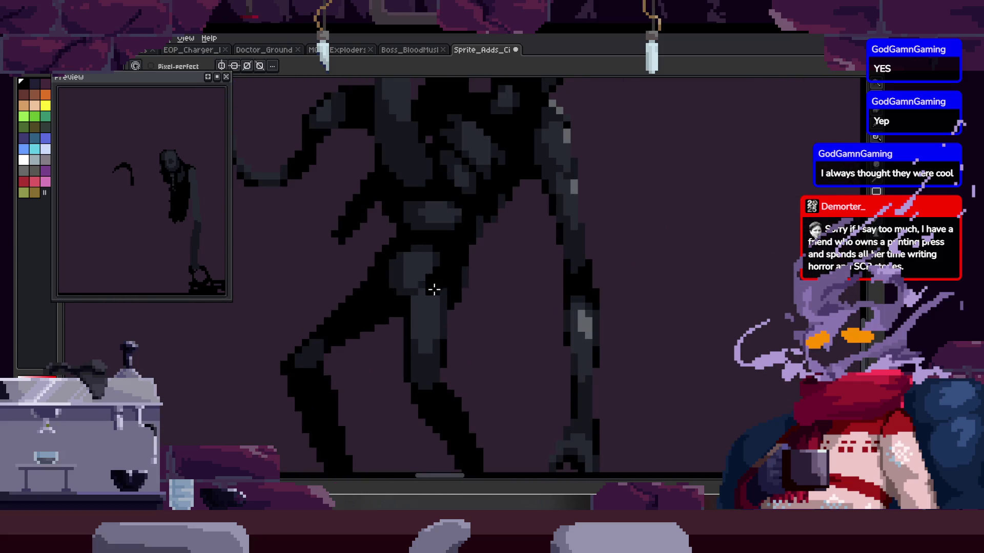
{"action": "scroll", "coordinate": [444, 280], "scroll_direction": "down", "scroll_amount": 3}
{"action": "key", "text": "m"}
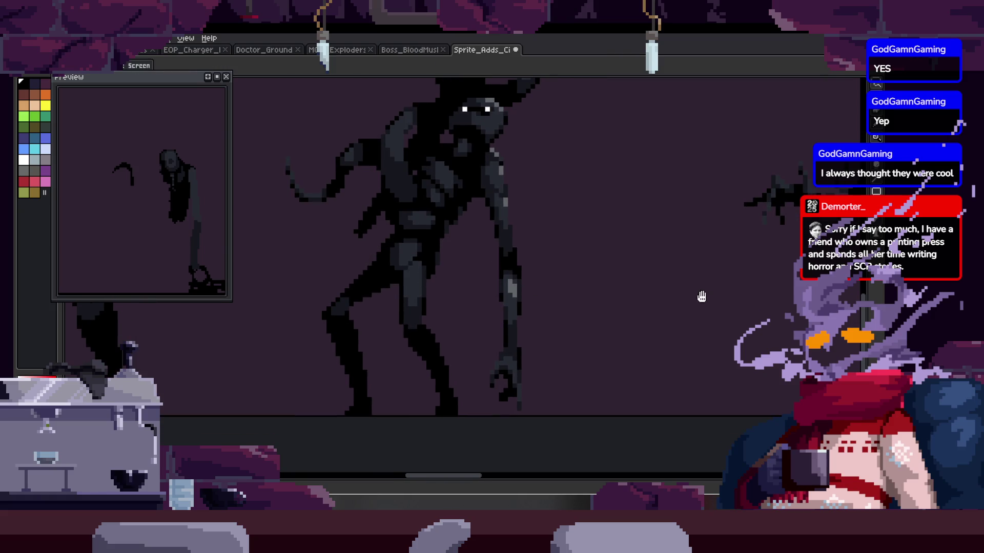
{"action": "scroll", "coordinate": [700, 296], "scroll_direction": "right", "scroll_amount": 10}
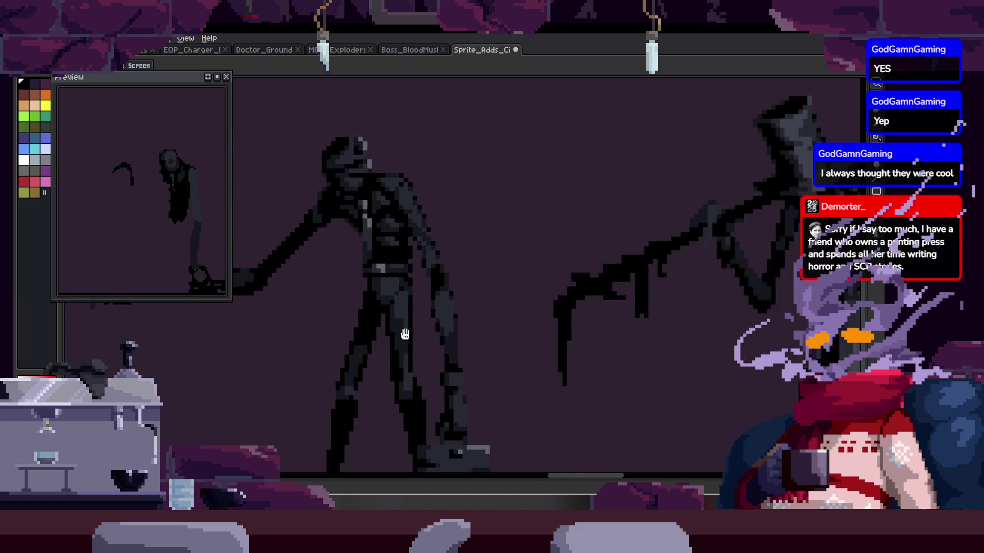
{"action": "scroll", "coordinate": [404, 334], "scroll_direction": "right", "scroll_amount": 8}
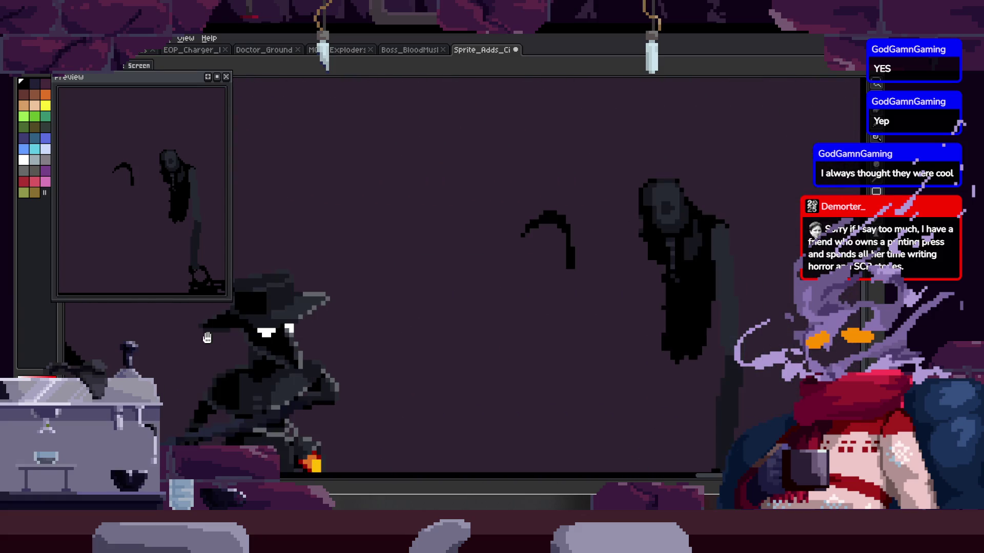
{"action": "scroll", "coordinate": [390, 173], "scroll_direction": "right", "scroll_amount": 5}
{"action": "scroll", "coordinate": [416, 224], "scroll_direction": "up", "scroll_amount": 2}
{"action": "scroll", "coordinate": [429, 248], "scroll_direction": "down", "scroll_amount": 2}
{"action": "left_click_drag", "start_coordinate": [430, 251], "coordinate": [444, 347]}
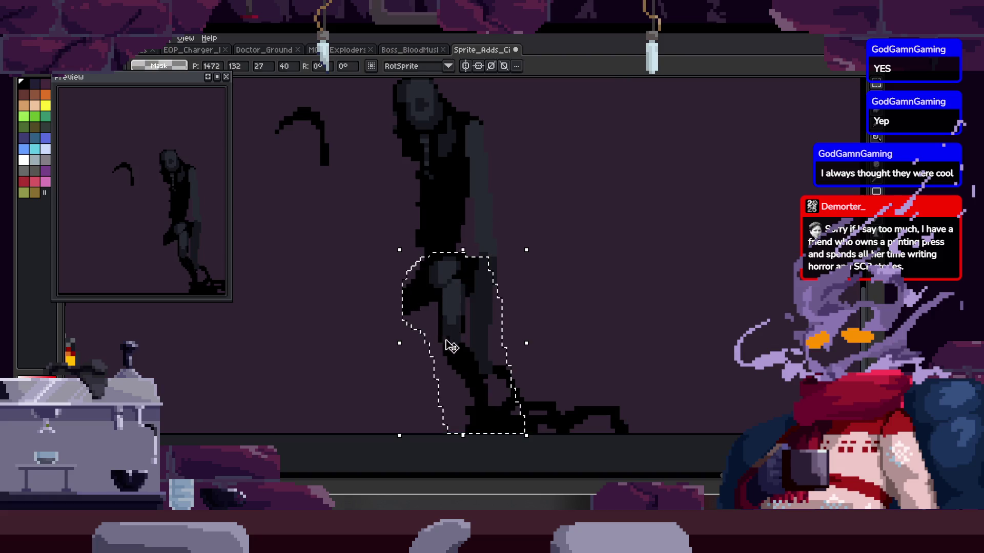
{"action": "key", "text": "Left"}
{"action": "key", "text": "Left"}
{"action": "key", "text": "Left"}
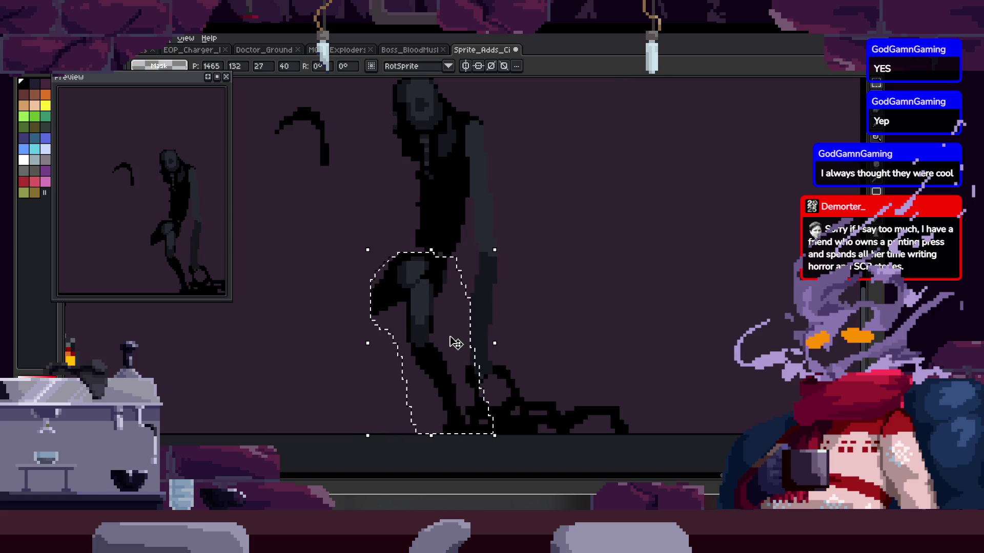
{"action": "key", "text": "ctrl+x"}
{"action": "key", "text": "z"}
{"action": "scroll", "coordinate": [466, 241], "scroll_direction": "up", "scroll_amount": 3}
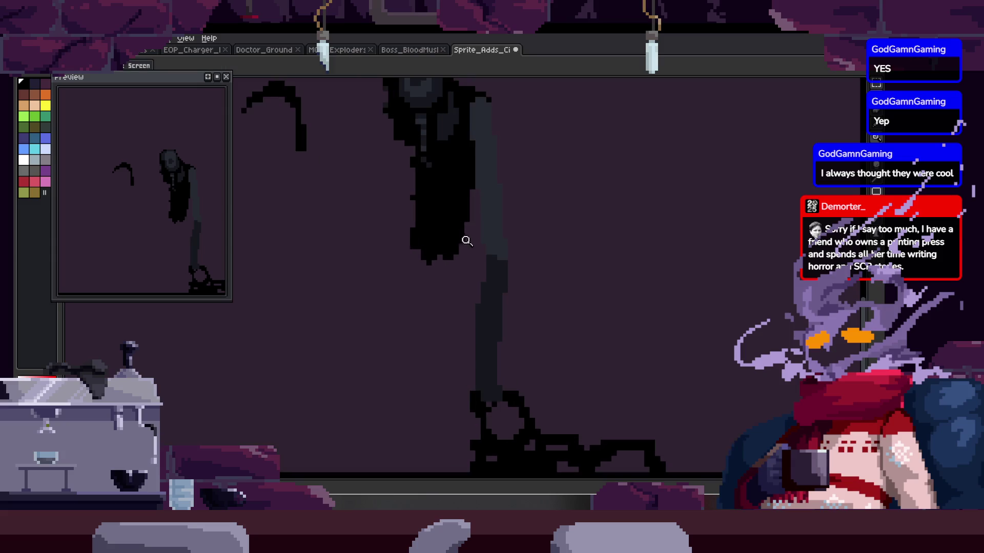
{"action": "scroll", "coordinate": [486, 239], "scroll_direction": "down", "scroll_amount": 4}
{"action": "scroll", "coordinate": [509, 234], "scroll_direction": "up", "scroll_amount": 2}
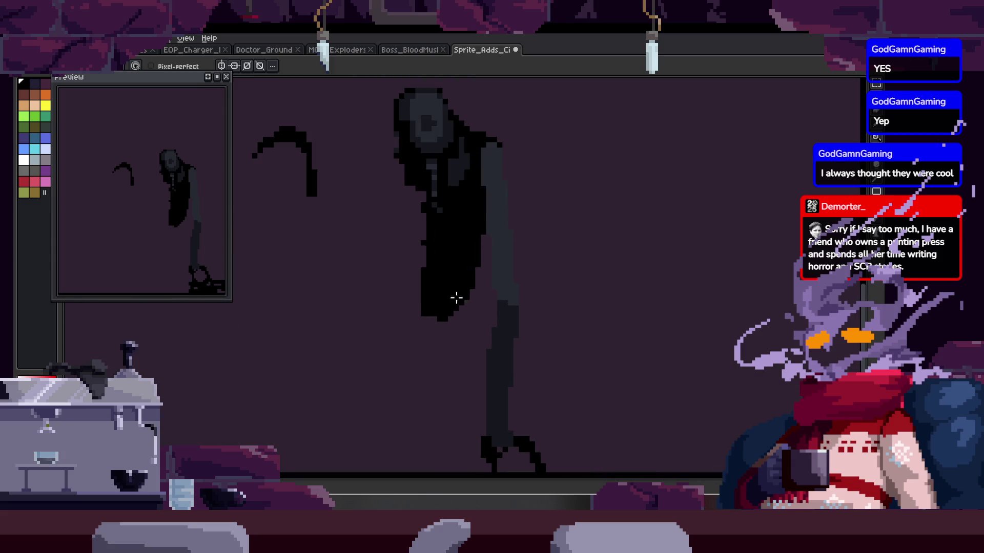
{"action": "scroll", "coordinate": [394, 287], "scroll_direction": "down", "scroll_amount": 2}
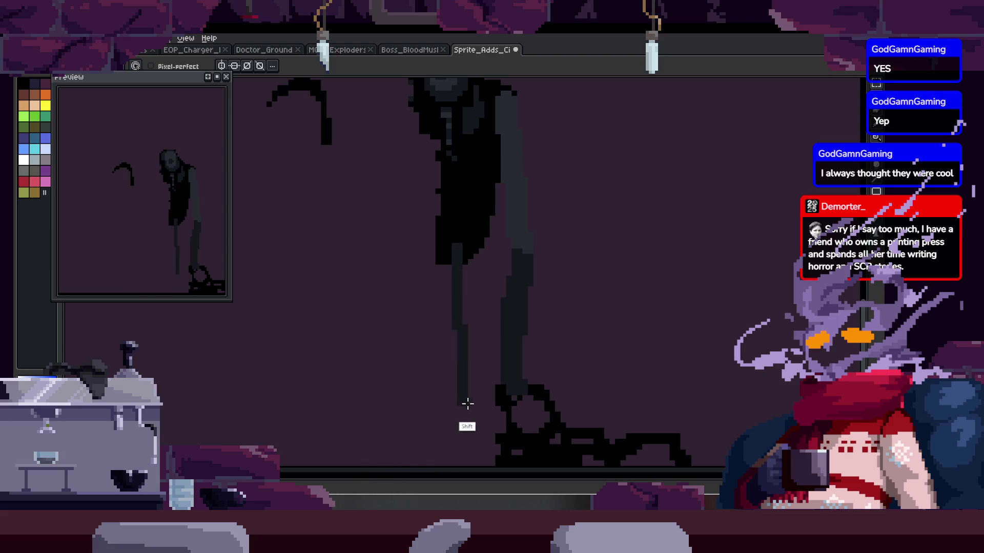
{"action": "scroll", "coordinate": [451, 431], "scroll_direction": "down", "scroll_amount": 6}
{"action": "scroll", "coordinate": [434, 258], "scroll_direction": "up", "scroll_amount": 6}
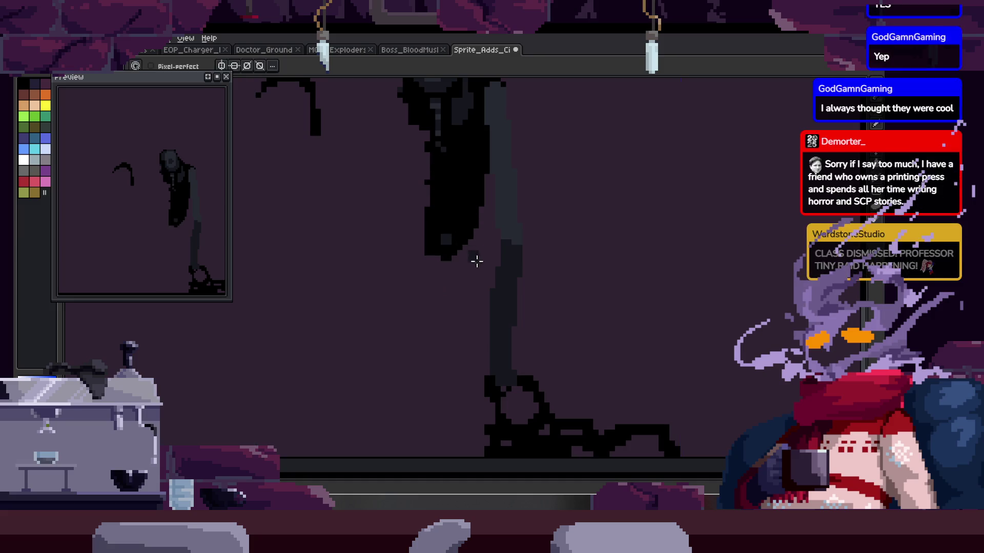
Step: Pan and zoom in to inspect the hooded figure's legs up close
{"action": "key", "text": "h"}
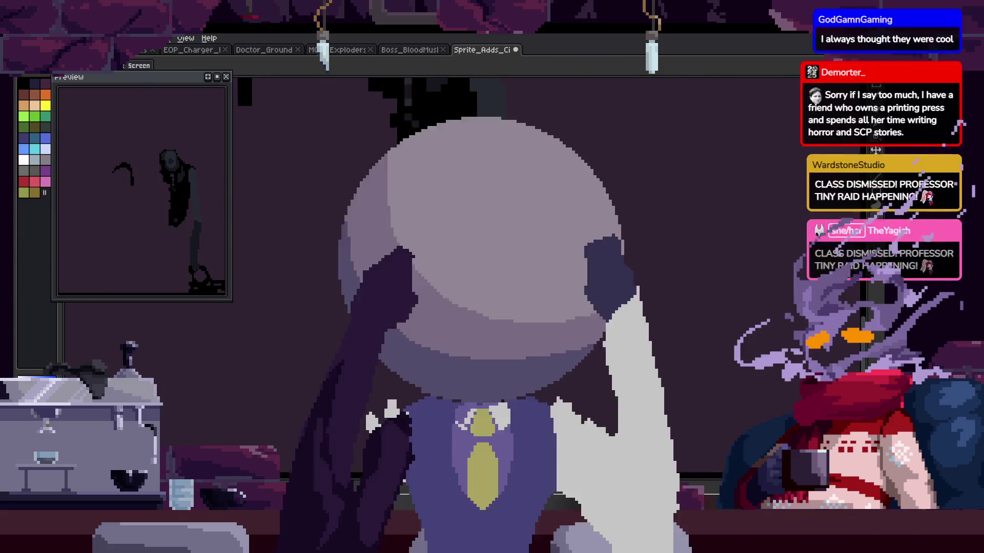
{"action": "key", "text": "b"}
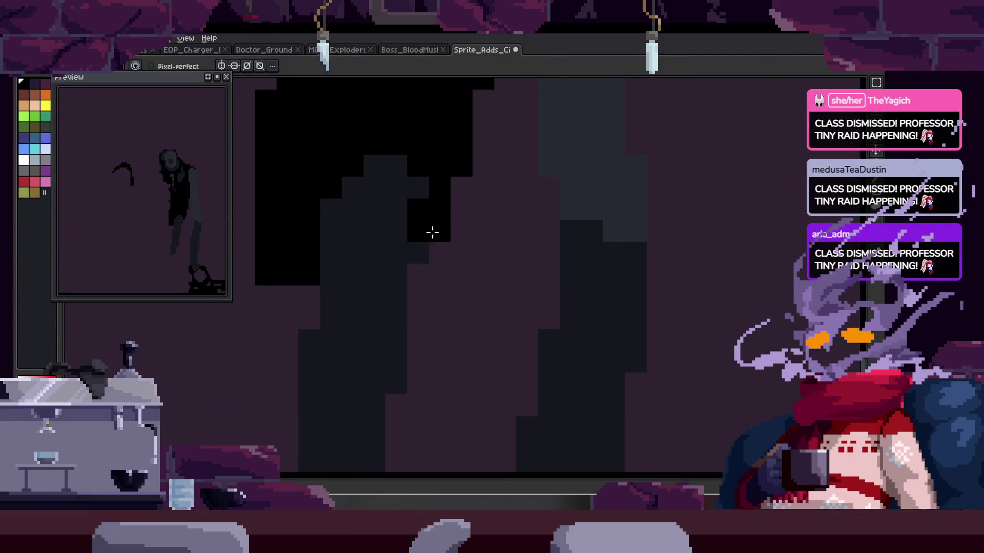
{"action": "key", "text": "h"}
{"action": "left_click_drag", "start_coordinate": [398, 306], "coordinate": [419, 210]}
{"action": "key", "text": "b"}
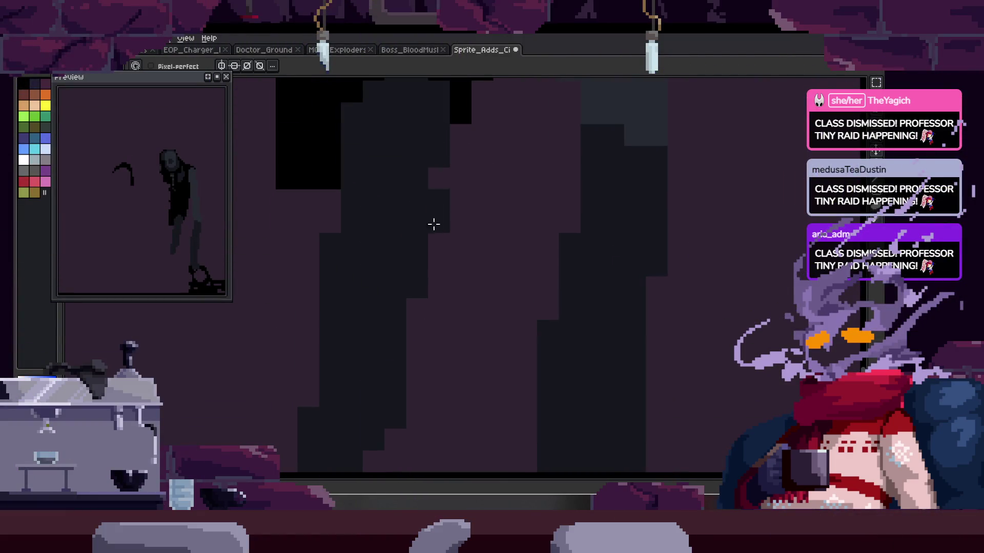
{"action": "scroll", "coordinate": [378, 367], "scroll_direction": "down", "scroll_amount": 2}
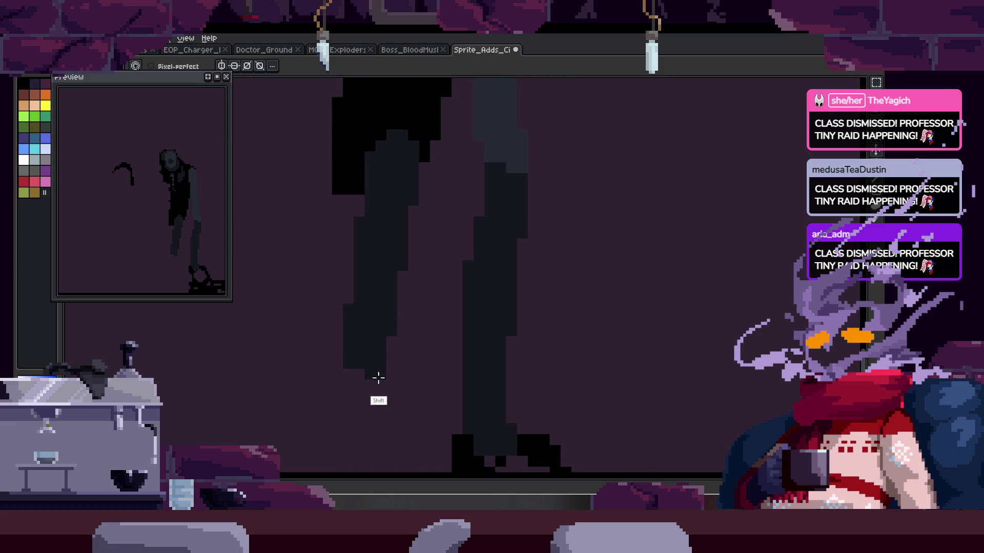
{"action": "key", "text": "z"}
{"action": "scroll", "coordinate": [336, 347], "scroll_direction": "down", "scroll_amount": 5}
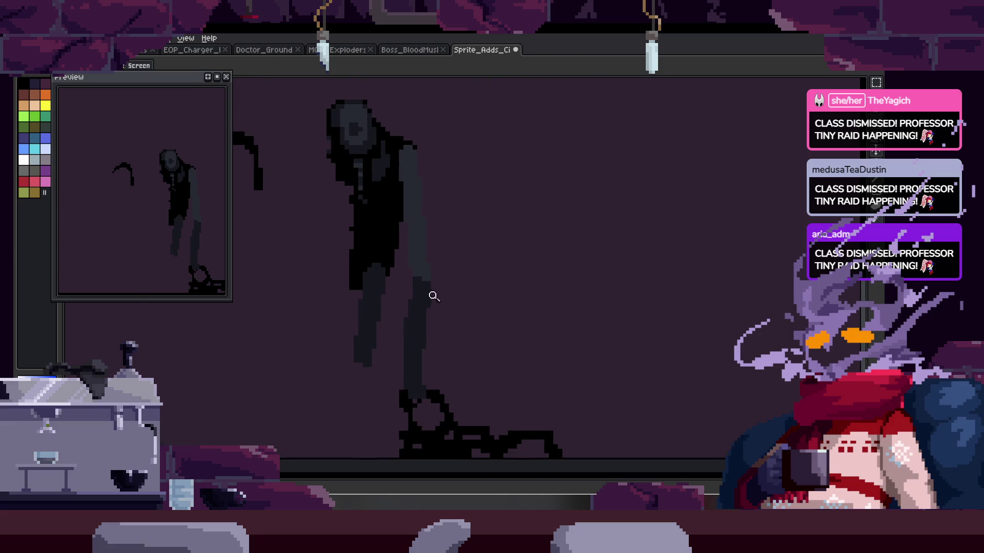
{"action": "scroll", "coordinate": [362, 281], "scroll_direction": "up", "scroll_amount": 6}
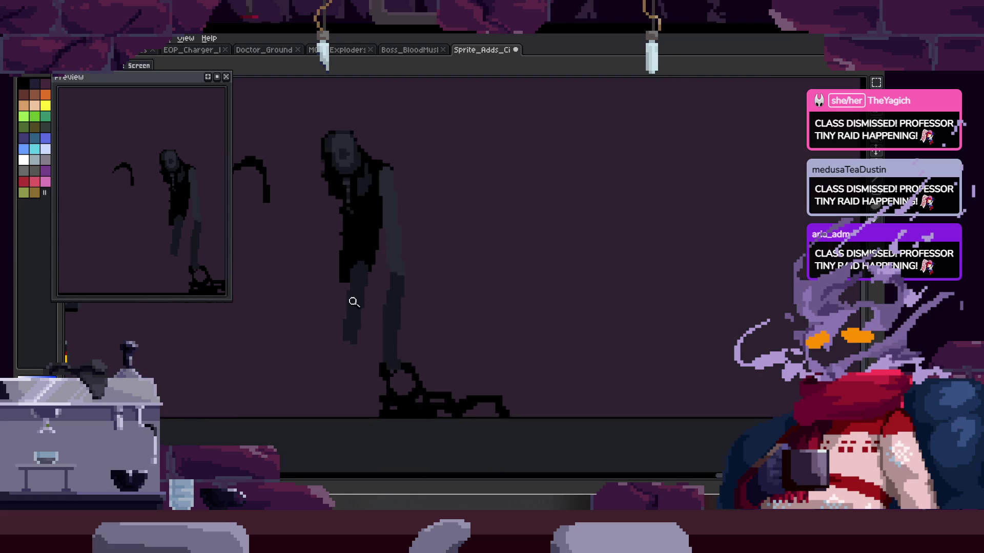
{"action": "scroll", "coordinate": [417, 321], "scroll_direction": "up", "scroll_amount": 2}
{"action": "key", "text": "b"}
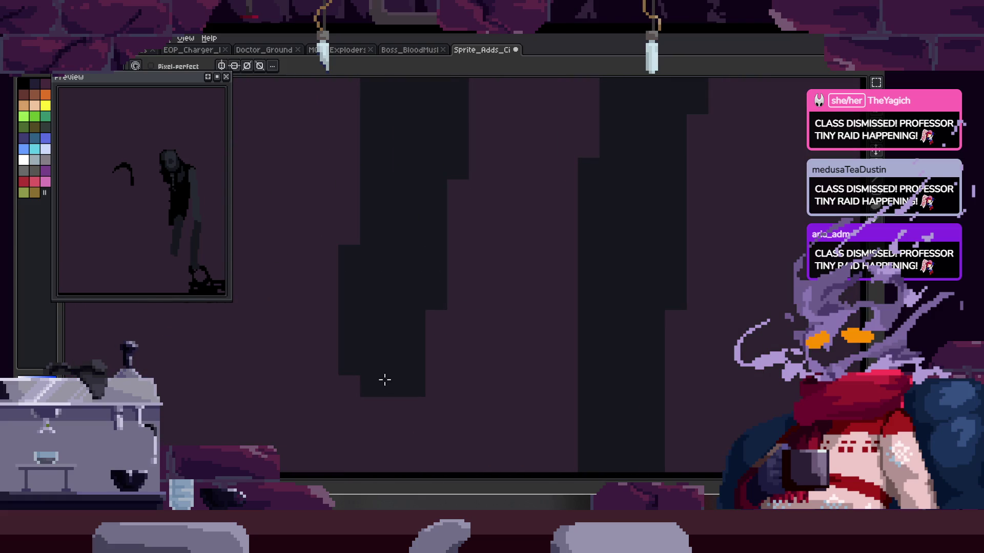
Step: Look over the dark area above the legs, then switch to the blob boss sprite
{"action": "left_click_drag", "start_coordinate": [461, 184], "coordinate": [441, 258]}
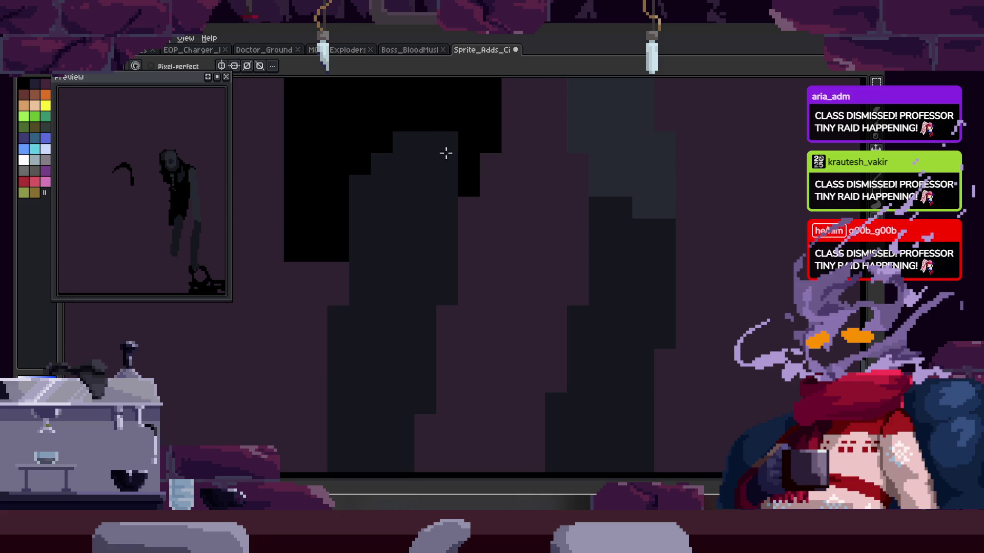
{"action": "scroll", "coordinate": [521, 254], "scroll_direction": "down", "scroll_amount": 1}
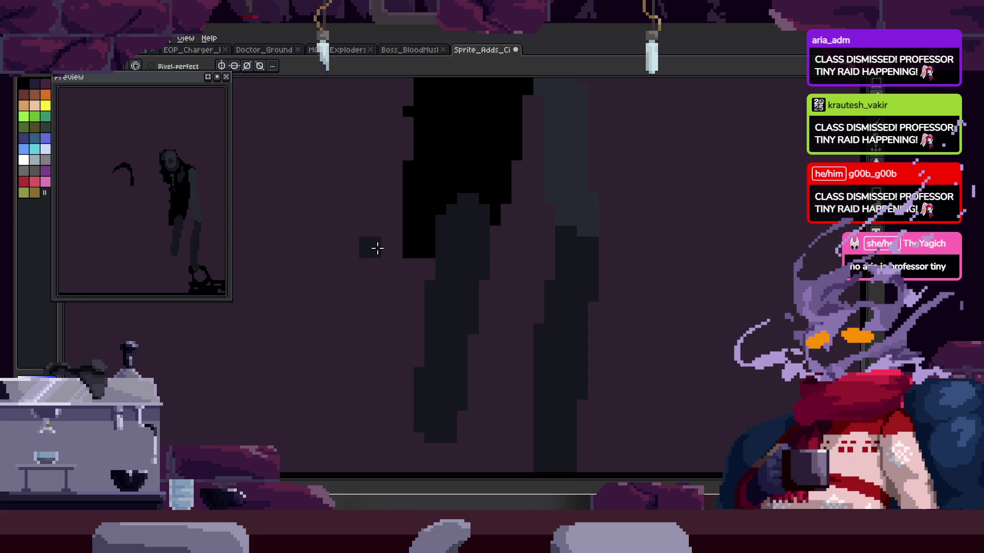
{"action": "scroll", "coordinate": [389, 276], "scroll_direction": "up", "scroll_amount": 2}
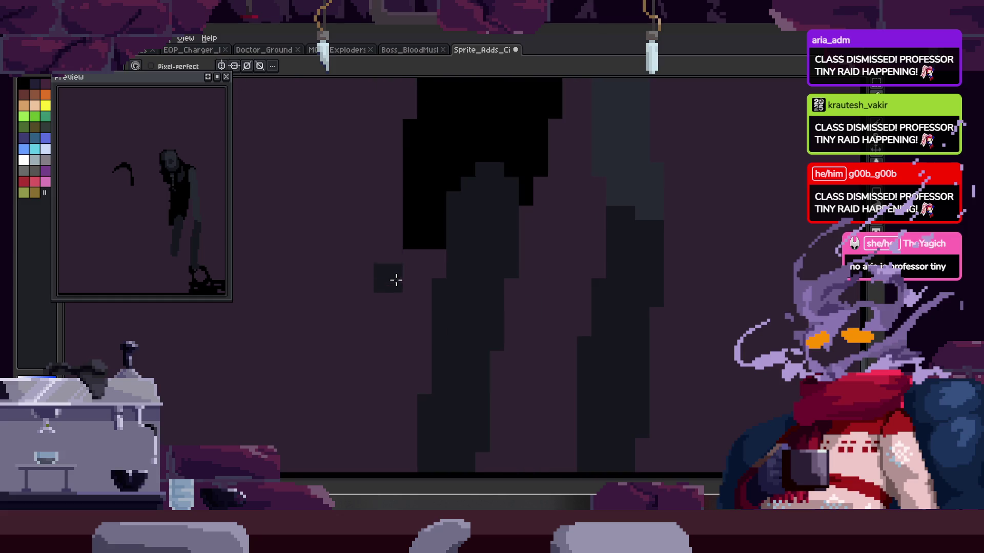
{"action": "scroll", "coordinate": [428, 285], "scroll_direction": "down", "scroll_amount": 2}
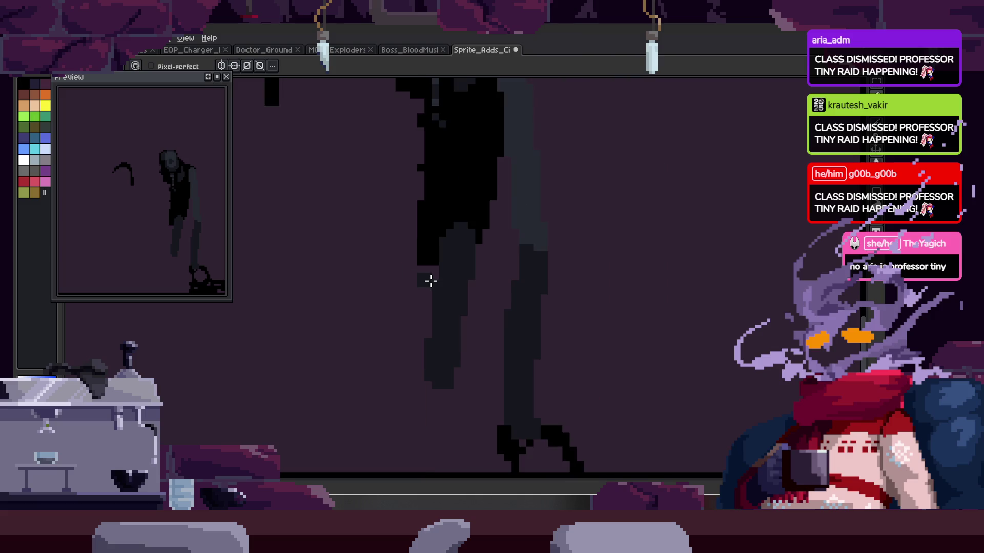
{"action": "scroll", "coordinate": [441, 328], "scroll_direction": "down", "scroll_amount": 2}
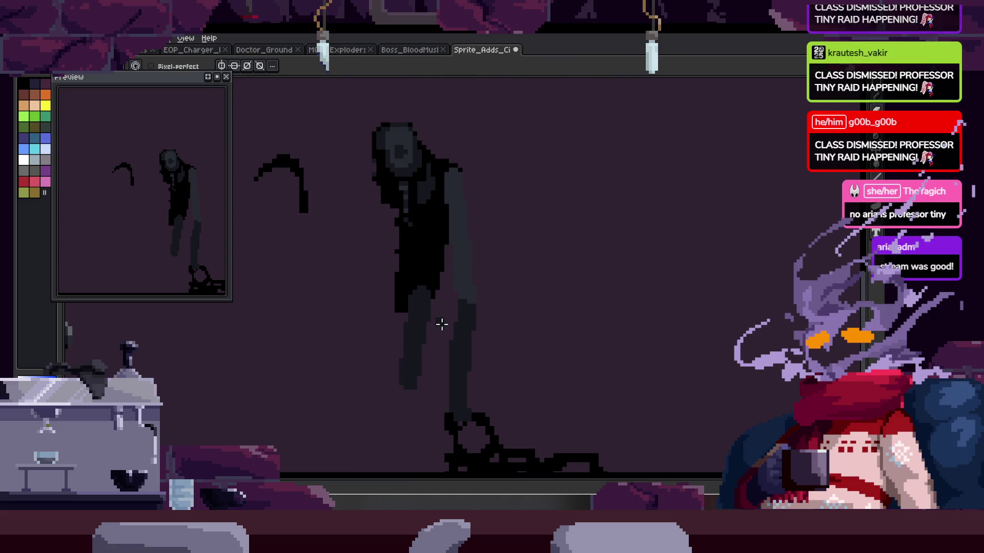
{"action": "key", "text": "ctrl+shift+Tab"}
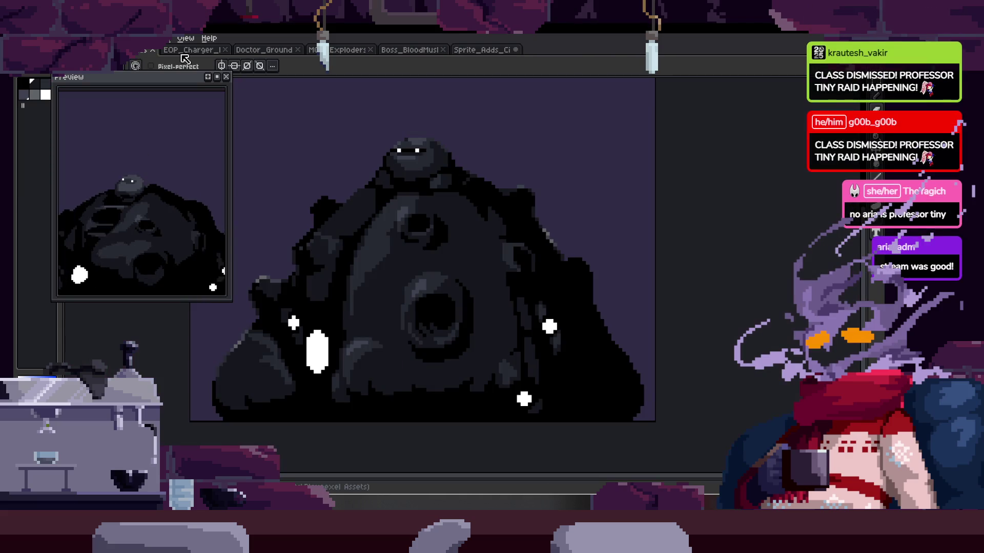
Step: Close the preview panel and play the blob boss, EOP_Charger and Doctor_Ground animations
{"action": "left_click", "coordinate": [226, 77]}
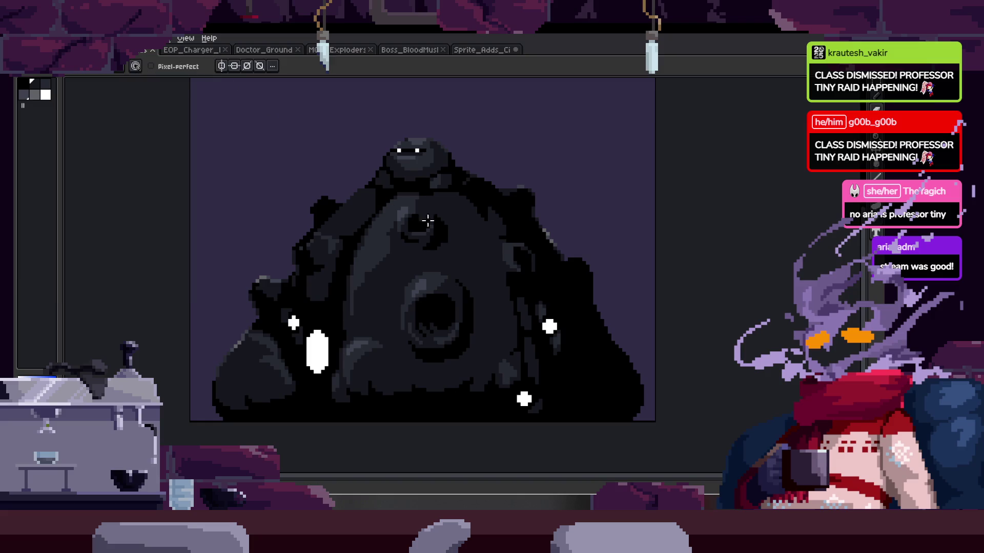
{"action": "key", "text": "Return"}
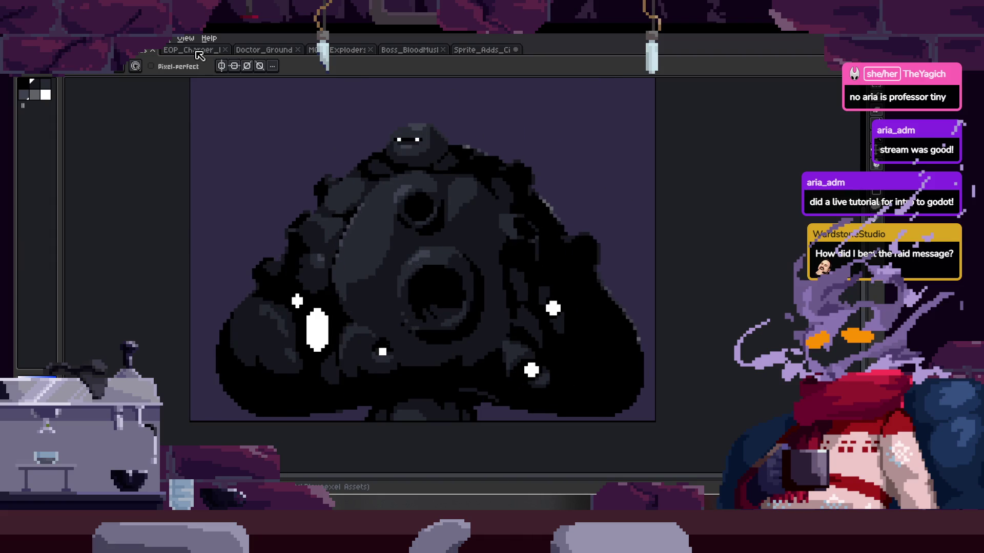
{"action": "left_click", "coordinate": [197, 51]}
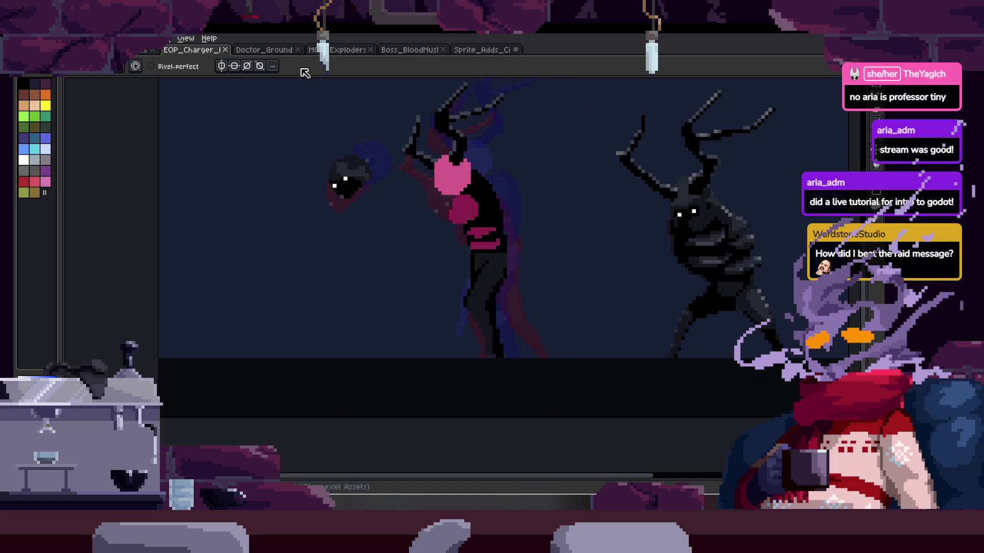
{"action": "left_click", "coordinate": [287, 53]}
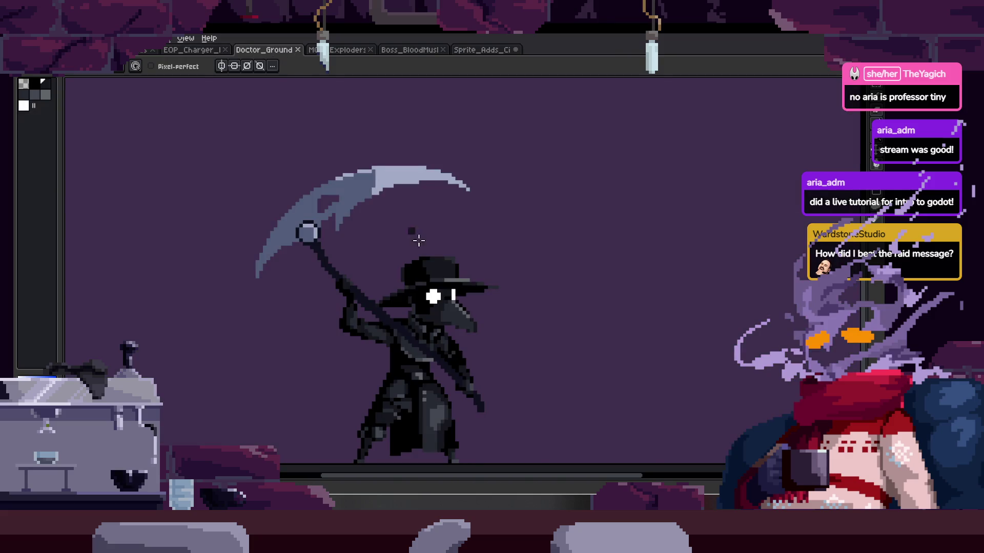
{"action": "key", "text": "Return"}
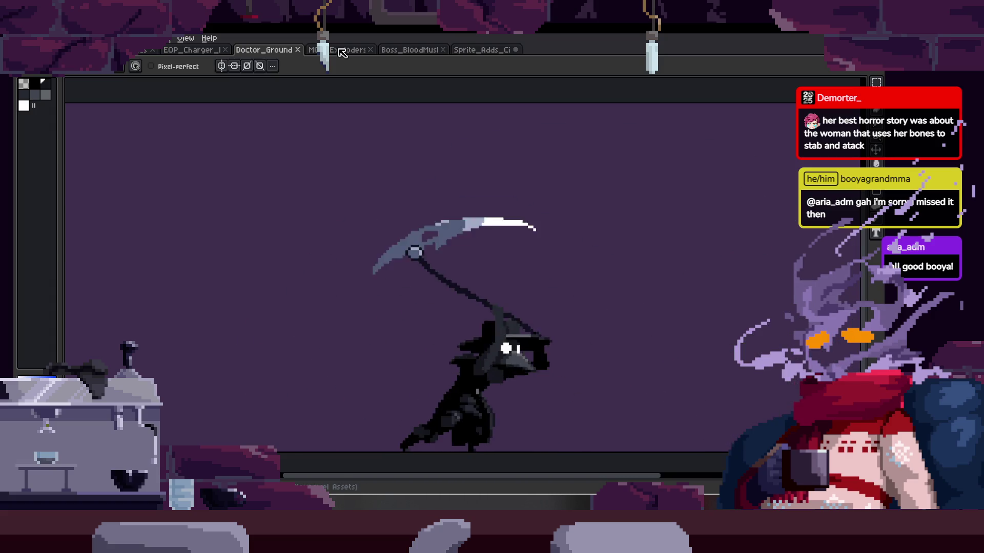
Step: Browse the spider creature and mushroom-headed boss sprites, then return to Sprite_Adds_Cityscape
{"action": "left_click", "coordinate": [339, 50]}
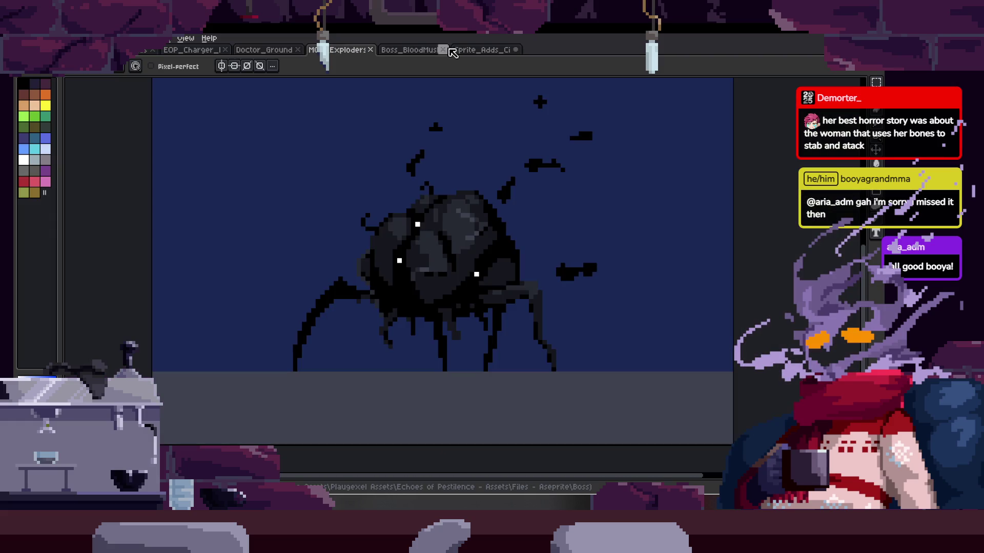
{"action": "left_click", "coordinate": [417, 51]}
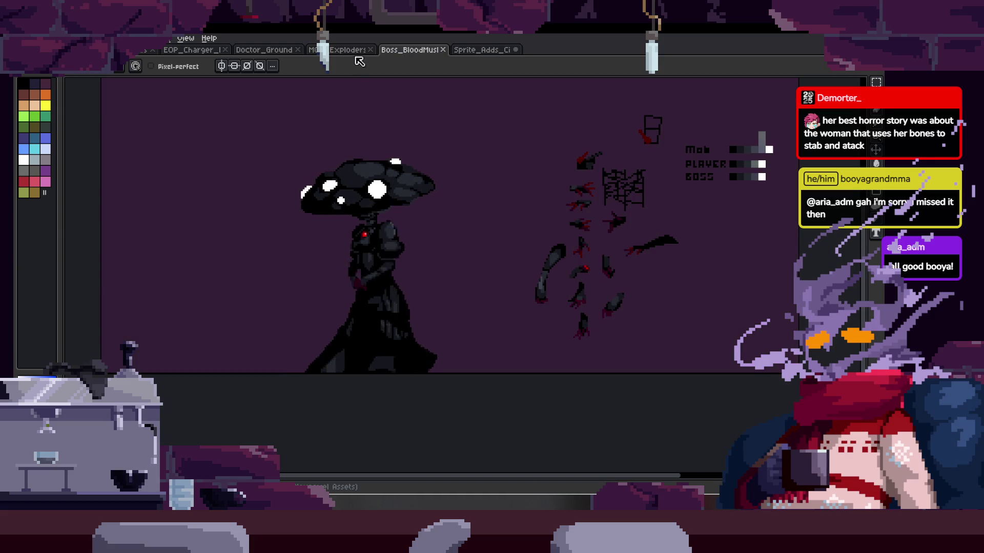
{"action": "left_click", "coordinate": [359, 51]}
{"action": "scroll", "coordinate": [531, 346], "scroll_direction": "down", "scroll_amount": 2}
{"action": "scroll", "coordinate": [531, 343], "scroll_direction": "up", "scroll_amount": 1}
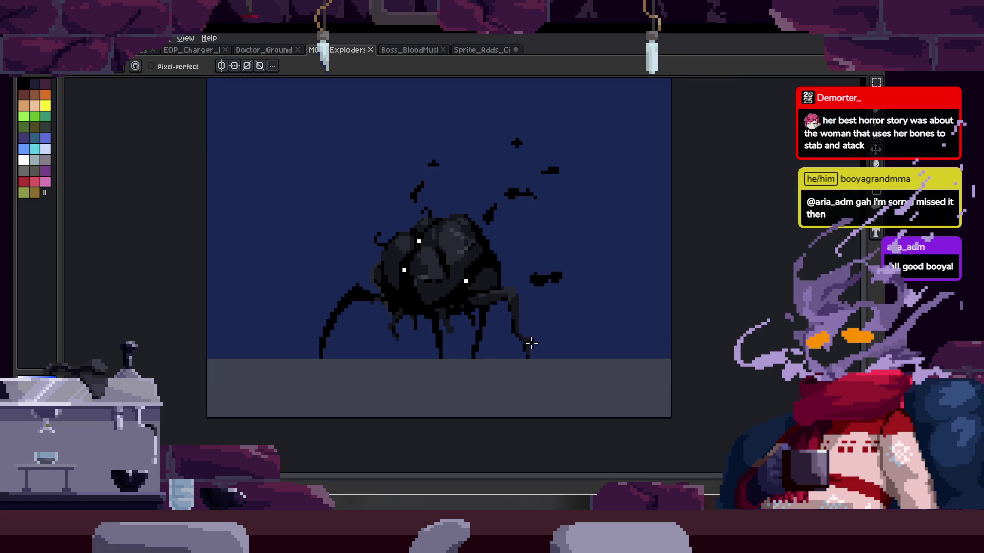
{"action": "left_click", "coordinate": [485, 52]}
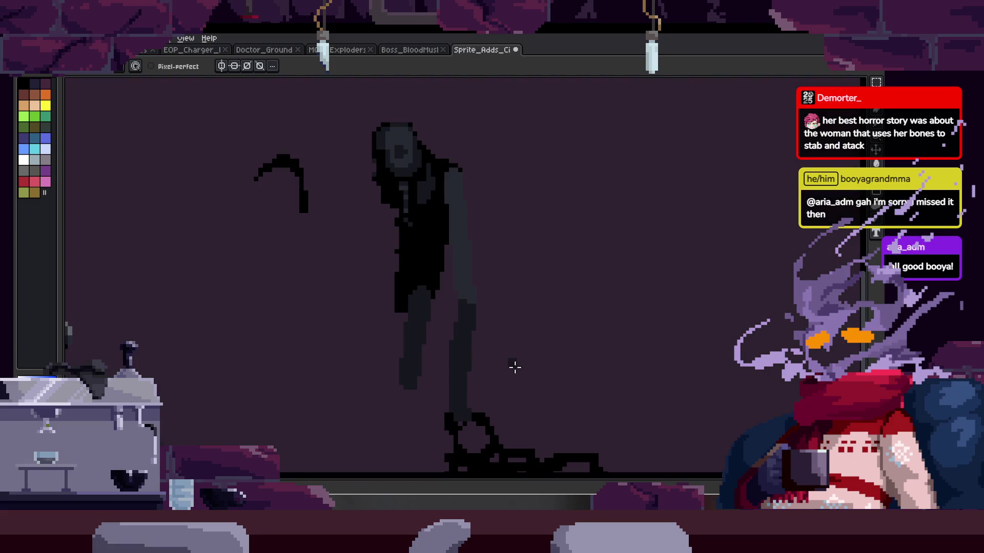
Step: Bring up the EOP_Charger sprite with the two antlered dark creatures
{"action": "scroll", "coordinate": [515, 364], "scroll_direction": "down", "scroll_amount": 1}
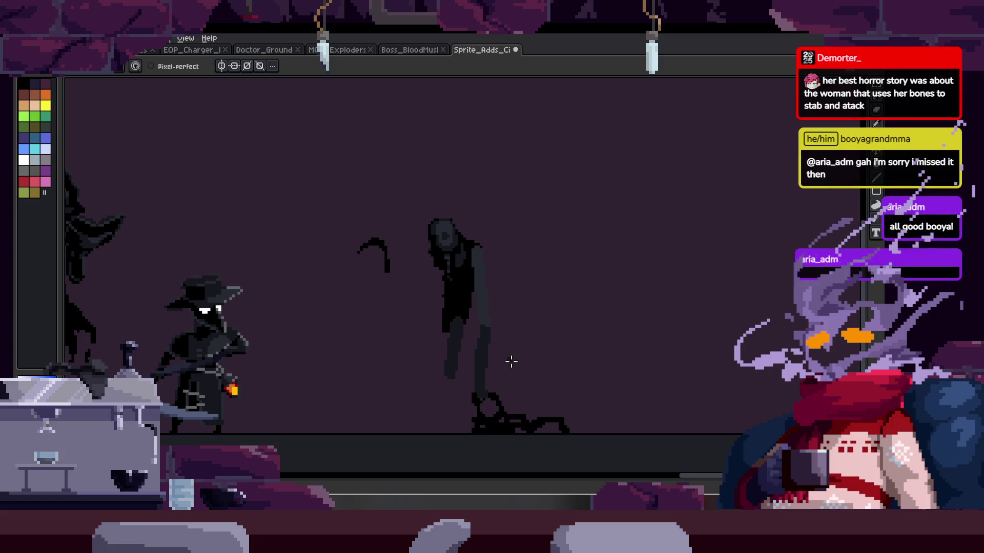
{"action": "key", "text": "ctrl+Tab"}
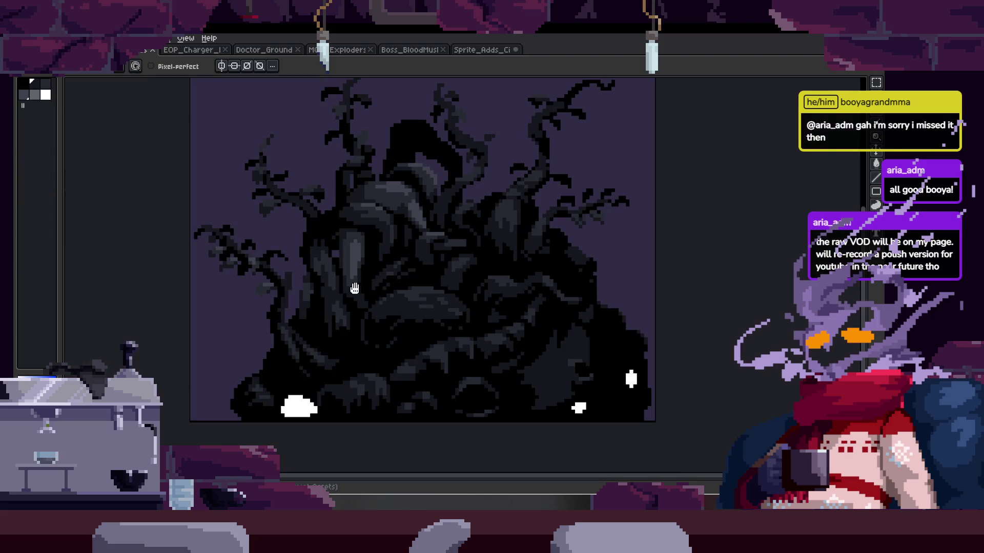
{"action": "scroll", "coordinate": [428, 279], "scroll_direction": "down", "scroll_amount": 2}
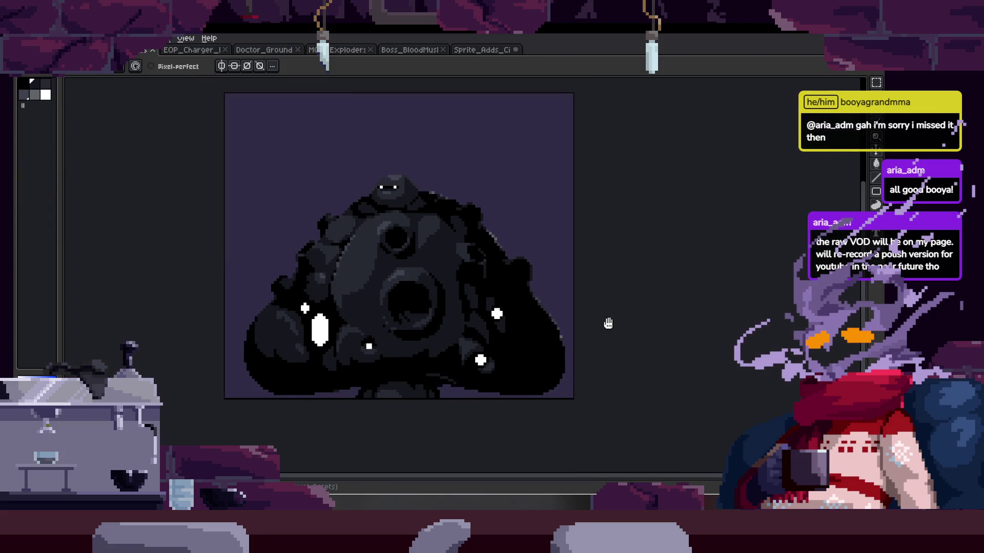
{"action": "left_click", "coordinate": [196, 55]}
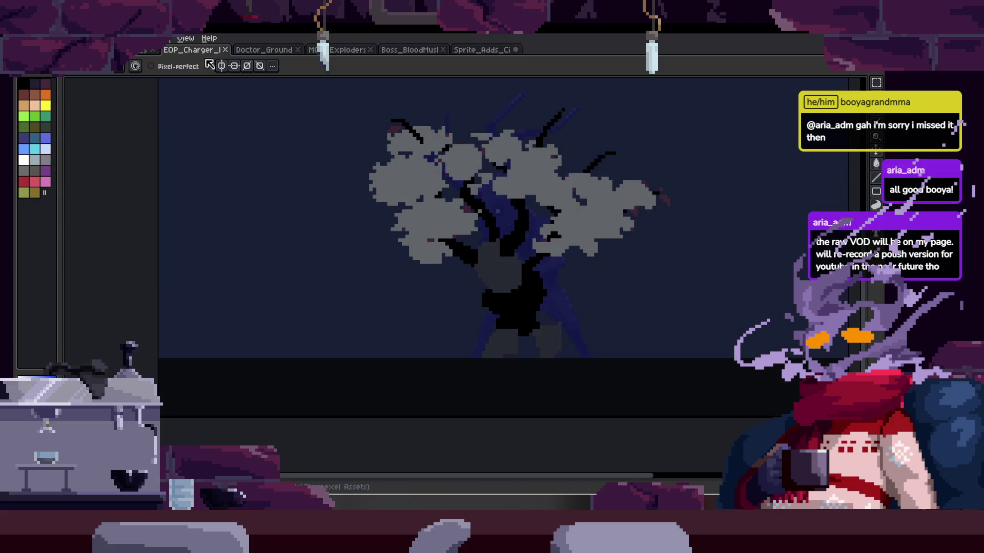
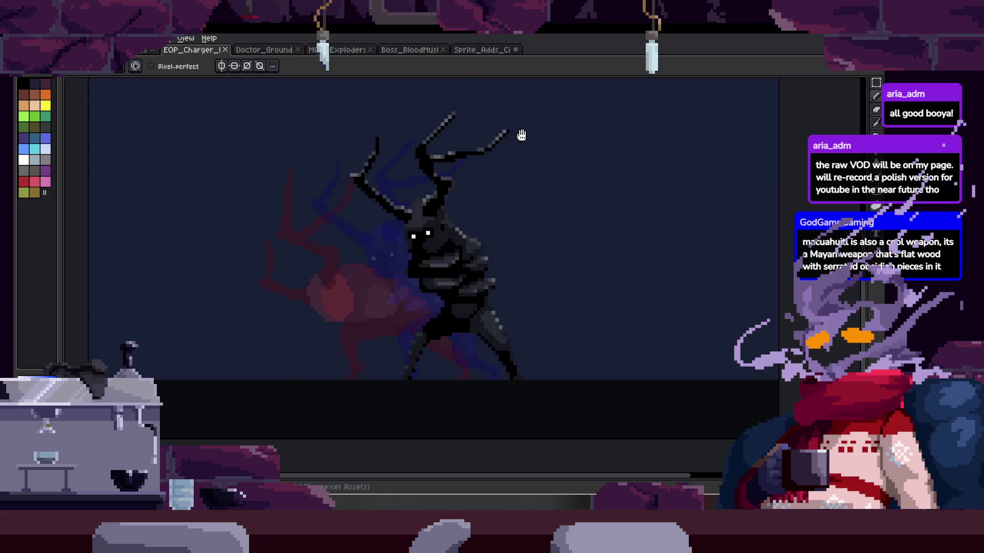
Step: Bring up the Sprite_Adds sheet and zoom in on the tall dark hunched figure
{"action": "left_click", "coordinate": [481, 51]}
{"action": "scroll", "coordinate": [459, 226], "scroll_direction": "up", "scroll_amount": 3}
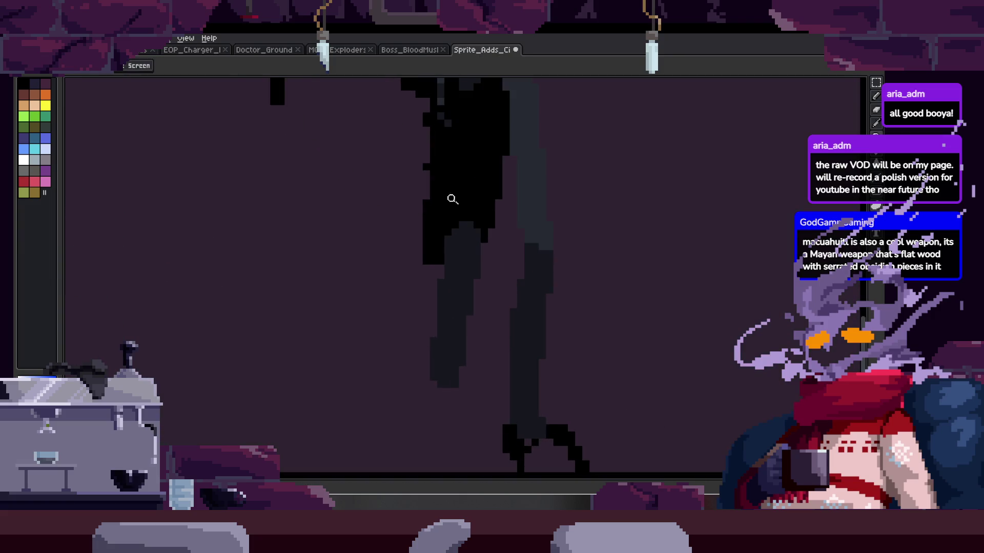
{"action": "scroll", "coordinate": [442, 249], "scroll_direction": "up", "scroll_amount": 2}
{"action": "scroll", "coordinate": [442, 249], "scroll_direction": "down", "scroll_amount": 2}
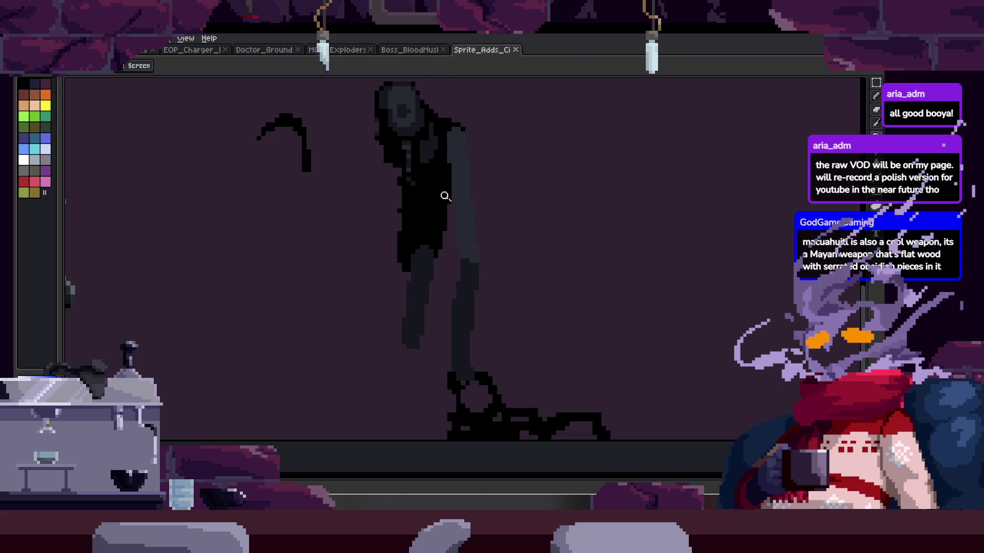
{"action": "scroll", "coordinate": [466, 239], "scroll_direction": "down", "scroll_amount": 3}
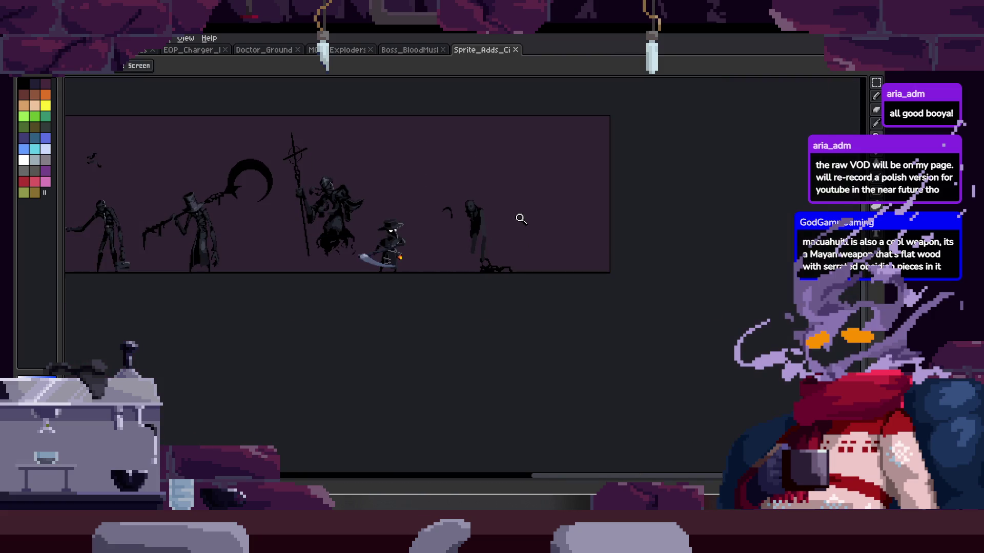
{"action": "scroll", "coordinate": [512, 219], "scroll_direction": "up", "scroll_amount": 5}
{"action": "scroll", "coordinate": [400, 235], "scroll_direction": "up", "scroll_amount": 2}
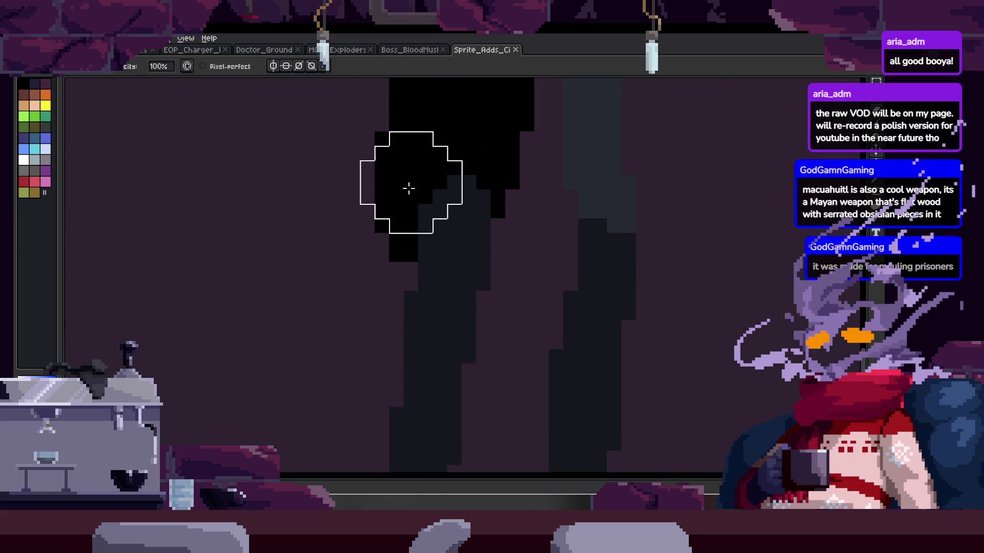
Step: Erase stray pixels at the figure's left edge and paint its grey body pixels black
{"action": "key", "text": "e"}
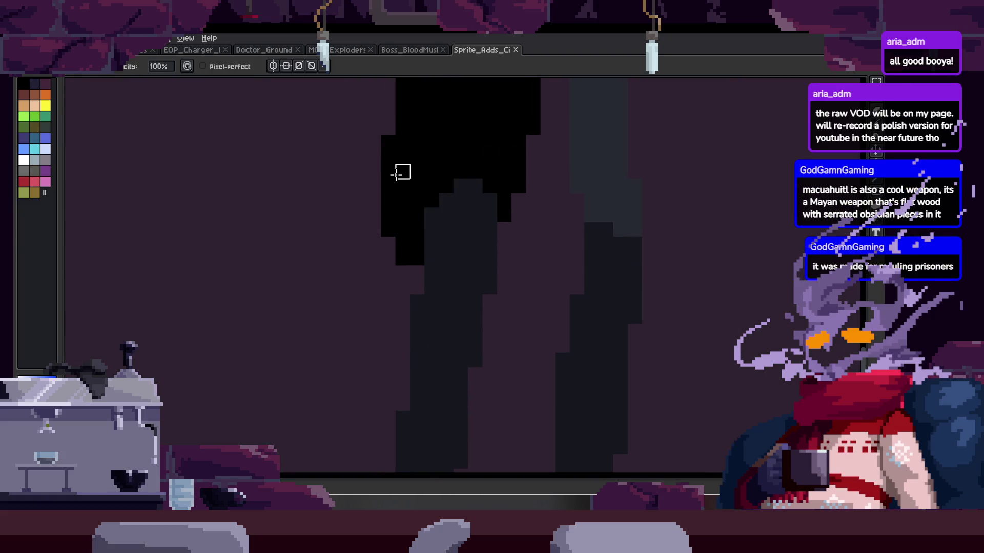
{"action": "left_click_drag", "start_coordinate": [385, 231], "coordinate": [399, 262]}
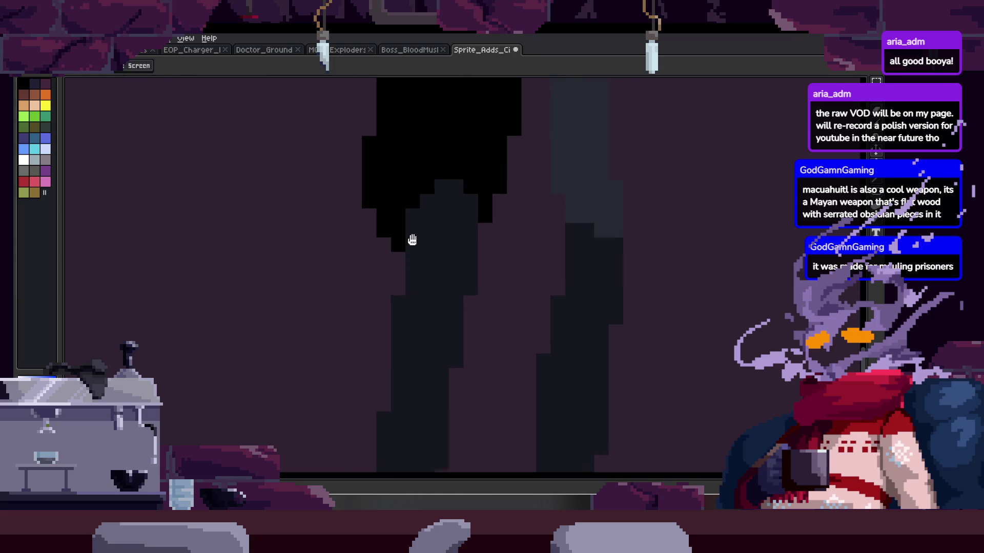
{"action": "scroll", "coordinate": [432, 217], "scroll_direction": "down", "scroll_amount": 2}
{"action": "scroll", "coordinate": [461, 263], "scroll_direction": "up", "scroll_amount": 3}
{"action": "key", "text": "b"}
{"action": "left_click_drag", "start_coordinate": [493, 217], "coordinate": [547, 231]}
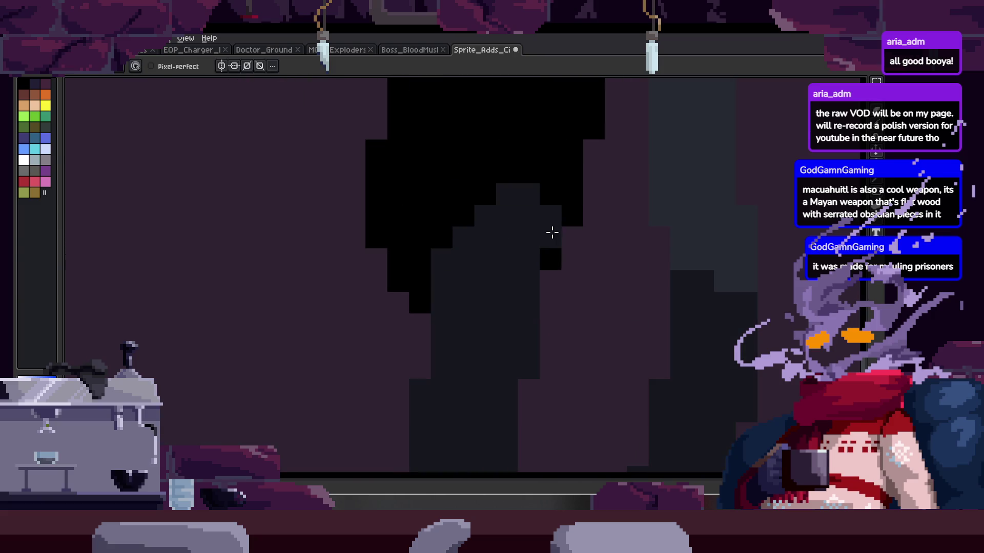
Step: Outline a long black arm reaching down-left from the body
{"action": "key", "text": "Right"}
{"action": "key", "text": "Right"}
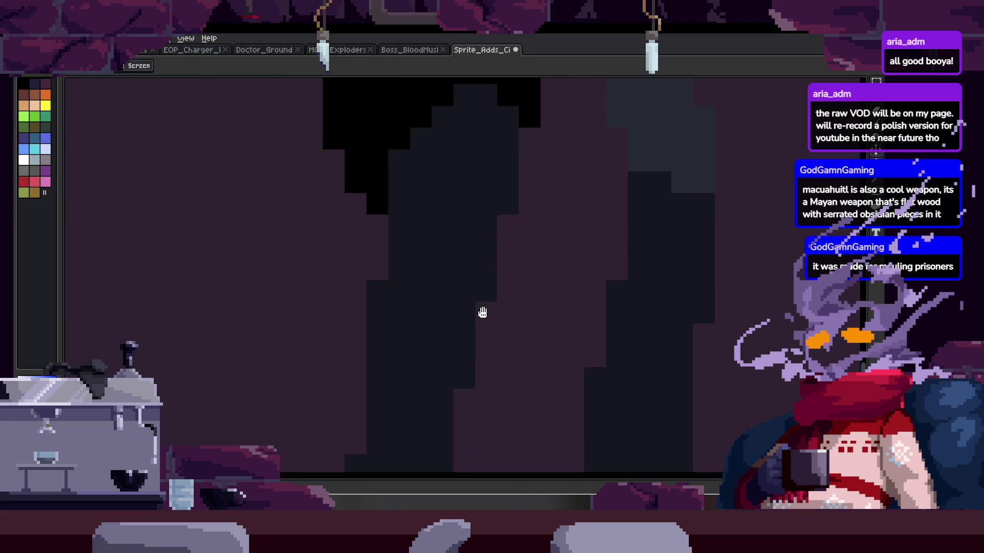
{"action": "key", "text": "Right"}
{"action": "key", "text": "ctrl"}
{"action": "scroll", "coordinate": [469, 257], "scroll_direction": "down", "scroll_amount": 3}
{"action": "scroll", "coordinate": [505, 222], "scroll_direction": "up", "scroll_amount": 2}
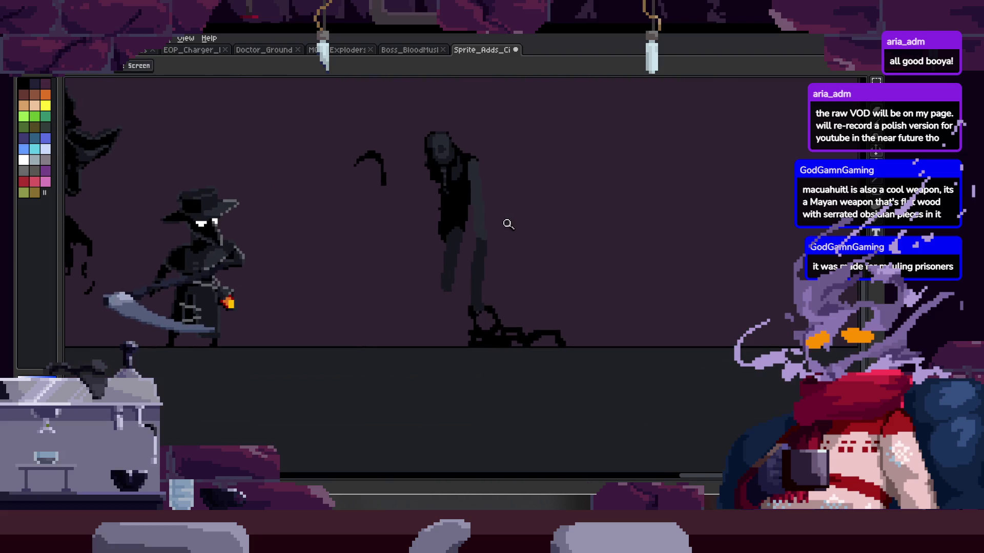
{"action": "scroll", "coordinate": [391, 229], "scroll_direction": "up", "scroll_amount": 1}
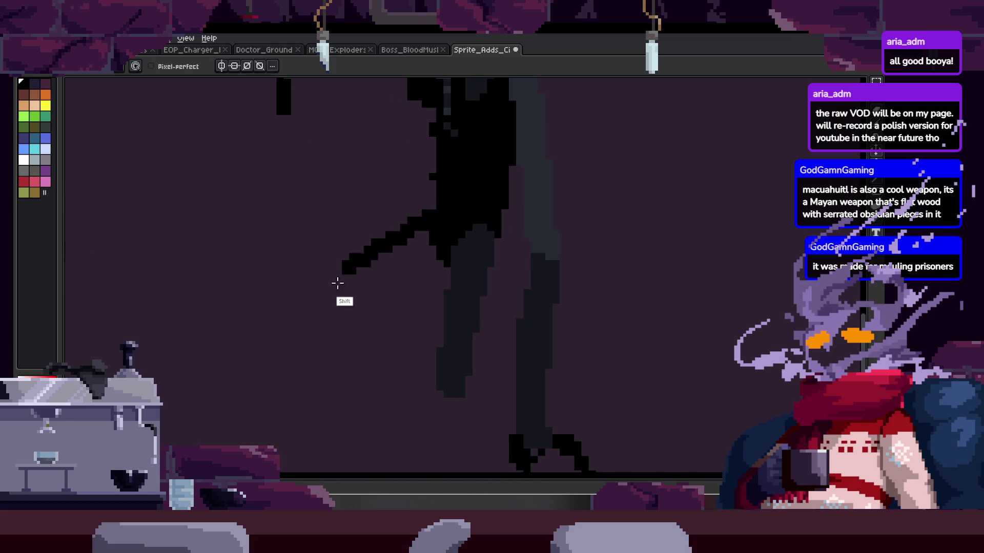
{"action": "mouse_move", "coordinate": [283, 338]}
{"action": "left_mouse_down"}
{"action": "mouse_move", "coordinate": [288, 363]}
{"action": "mouse_move", "coordinate": [465, 271]}
{"action": "mouse_move", "coordinate": [430, 262]}
{"action": "left_mouse_up"}
{"action": "scroll", "coordinate": [400, 263], "scroll_direction": "up", "scroll_amount": 1}
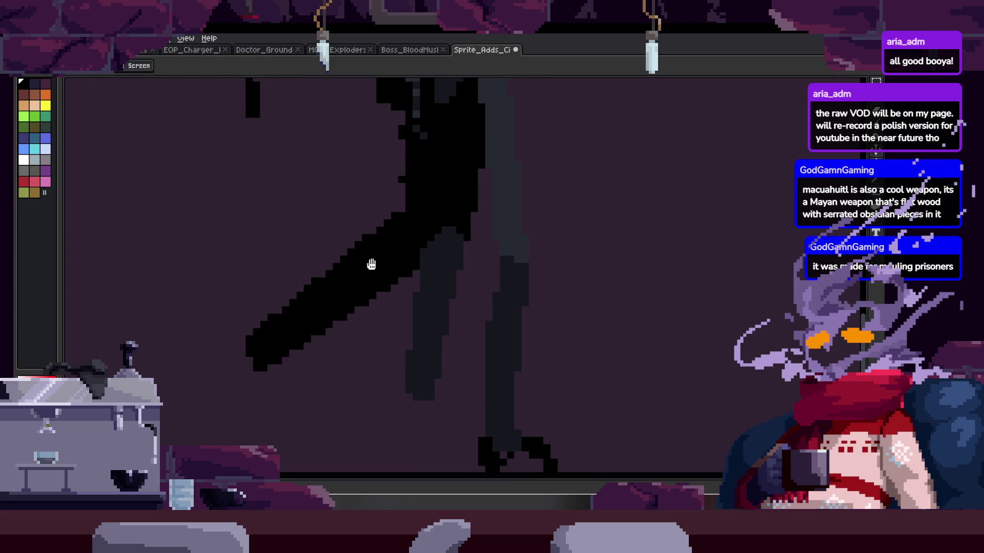
{"action": "scroll", "coordinate": [351, 262], "scroll_direction": "down", "scroll_amount": 3}
{"action": "scroll", "coordinate": [437, 264], "scroll_direction": "down", "scroll_amount": 3}
{"action": "scroll", "coordinate": [443, 301], "scroll_direction": "up", "scroll_amount": 3}
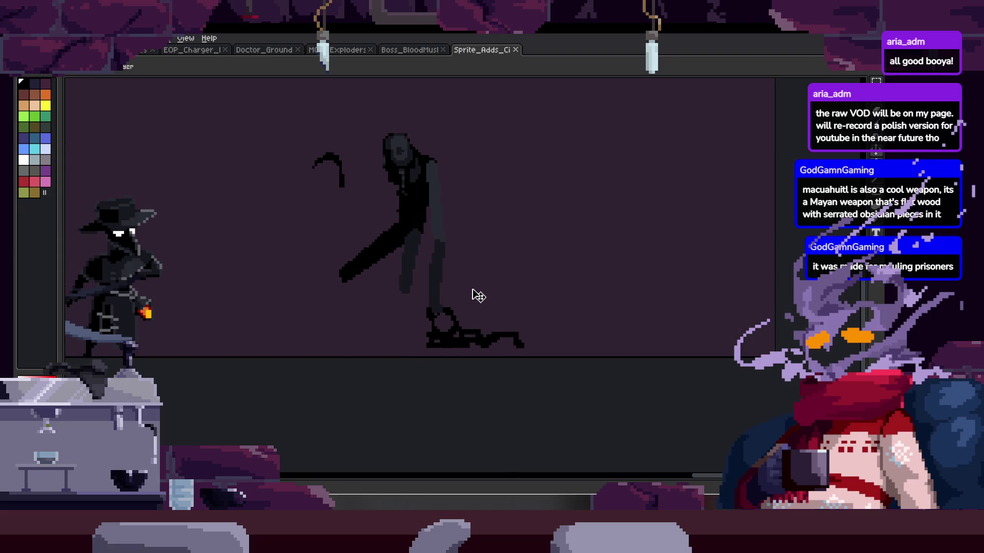
{"action": "scroll", "coordinate": [420, 287], "scroll_direction": "up", "scroll_amount": 1}
{"action": "scroll", "coordinate": [451, 255], "scroll_direction": "down", "scroll_amount": 1}
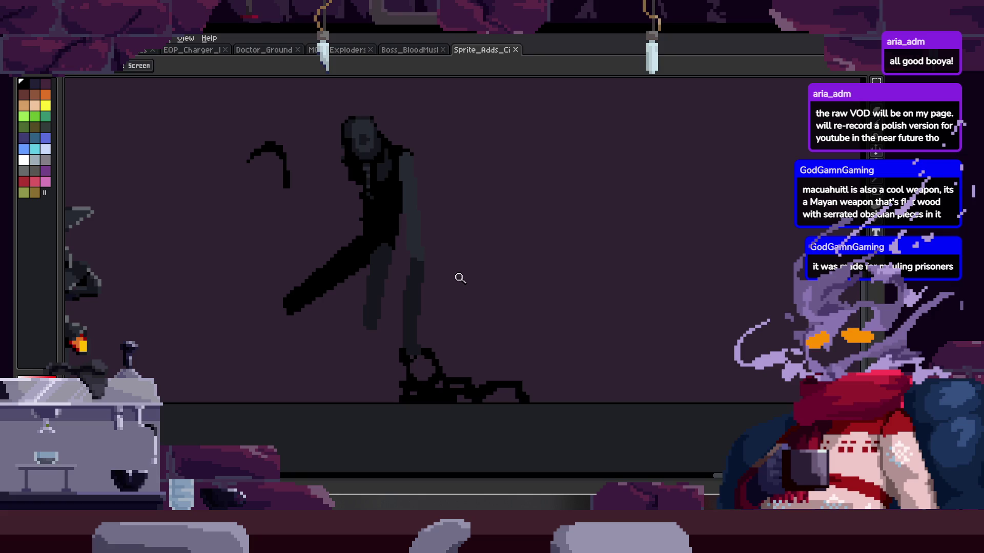
Step: Draw two thin legs from the body down to the ground
{"action": "key", "text": "b"}
{"action": "left_click_drag", "start_coordinate": [290, 308], "coordinate": [263, 392]}
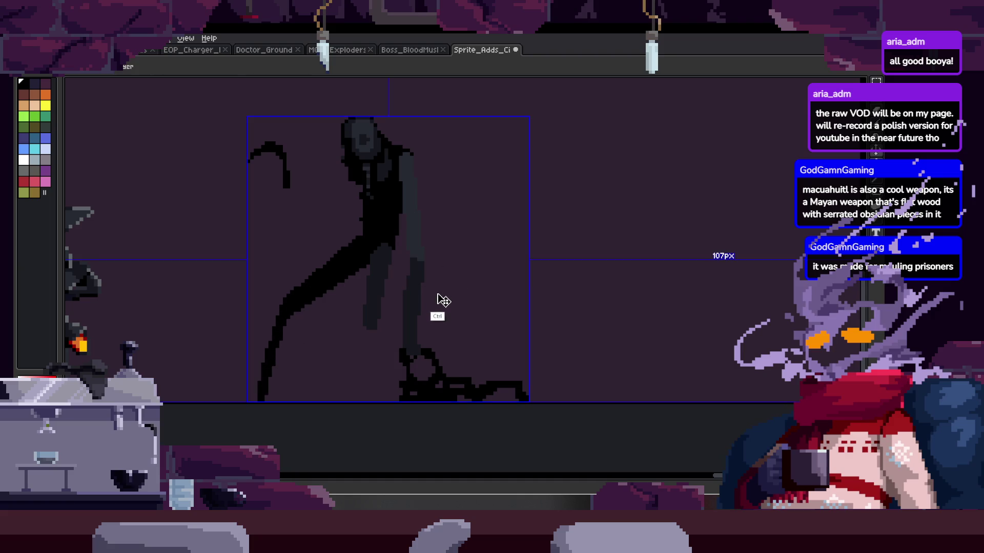
{"action": "key", "text": "ctrl+z"}
{"action": "left_click_drag", "start_coordinate": [304, 323], "coordinate": [311, 352]}
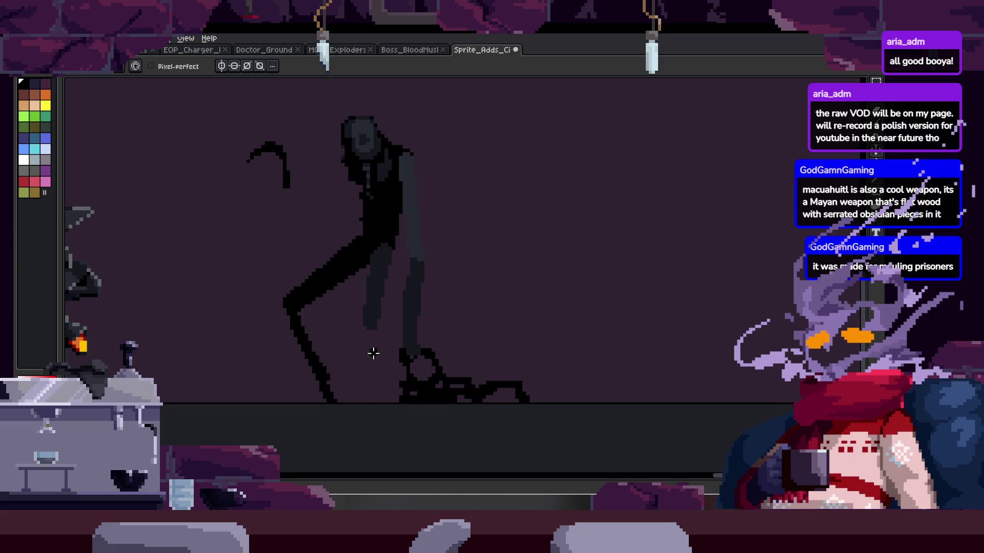
{"action": "left_click_drag", "start_coordinate": [373, 355], "coordinate": [378, 355]}
{"action": "key", "text": "z"}
{"action": "scroll", "coordinate": [436, 302], "scroll_direction": "down", "scroll_amount": 2}
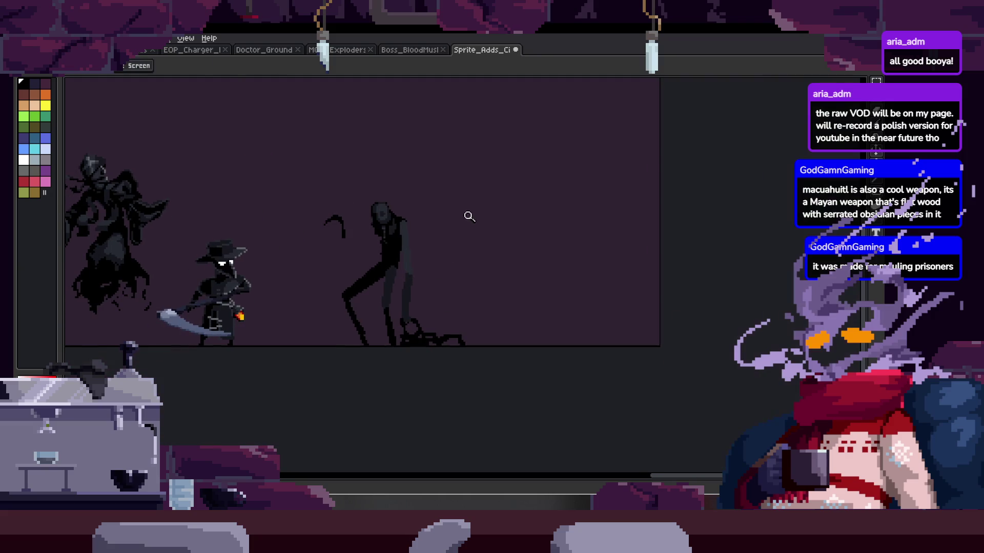
{"action": "mouse_move", "coordinate": [383, 205]}
{"action": "left_mouse_down"}
{"action": "mouse_move", "coordinate": [597, 221]}
{"action": "mouse_move", "coordinate": [436, 213]}
{"action": "left_mouse_up"}
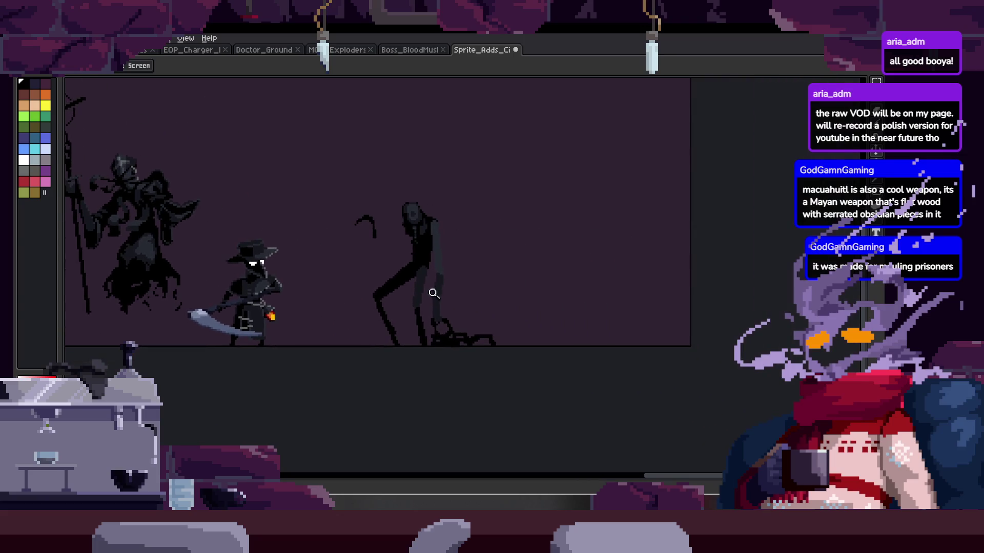
Step: Paint the grey pixels down the figure's middle black
{"action": "scroll", "coordinate": [482, 195], "scroll_direction": "up", "scroll_amount": 4}
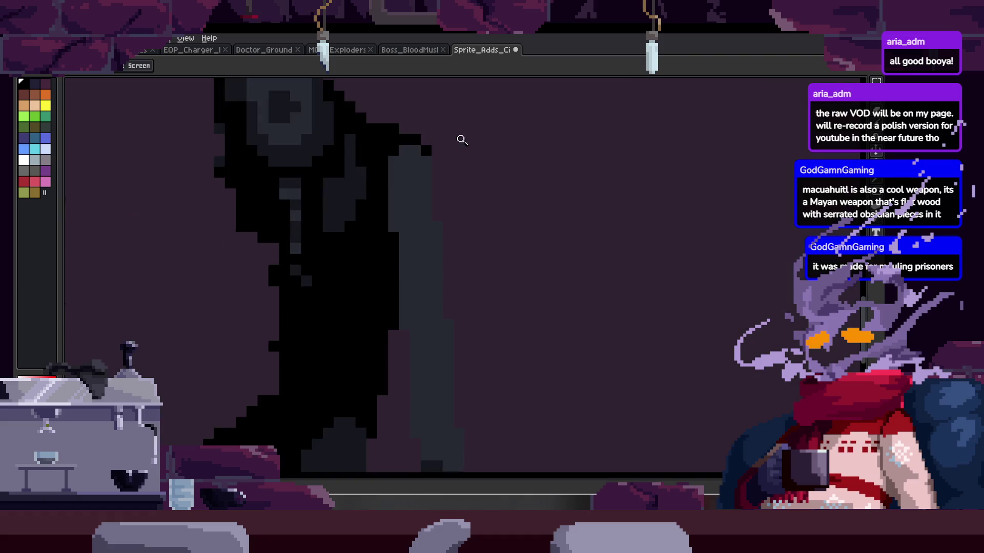
{"action": "scroll", "coordinate": [432, 202], "scroll_direction": "down", "scroll_amount": 4}
{"action": "scroll", "coordinate": [456, 204], "scroll_direction": "up", "scroll_amount": 2}
{"action": "scroll", "coordinate": [452, 272], "scroll_direction": "up", "scroll_amount": 1}
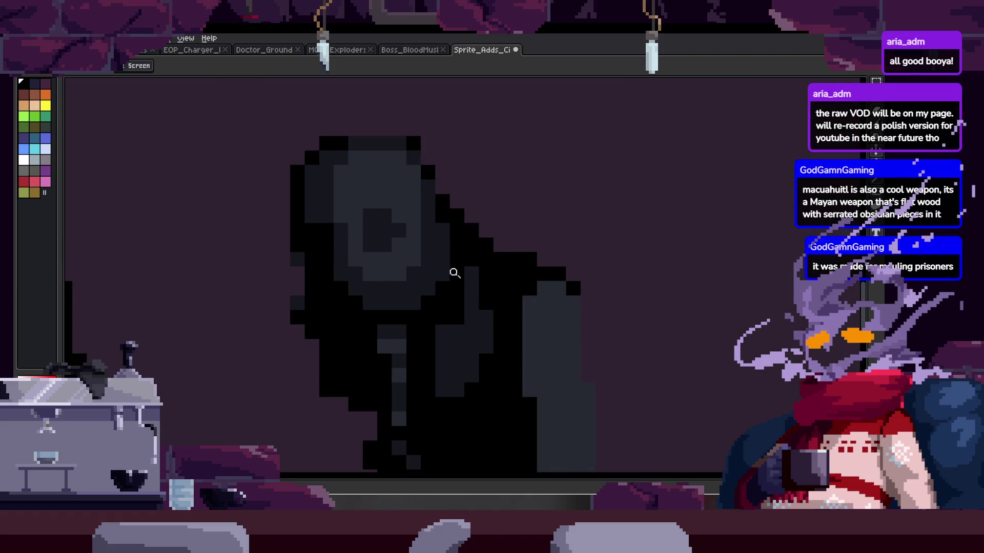
{"action": "scroll", "coordinate": [439, 154], "scroll_direction": "down", "scroll_amount": 2}
{"action": "scroll", "coordinate": [423, 282], "scroll_direction": "up", "scroll_amount": 2}
{"action": "key", "text": "m"}
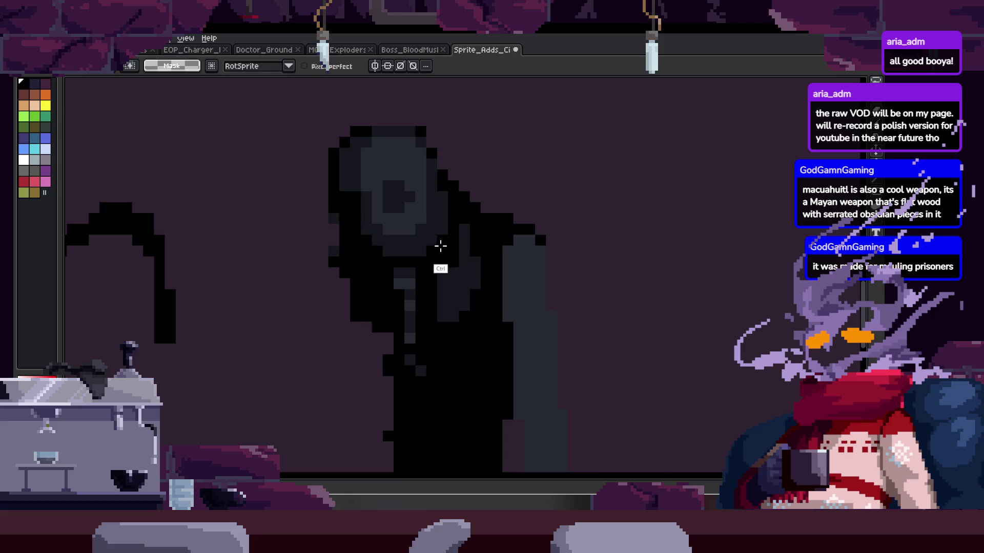
{"action": "scroll", "coordinate": [450, 250], "scroll_direction": "up", "scroll_amount": 1}
{"action": "key", "text": "b"}
{"action": "mouse_move", "coordinate": [399, 279]}
{"action": "left_mouse_down"}
{"action": "mouse_move", "coordinate": [420, 389]}
{"action": "mouse_move", "coordinate": [479, 314]}
{"action": "mouse_move", "coordinate": [485, 246]}
{"action": "left_mouse_up"}
Step: Blacken a pixel on the figure's head and a dark-grey pixel near it
{"action": "key", "text": "z"}
{"action": "scroll", "coordinate": [395, 274], "scroll_direction": "up", "scroll_amount": 1}
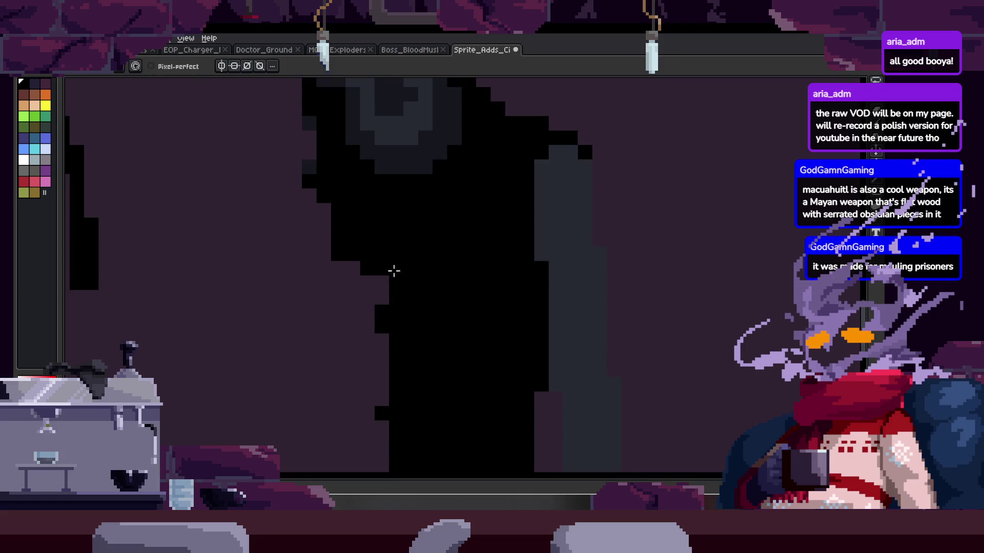
{"action": "scroll", "coordinate": [423, 306], "scroll_direction": "down", "scroll_amount": 1}
{"action": "key", "text": "v"}
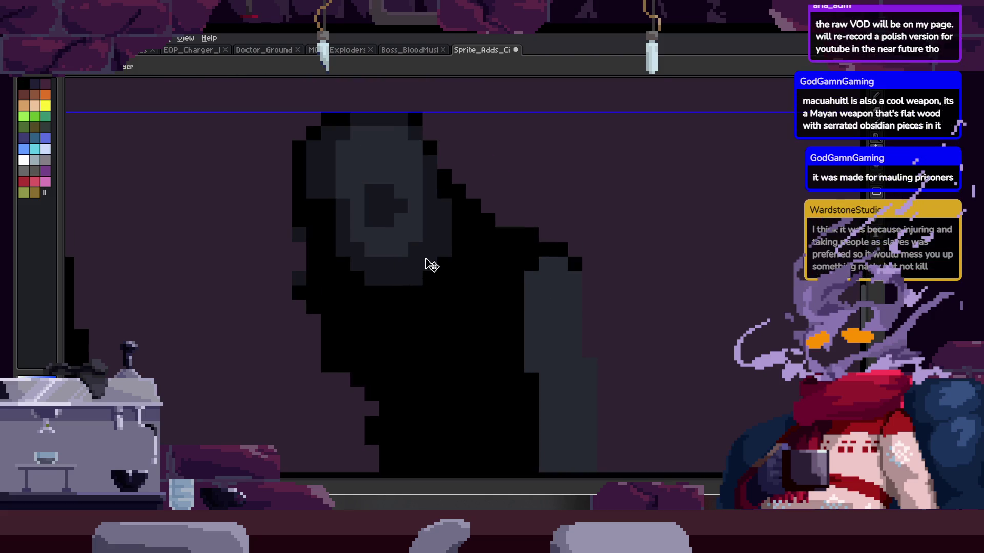
{"action": "key", "text": "b"}
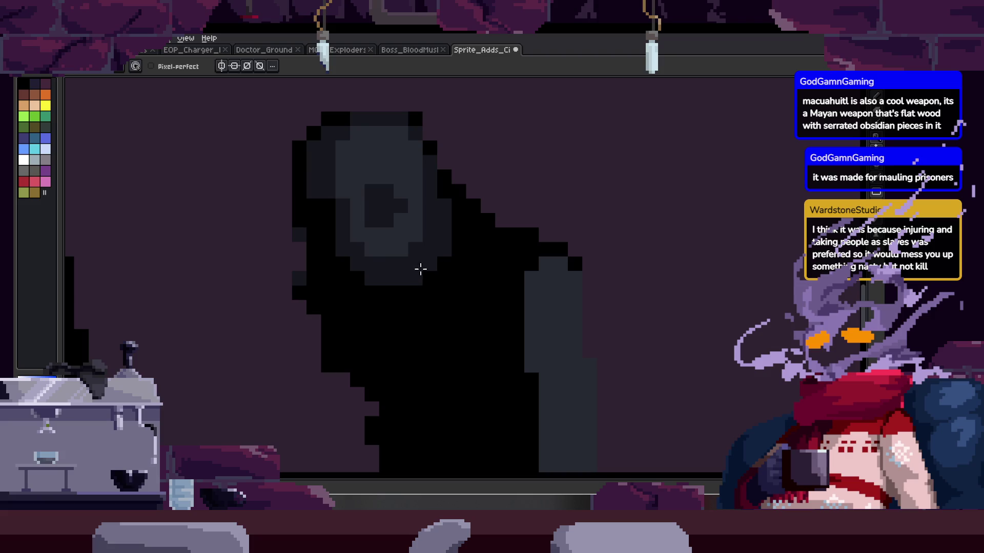
{"action": "scroll", "coordinate": [364, 275], "scroll_direction": "up", "scroll_amount": 1}
{"action": "scroll", "coordinate": [413, 272], "scroll_direction": "up", "scroll_amount": 1}
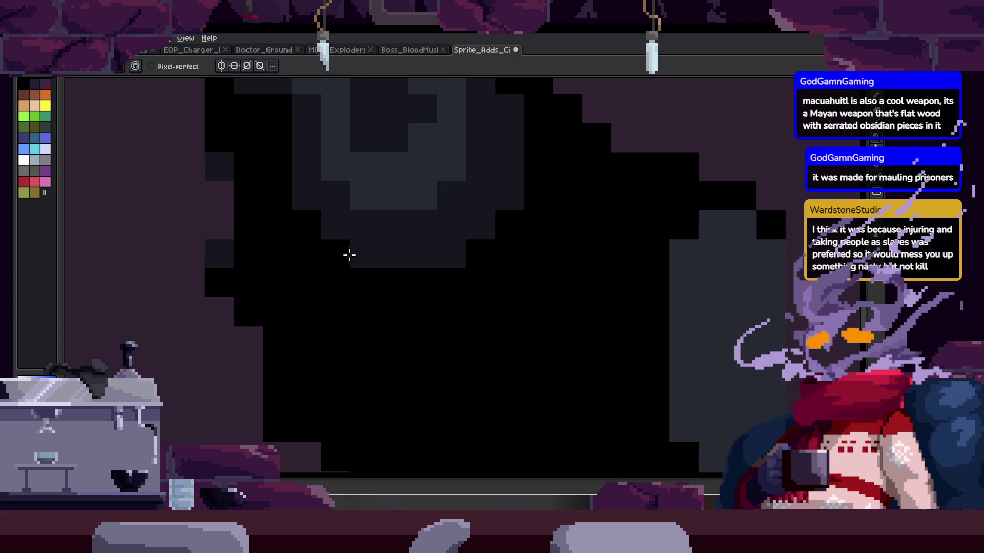
{"action": "key", "text": "Return"}
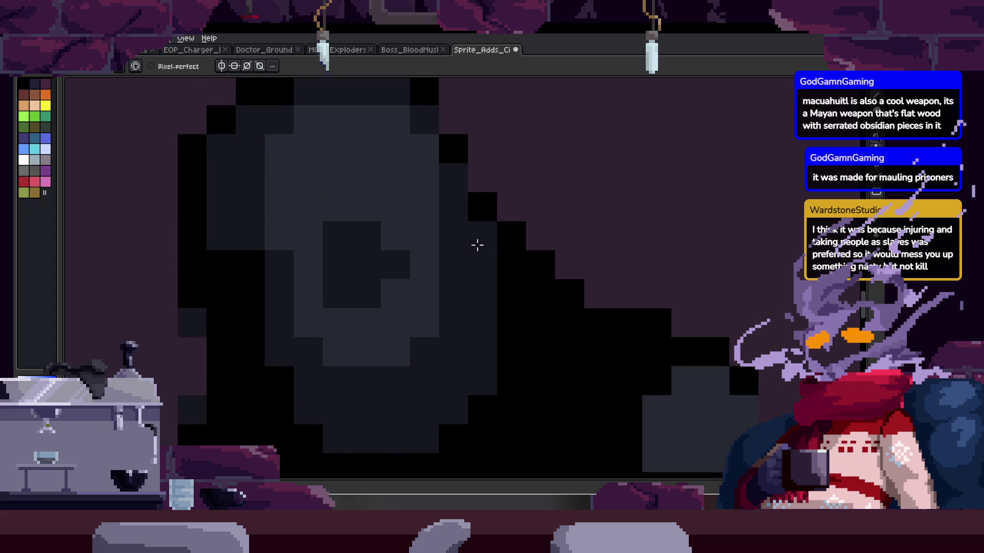
{"action": "scroll", "coordinate": [470, 193], "scroll_direction": "down", "scroll_amount": 3}
{"action": "scroll", "coordinate": [487, 292], "scroll_direction": "up", "scroll_amount": 4}
{"action": "key", "text": "b"}
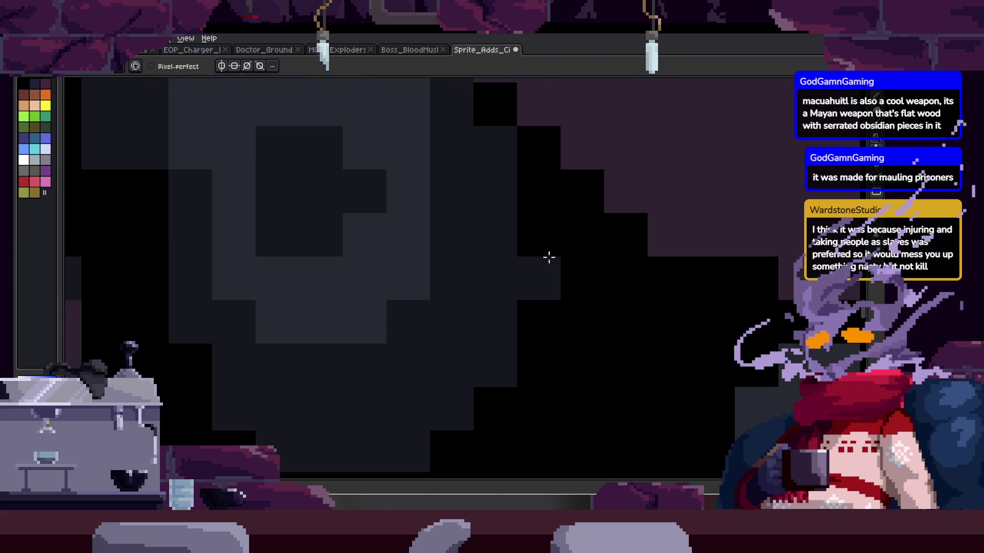
{"action": "left_click", "coordinate": [550, 253]}
{"action": "scroll", "coordinate": [494, 215], "scroll_direction": "down", "scroll_amount": 3}
{"action": "key", "text": "z"}
{"action": "scroll", "coordinate": [444, 305], "scroll_direction": "up", "scroll_amount": 4}
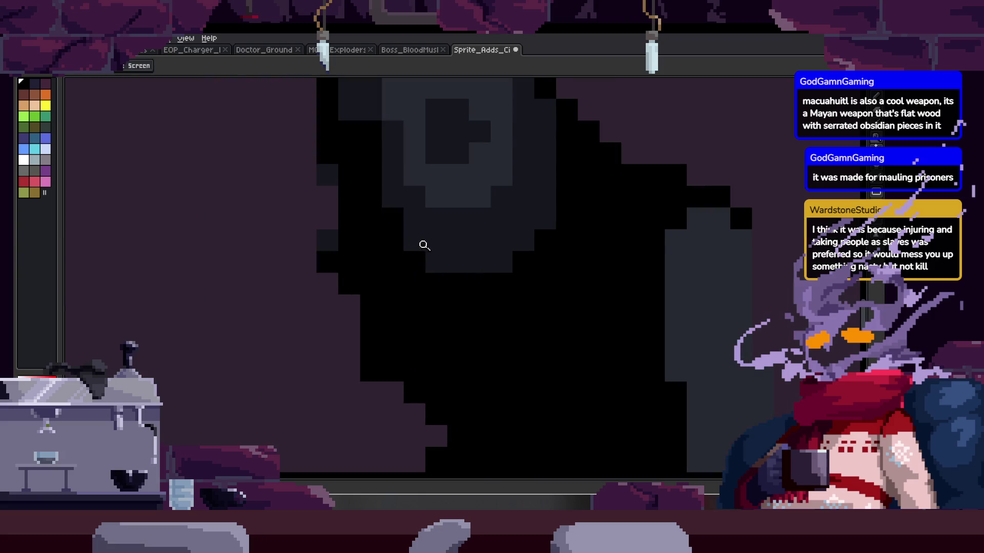
{"action": "key", "text": "b"}
{"action": "left_click", "coordinate": [436, 262]}
Step: Pick dark grey from the canvas and shade the area right of the head
{"action": "key", "text": "z"}
{"action": "scroll", "coordinate": [441, 228], "scroll_direction": "up", "scroll_amount": 1}
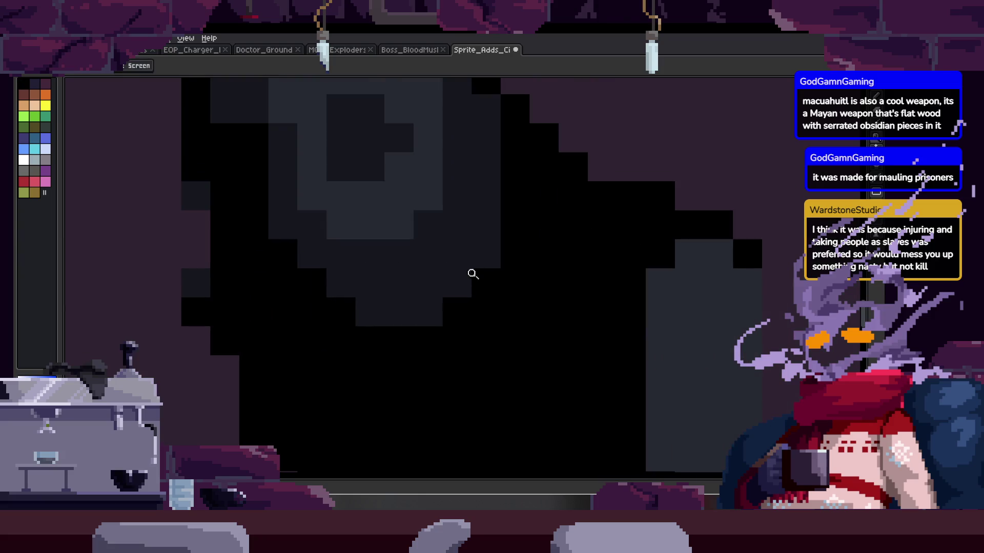
{"action": "key", "text": "b"}
{"action": "scroll", "coordinate": [461, 290], "scroll_direction": "down", "scroll_amount": 2}
{"action": "key", "text": "alt"}
{"action": "scroll", "coordinate": [522, 235], "scroll_direction": "up", "scroll_amount": 1}
{"action": "key", "text": "z"}
{"action": "scroll", "coordinate": [541, 221], "scroll_direction": "down", "scroll_amount": 2}
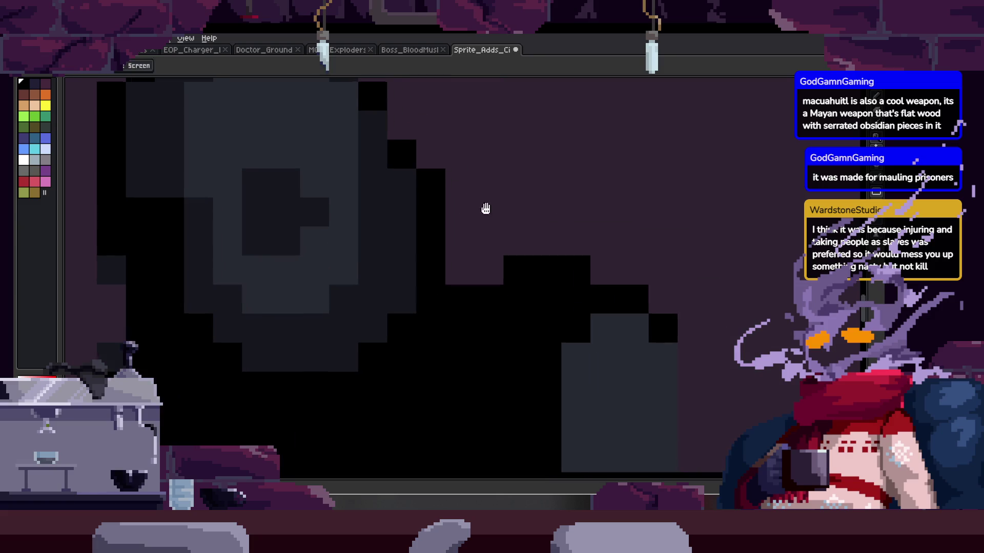
{"action": "scroll", "coordinate": [541, 222], "scroll_direction": "up", "scroll_amount": 2}
{"action": "key", "text": "b"}
{"action": "scroll", "coordinate": [468, 208], "scroll_direction": "up", "scroll_amount": 1}
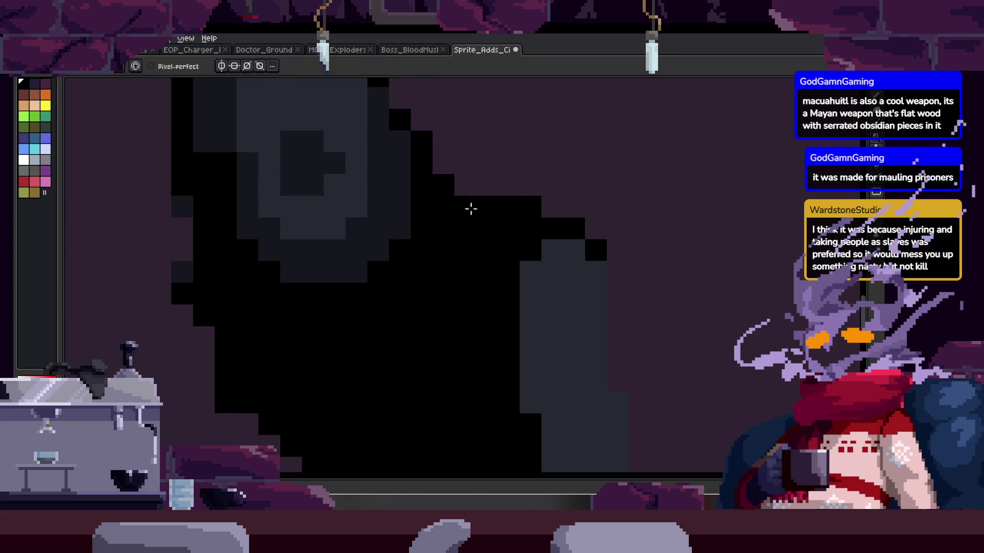
{"action": "mouse_move", "coordinate": [421, 199]}
{"action": "left_mouse_down"}
{"action": "mouse_move", "coordinate": [463, 246]}
{"action": "mouse_move", "coordinate": [522, 213]}
{"action": "mouse_move", "coordinate": [501, 226]}
{"action": "mouse_move", "coordinate": [496, 298]}
{"action": "mouse_move", "coordinate": [490, 200]}
{"action": "left_mouse_up"}
{"action": "mouse_move", "coordinate": [451, 205]}
{"action": "left_mouse_down"}
{"action": "mouse_move", "coordinate": [441, 229]}
{"action": "mouse_move", "coordinate": [455, 323]}
{"action": "mouse_move", "coordinate": [505, 275]}
{"action": "mouse_move", "coordinate": [550, 154]}
{"action": "mouse_move", "coordinate": [505, 340]}
{"action": "left_mouse_up"}
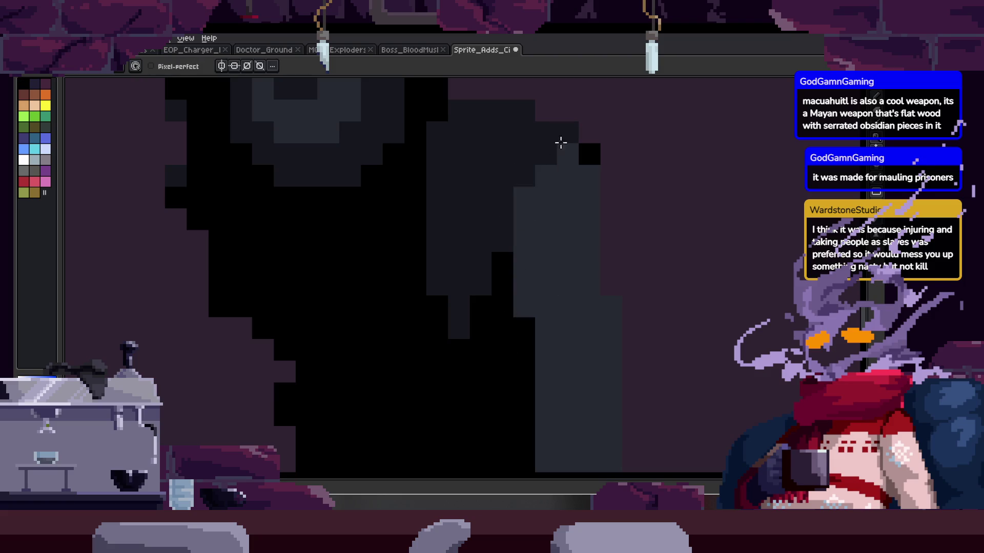
Step: Save the sprite file with Ctrl+S
{"action": "left_click_drag", "start_coordinate": [575, 149], "coordinate": [528, 95]}
{"action": "key", "text": "z"}
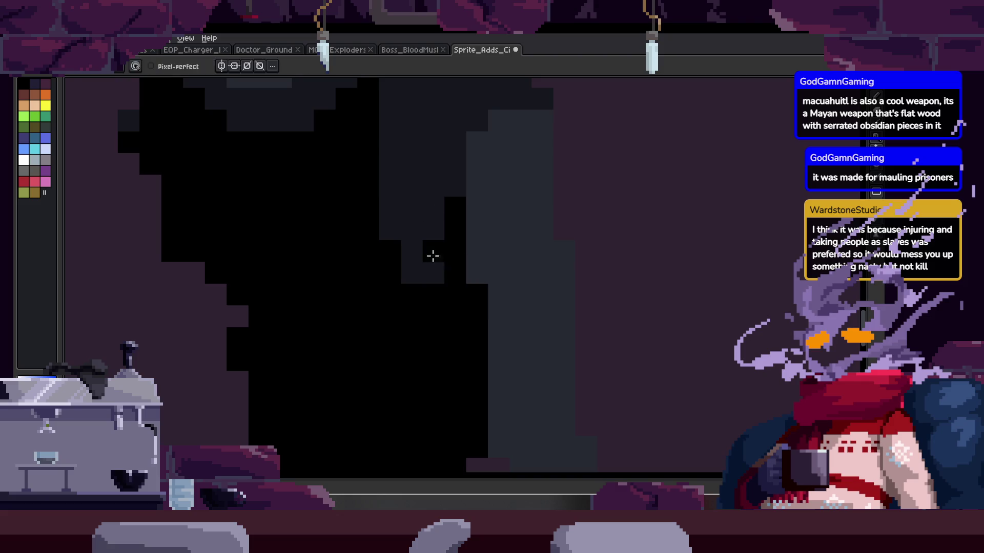
{"action": "scroll", "coordinate": [443, 272], "scroll_direction": "down", "scroll_amount": 5}
{"action": "key", "text": "ctrl+s"}
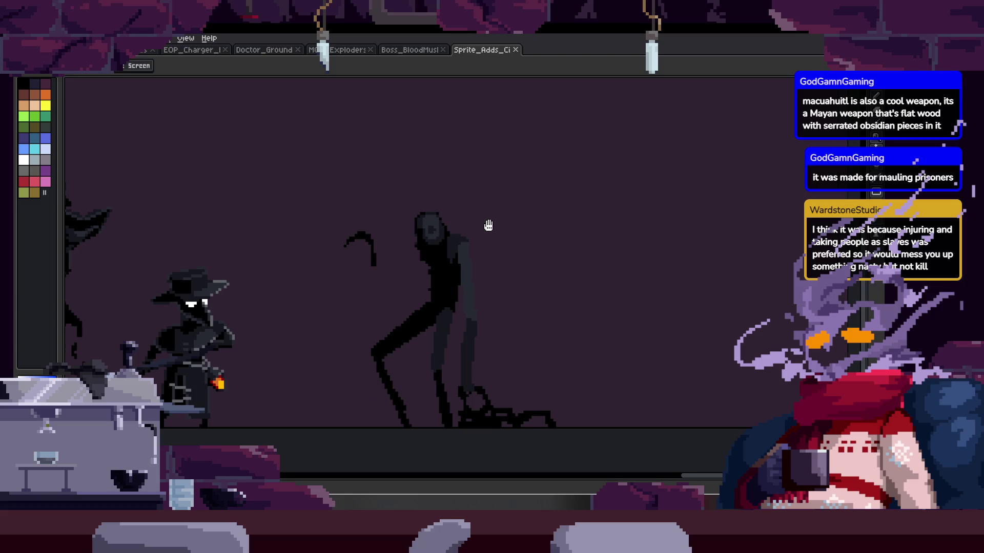
Step: Pan from the hooked-weapon creature across the other enemy sprites
{"action": "scroll", "coordinate": [490, 226], "scroll_direction": "up", "scroll_amount": 4}
{"action": "key", "text": "b"}
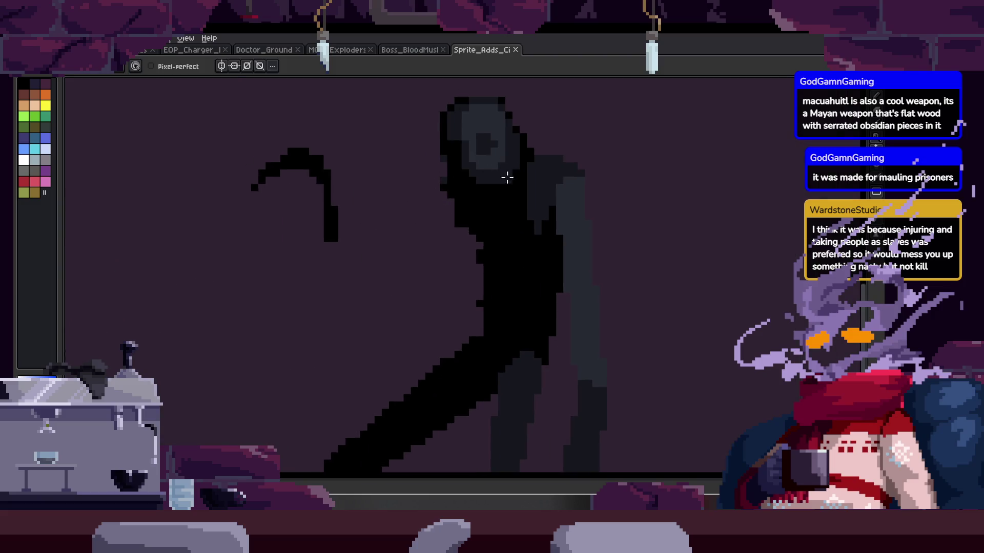
{"action": "left_click_drag", "start_coordinate": [351, 183], "coordinate": [399, 183]}
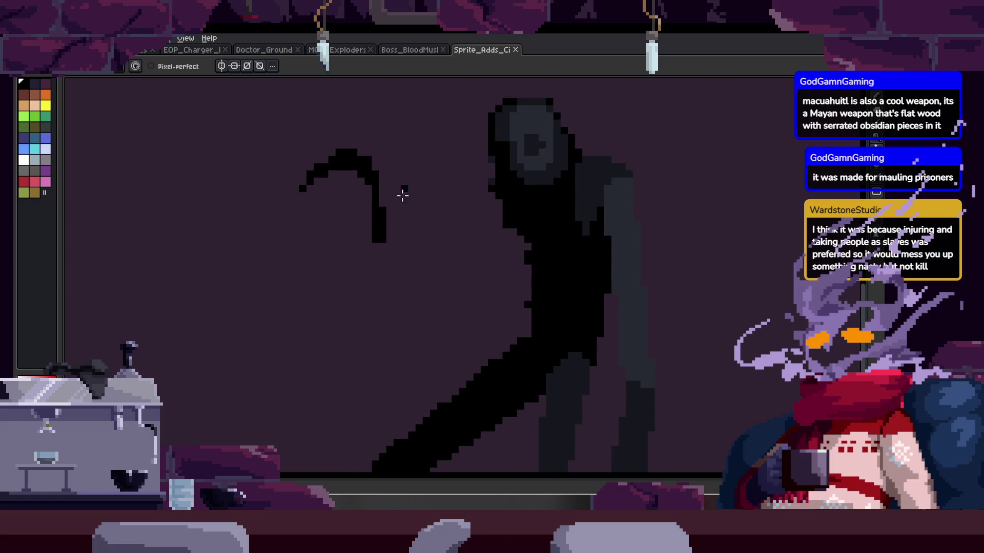
{"action": "left_click_drag", "start_coordinate": [455, 160], "coordinate": [429, 207]}
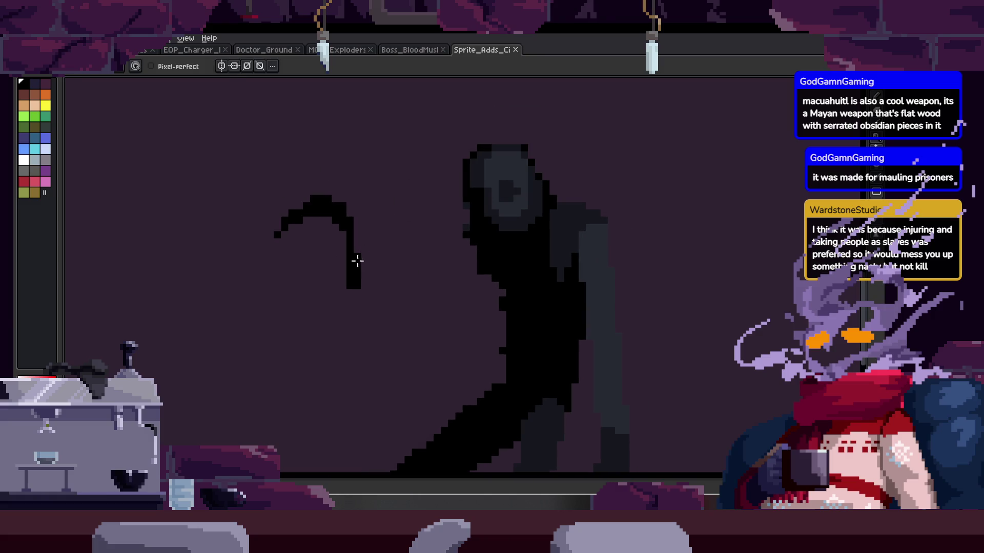
{"action": "scroll", "coordinate": [455, 225], "scroll_direction": "right", "scroll_amount": 3}
{"action": "scroll", "coordinate": [501, 189], "scroll_direction": "right", "scroll_amount": 1}
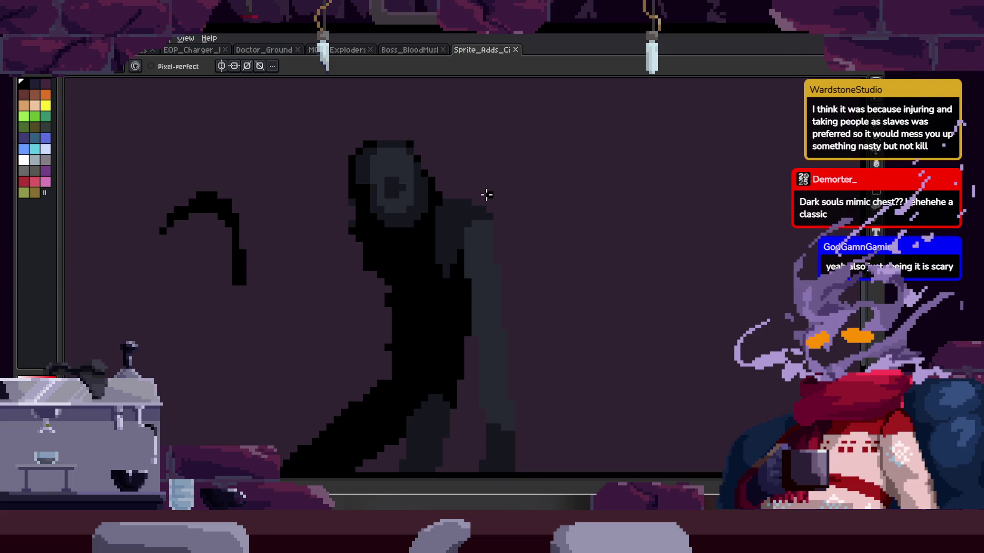
{"action": "scroll", "coordinate": [542, 172], "scroll_direction": "down", "scroll_amount": 3}
{"action": "mouse_move", "coordinate": [542, 172]}
{"action": "left_mouse_down"}
{"action": "mouse_move", "coordinate": [358, 287]}
{"action": "mouse_move", "coordinate": [253, 279]}
{"action": "mouse_move", "coordinate": [702, 272]}
{"action": "mouse_move", "coordinate": [263, 268]}
{"action": "mouse_move", "coordinate": [681, 261]}
{"action": "mouse_move", "coordinate": [292, 259]}
{"action": "mouse_move", "coordinate": [536, 261]}
{"action": "mouse_move", "coordinate": [367, 281]}
{"action": "left_mouse_up"}
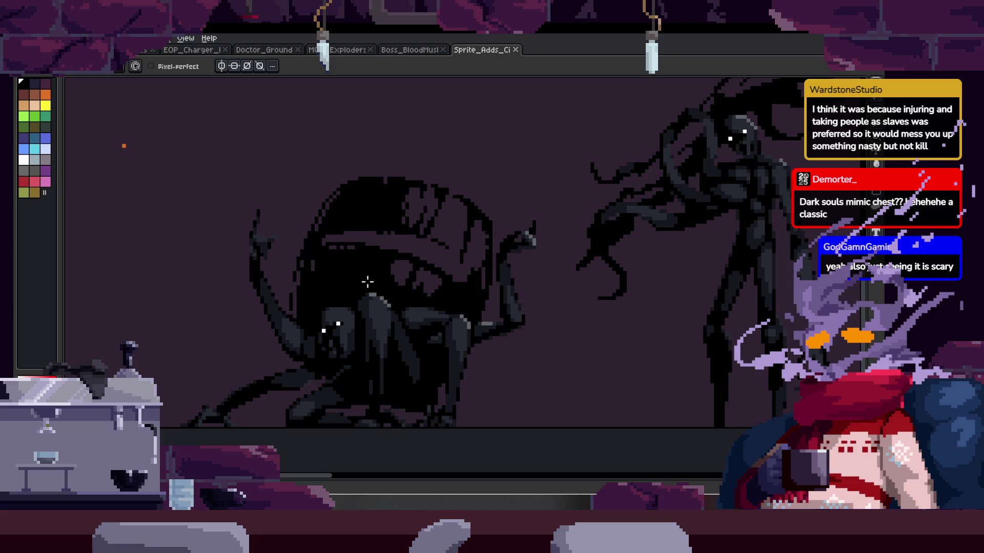
Step: Move another sprite's helmet-like top part upward and compare the row of sprites
{"action": "mouse_move", "coordinate": [374, 285]}
{"action": "left_mouse_down"}
{"action": "mouse_move", "coordinate": [423, 210]}
{"action": "mouse_move", "coordinate": [406, 198]}
{"action": "mouse_move", "coordinate": [407, 224]}
{"action": "mouse_move", "coordinate": [446, 286]}
{"action": "mouse_move", "coordinate": [408, 259]}
{"action": "mouse_move", "coordinate": [444, 301]}
{"action": "left_mouse_up"}
{"action": "scroll", "coordinate": [443, 301], "scroll_direction": "down", "scroll_amount": 3}
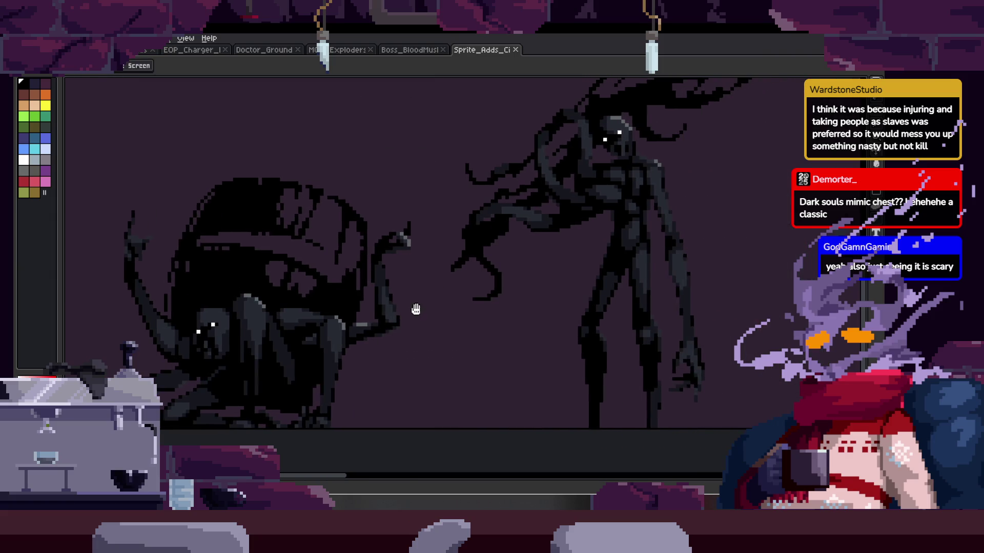
{"action": "left_click_drag", "start_coordinate": [501, 314], "coordinate": [304, 306]}
{"action": "scroll", "coordinate": [358, 303], "scroll_direction": "right", "scroll_amount": 10}
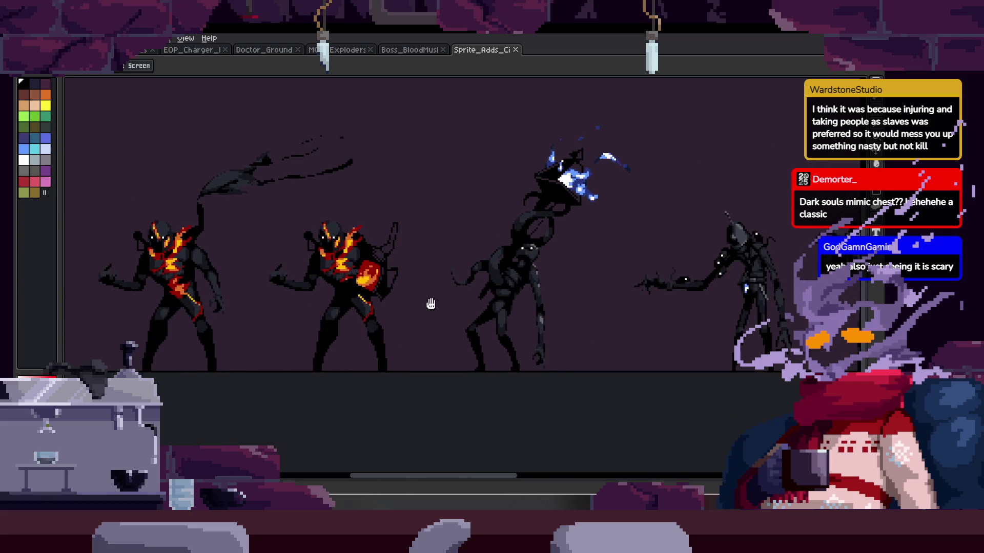
{"action": "scroll", "coordinate": [380, 301], "scroll_direction": "right", "scroll_amount": 15}
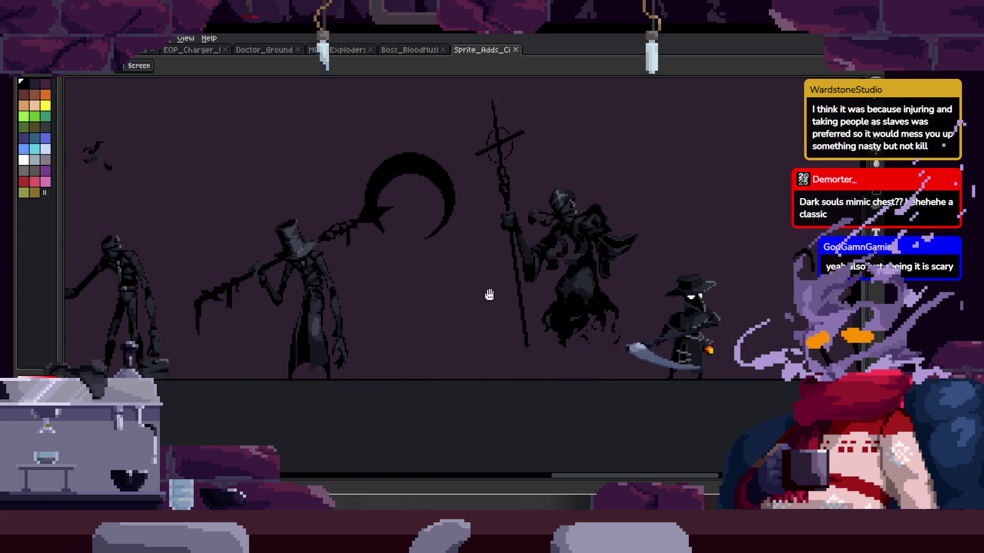
{"action": "scroll", "coordinate": [513, 279], "scroll_direction": "up", "scroll_amount": 3}
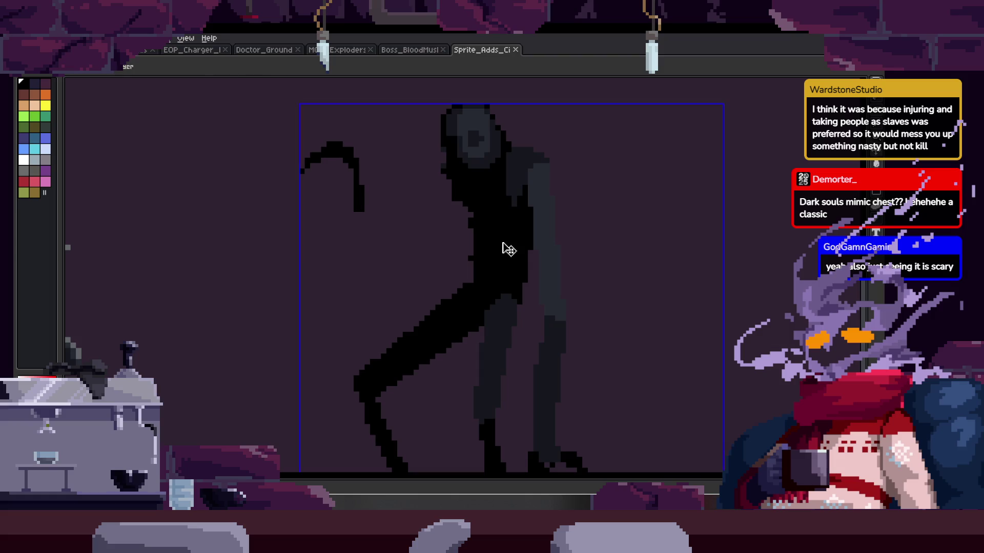
{"action": "scroll", "coordinate": [482, 256], "scroll_direction": "up", "scroll_amount": 4}
{"action": "scroll", "coordinate": [386, 282], "scroll_direction": "down", "scroll_amount": 1}
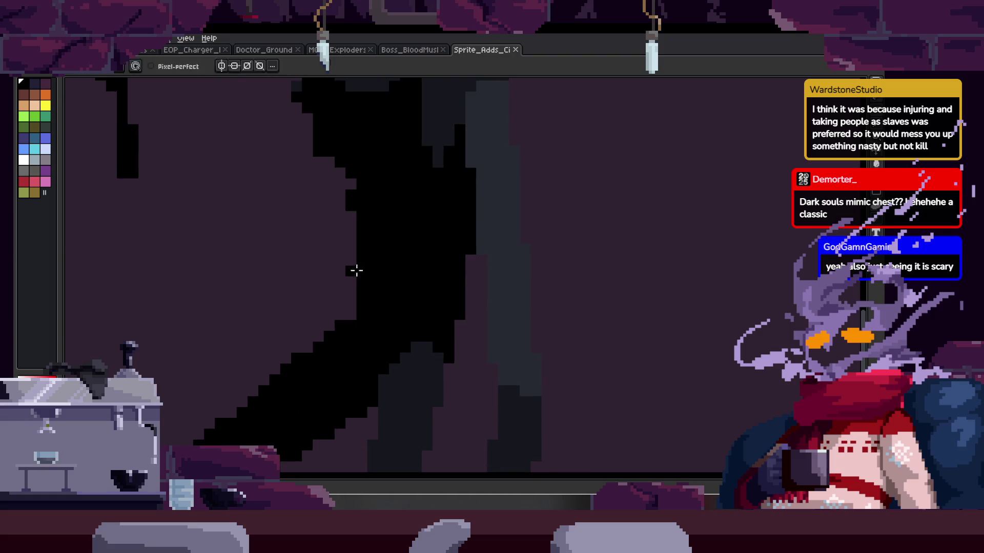
{"action": "scroll", "coordinate": [352, 272], "scroll_direction": "down", "scroll_amount": 2}
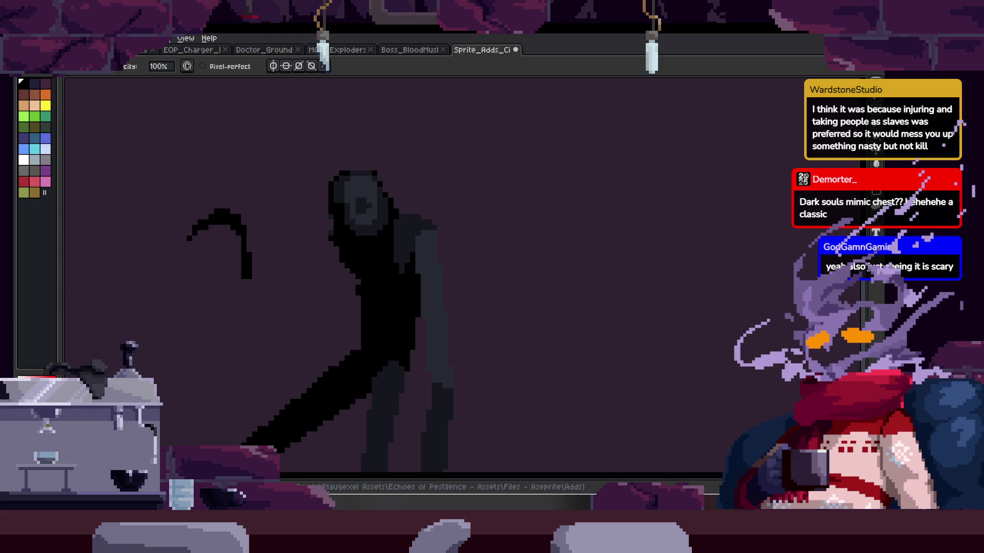
Step: Open the live Preview window with F7 and frame the whole creature
{"action": "key", "text": "F7"}
{"action": "mouse_move", "coordinate": [170, 279]}
{"action": "left_mouse_down"}
{"action": "mouse_move", "coordinate": [199, 258]}
{"action": "mouse_move", "coordinate": [330, 314]}
{"action": "left_mouse_up"}
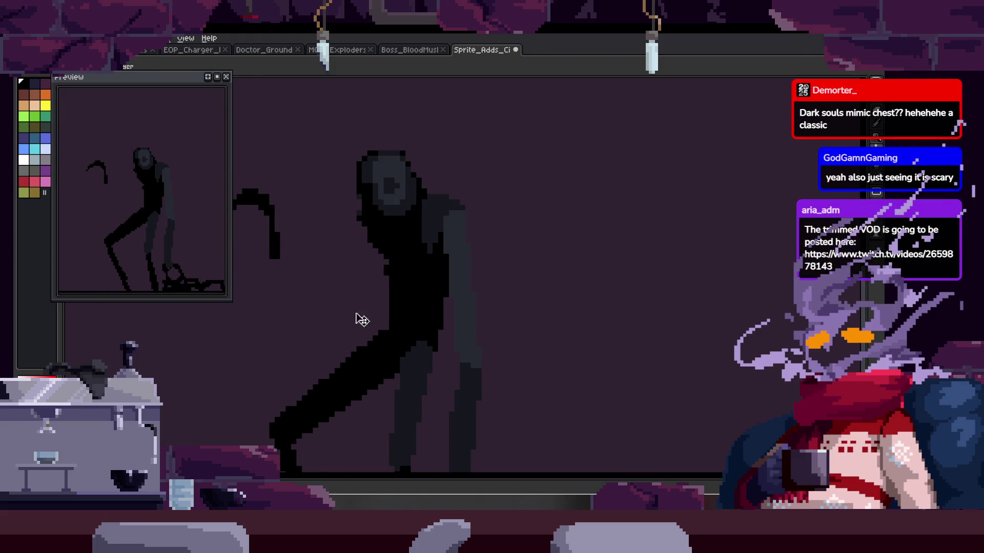
{"action": "scroll", "coordinate": [410, 347], "scroll_direction": "down", "scroll_amount": 1}
{"action": "left_click_drag", "start_coordinate": [411, 347], "coordinate": [432, 291]}
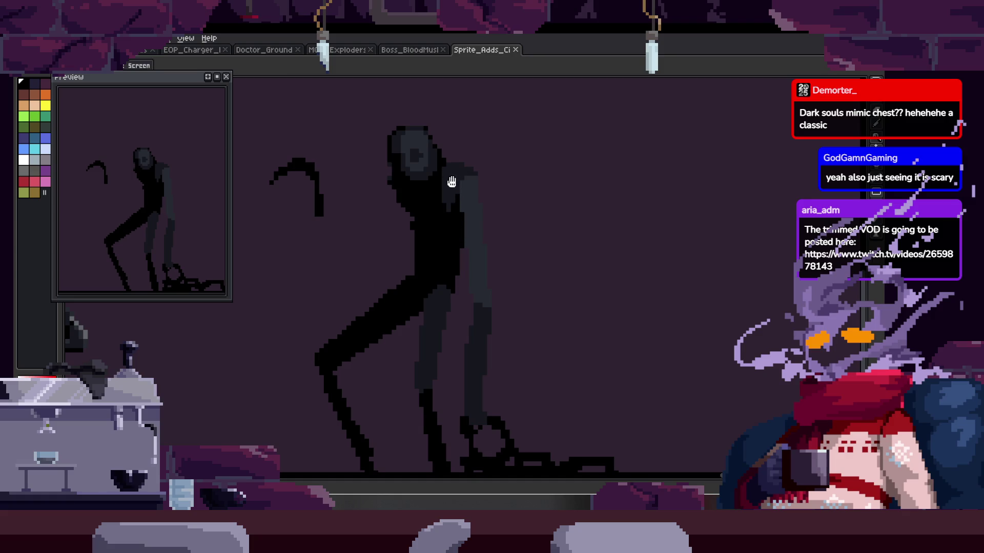
Step: Paint a thin grey stroke down the creature's body
{"action": "scroll", "coordinate": [454, 182], "scroll_direction": "up", "scroll_amount": 5}
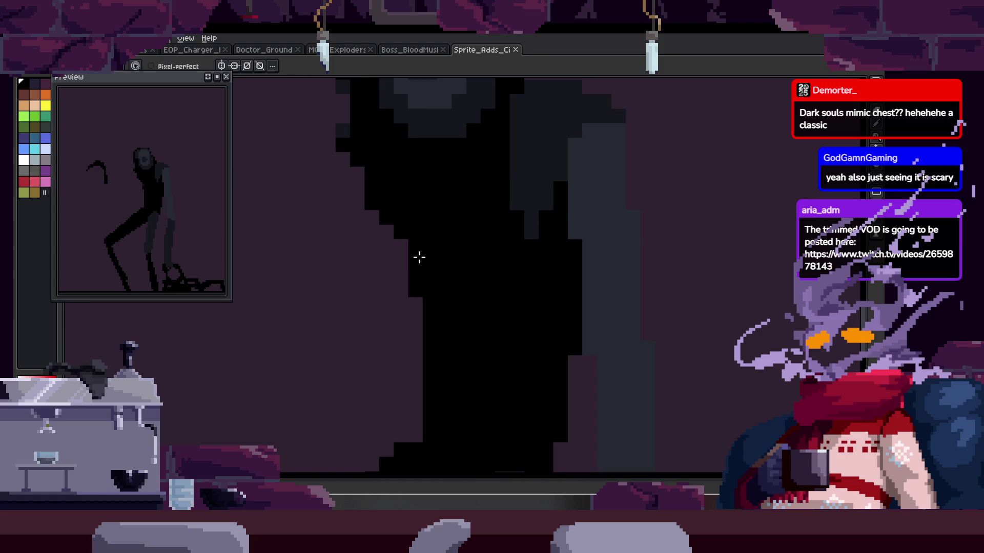
{"action": "left_click_drag", "start_coordinate": [419, 257], "coordinate": [462, 218]}
{"action": "left_click_drag", "start_coordinate": [498, 168], "coordinate": [464, 130]}
{"action": "mouse_move", "coordinate": [415, 201]}
{"action": "left_mouse_down"}
{"action": "mouse_move", "coordinate": [415, 264]}
{"action": "mouse_move", "coordinate": [400, 295]}
{"action": "left_mouse_up"}
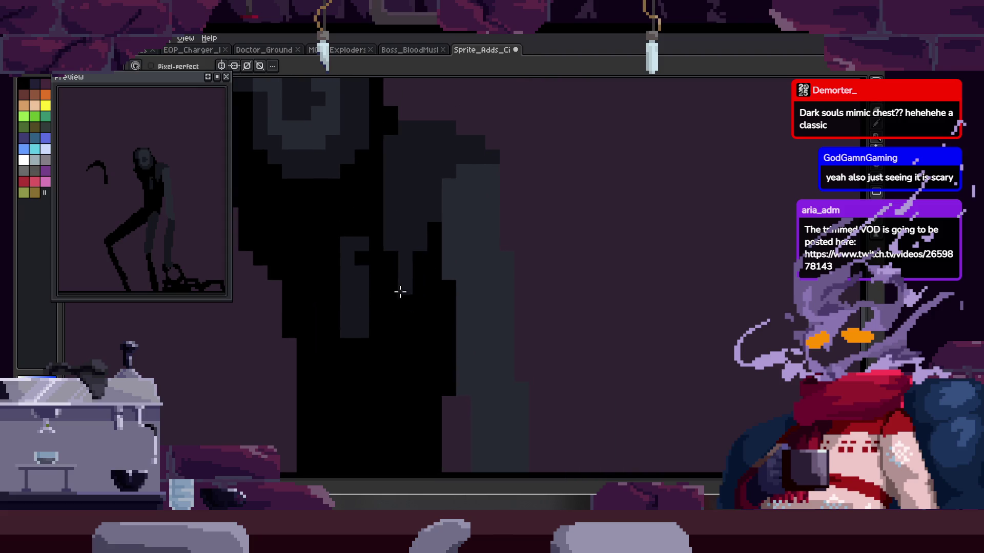
Step: Add a block of black pixels to the figure's body
{"action": "scroll", "coordinate": [415, 283], "scroll_direction": "down", "scroll_amount": 2}
{"action": "key", "text": "z"}
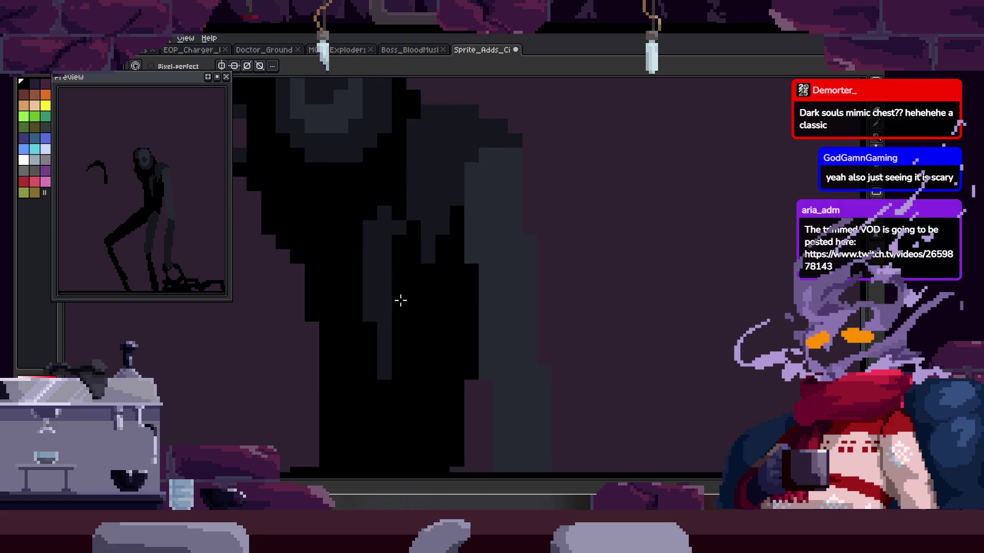
{"action": "scroll", "coordinate": [367, 283], "scroll_direction": "down", "scroll_amount": 3}
{"action": "scroll", "coordinate": [428, 253], "scroll_direction": "up", "scroll_amount": 3}
{"action": "key", "text": "b"}
{"action": "left_click_drag", "start_coordinate": [387, 288], "coordinate": [432, 301]}
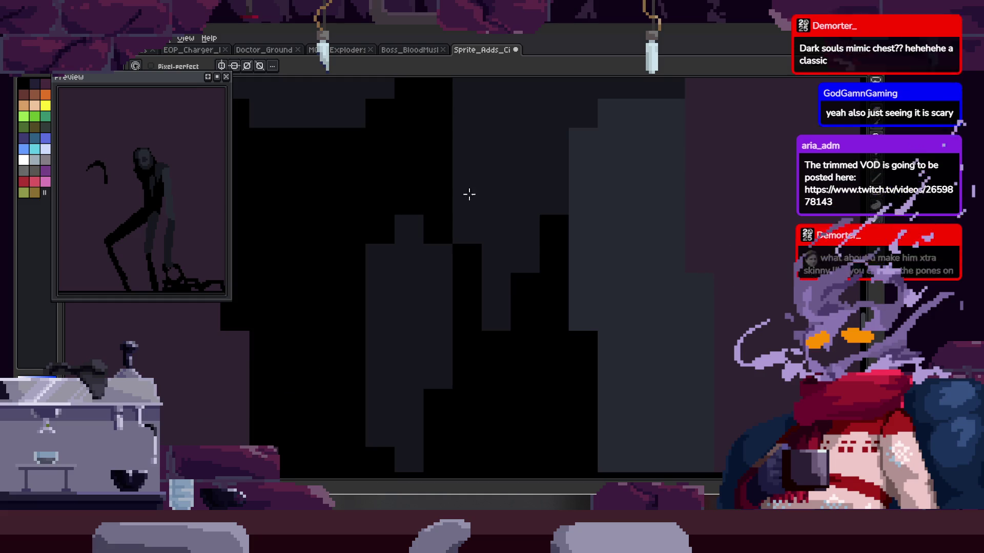
{"action": "left_click", "coordinate": [583, 230]}
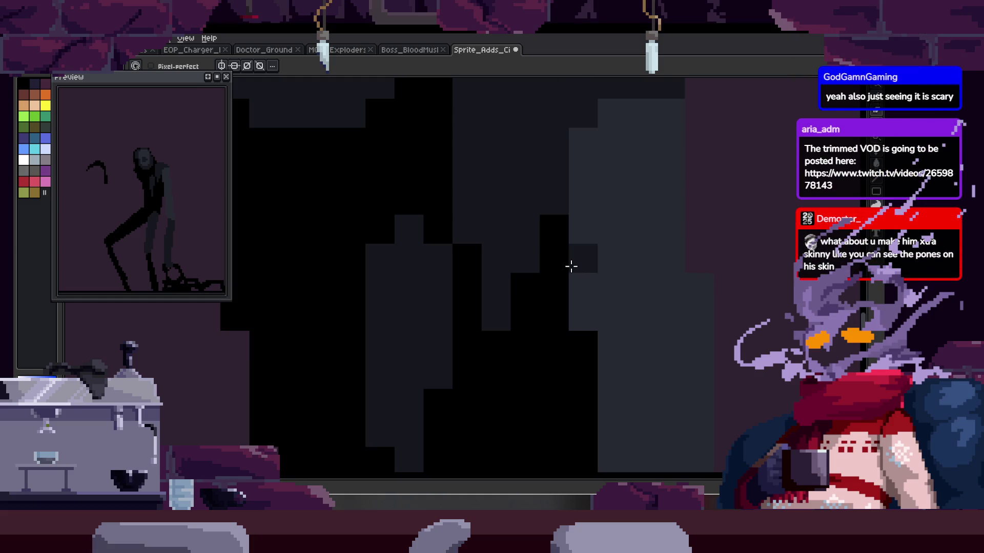
{"action": "scroll", "coordinate": [497, 253], "scroll_direction": "down", "scroll_amount": 5}
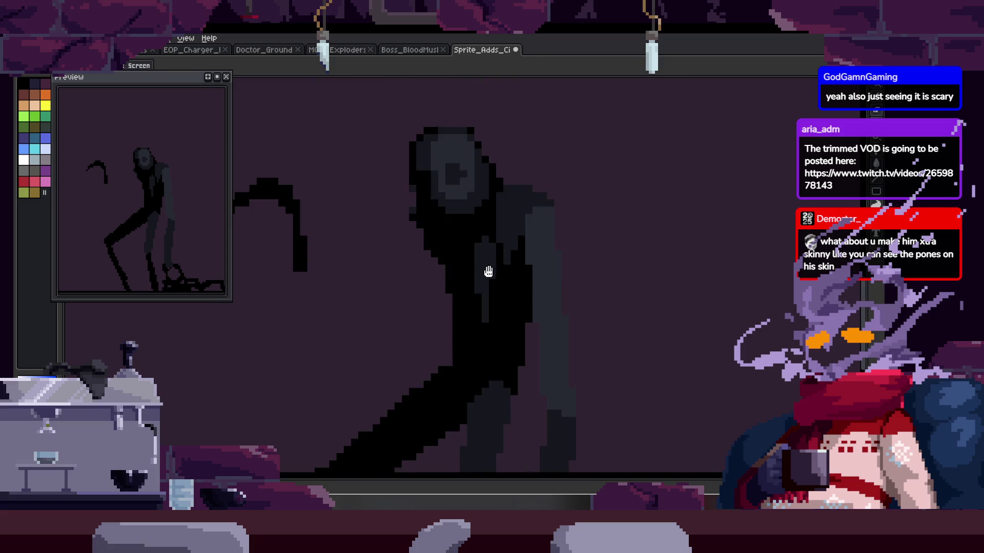
{"action": "left_click_drag", "start_coordinate": [449, 261], "coordinate": [541, 260]}
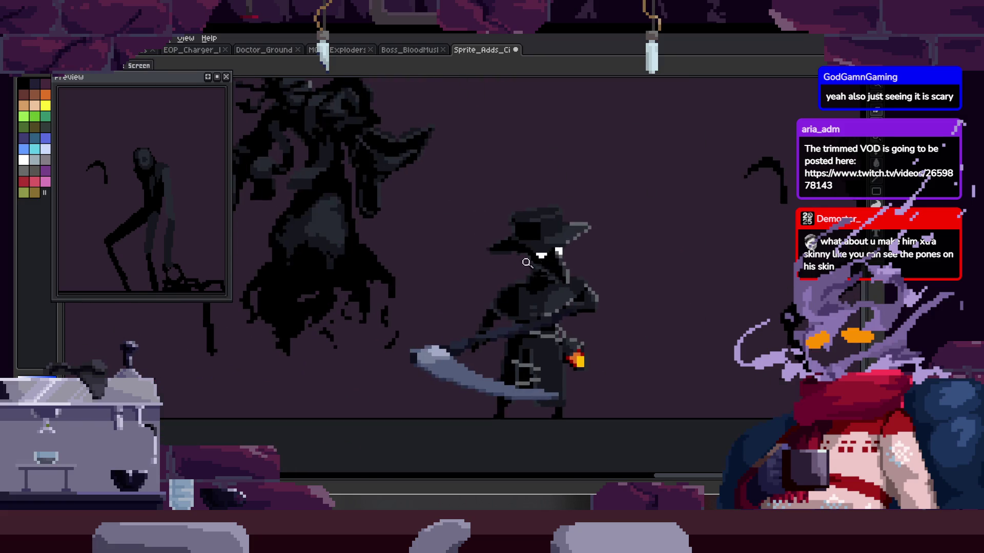
{"action": "scroll", "coordinate": [516, 226], "scroll_direction": "down", "scroll_amount": 2}
{"action": "scroll", "coordinate": [516, 201], "scroll_direction": "up", "scroll_amount": 5}
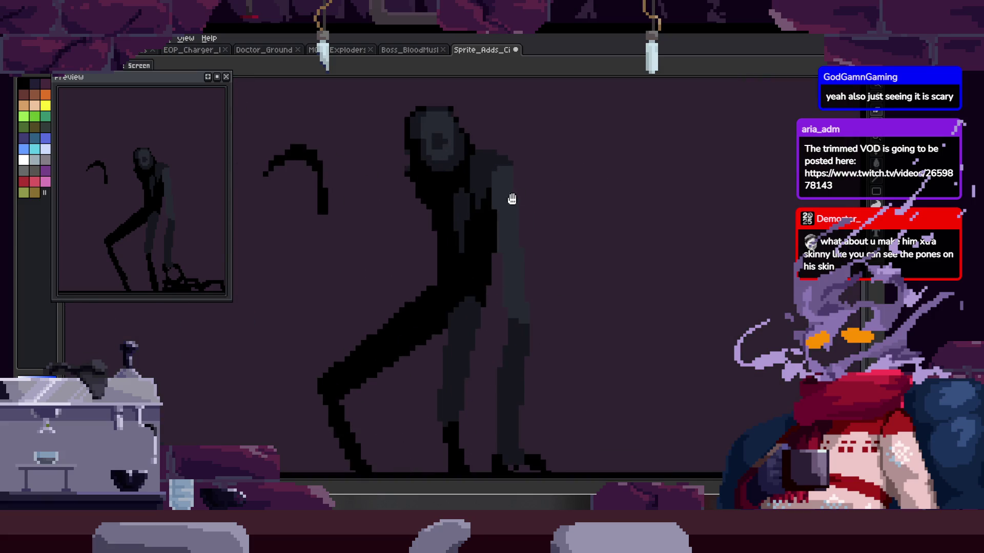
{"action": "scroll", "coordinate": [517, 209], "scroll_direction": "down", "scroll_amount": 3}
{"action": "scroll", "coordinate": [521, 207], "scroll_direction": "up", "scroll_amount": 3}
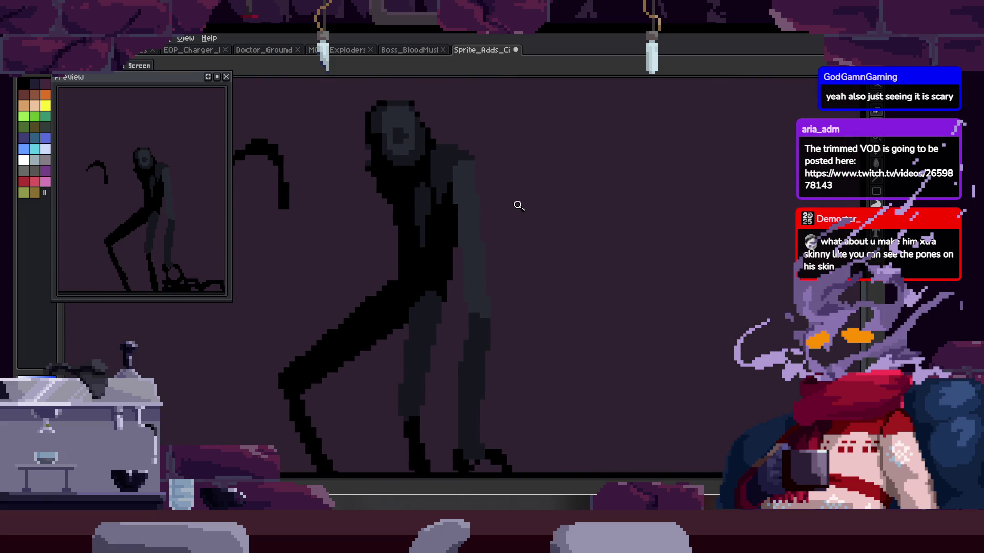
Step: Fill the grey column and grey blocks near the creature's lower body with black
{"action": "key", "text": "b"}
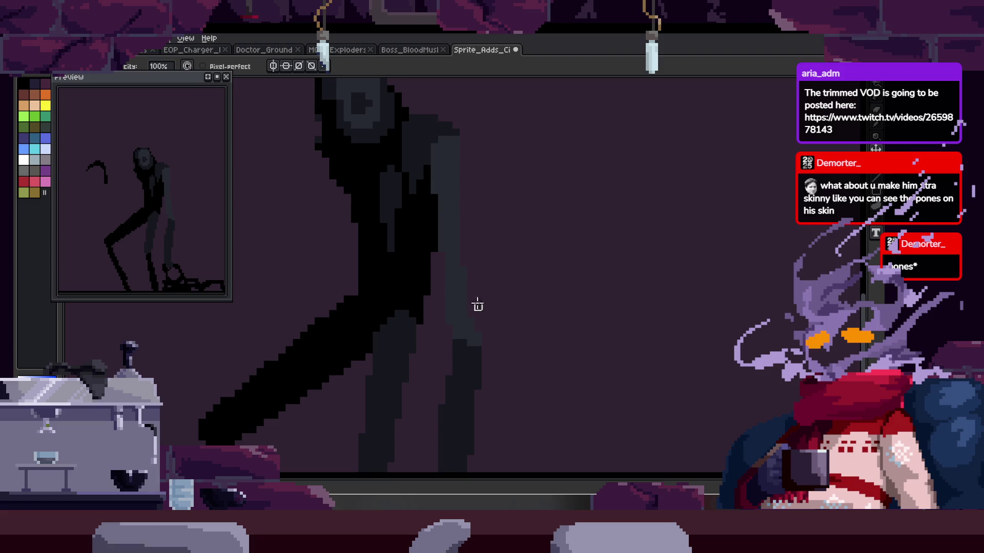
{"action": "scroll", "coordinate": [467, 132], "scroll_direction": "up", "scroll_amount": 1}
{"action": "scroll", "coordinate": [441, 165], "scroll_direction": "up", "scroll_amount": 1}
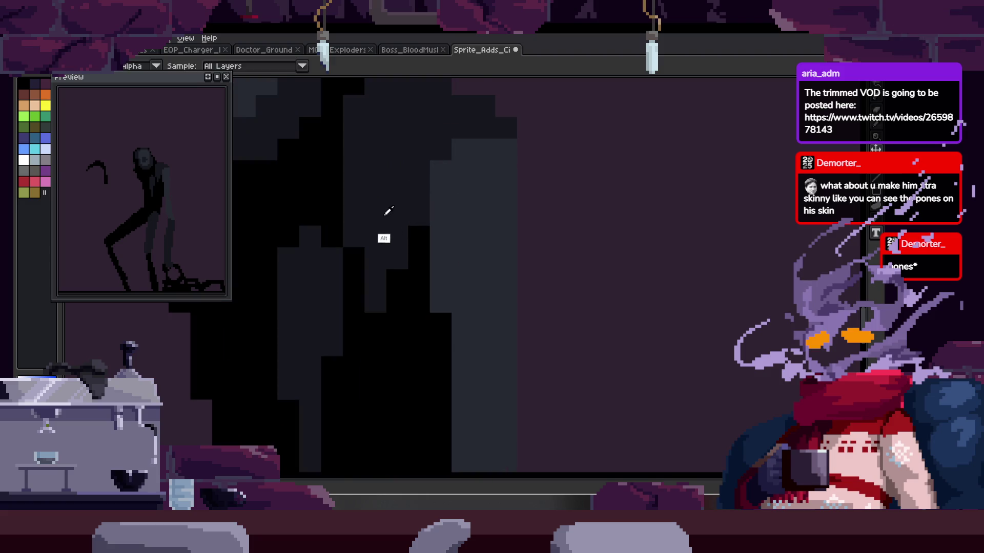
{"action": "key", "text": "g"}
{"action": "left_click", "coordinate": [335, 287]}
{"action": "left_click", "coordinate": [364, 283]}
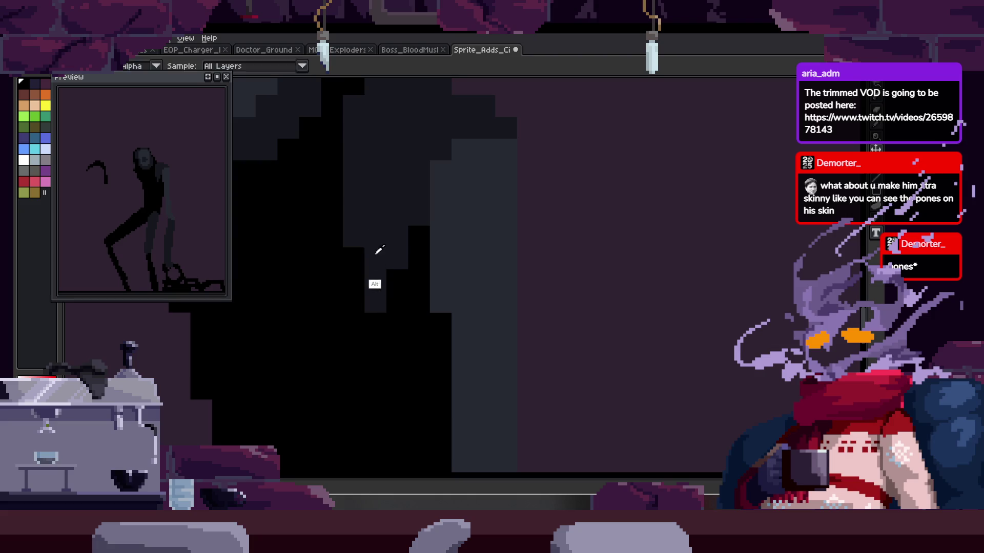
{"action": "left_click", "coordinate": [374, 263]}
Step: Sample dark grey and paint a shading stroke across the creature's torso
{"action": "mouse_move", "coordinate": [395, 171]}
{"action": "left_mouse_down"}
{"action": "mouse_move", "coordinate": [461, 226]}
{"action": "mouse_move", "coordinate": [422, 212]}
{"action": "mouse_move", "coordinate": [435, 193]}
{"action": "left_mouse_up"}
{"action": "key", "text": "alt"}
{"action": "mouse_move", "coordinate": [264, 229]}
{"action": "left_mouse_down"}
{"action": "mouse_move", "coordinate": [302, 216]}
{"action": "mouse_move", "coordinate": [405, 229]}
{"action": "left_mouse_up"}
{"action": "left_click", "coordinate": [397, 171], "text": "alt"}
{"action": "mouse_move", "coordinate": [397, 184]}
{"action": "left_mouse_down"}
{"action": "mouse_move", "coordinate": [375, 184]}
{"action": "mouse_move", "coordinate": [385, 209]}
{"action": "left_mouse_up"}
{"action": "left_click", "coordinate": [339, 208], "text": "alt"}
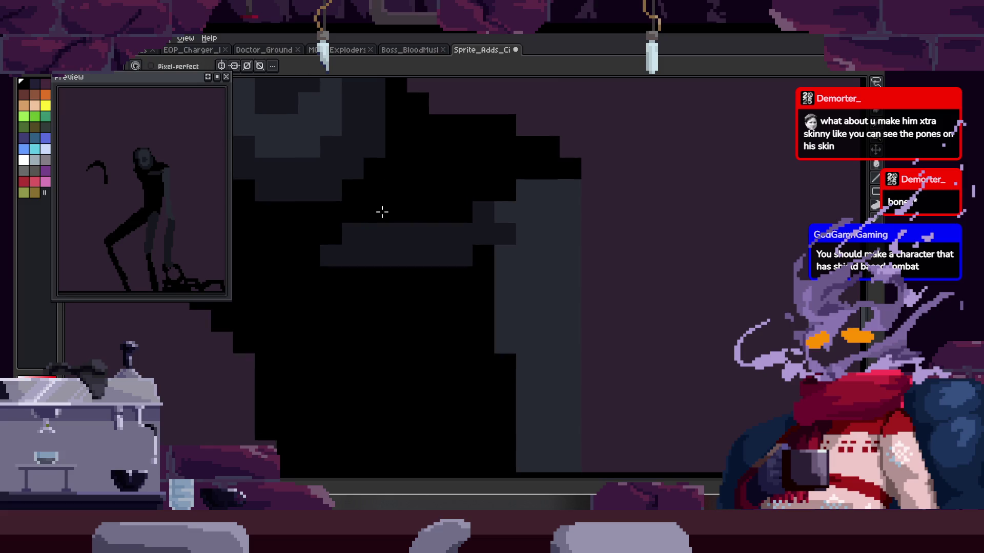
{"action": "scroll", "coordinate": [458, 254], "scroll_direction": "right", "scroll_amount": 3}
{"action": "scroll", "coordinate": [458, 255], "scroll_direction": "down", "scroll_amount": 2}
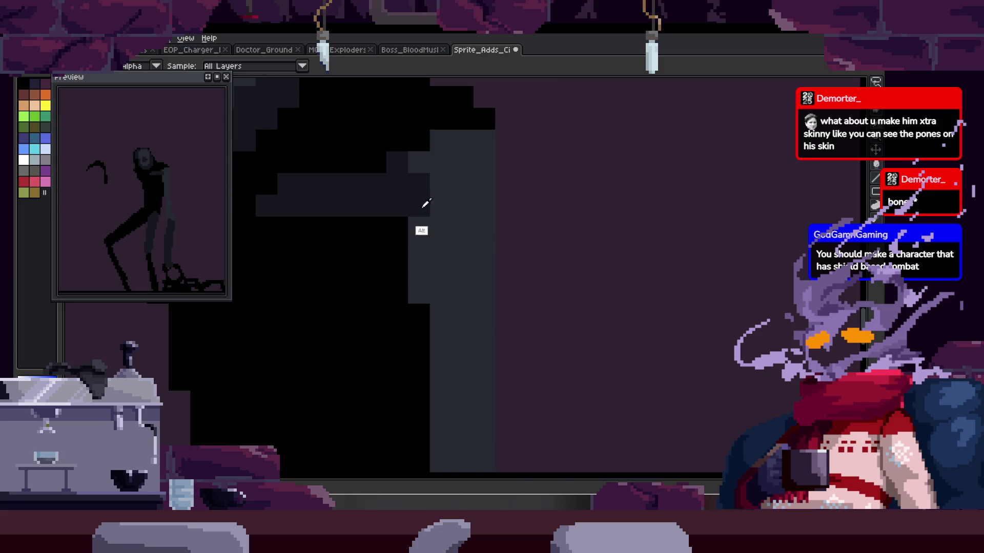
Step: Add more dark-grey shading pixels running down the body toward the legs
{"action": "left_click_drag", "start_coordinate": [397, 249], "coordinate": [420, 246]}
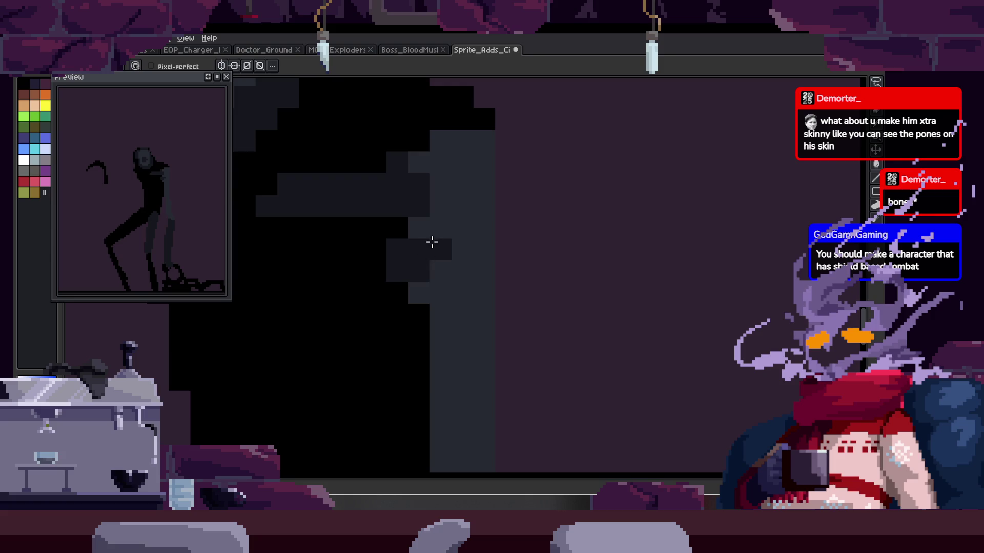
{"action": "left_click", "coordinate": [436, 270]}
{"action": "left_click", "coordinate": [441, 251]}
{"action": "scroll", "coordinate": [436, 241], "scroll_direction": "down", "scroll_amount": 2}
{"action": "left_click_drag", "start_coordinate": [423, 267], "coordinate": [456, 277]}
{"action": "scroll", "coordinate": [430, 165], "scroll_direction": "up", "scroll_amount": 5}
{"action": "left_click", "coordinate": [430, 215]}
{"action": "scroll", "coordinate": [474, 217], "scroll_direction": "down", "scroll_amount": 1}
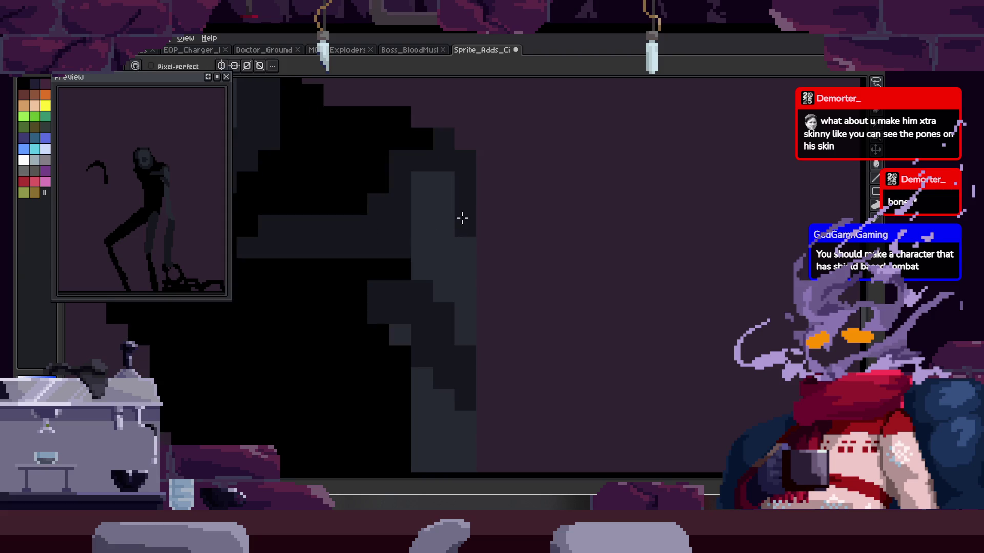
{"action": "scroll", "coordinate": [440, 335], "scroll_direction": "down", "scroll_amount": 2}
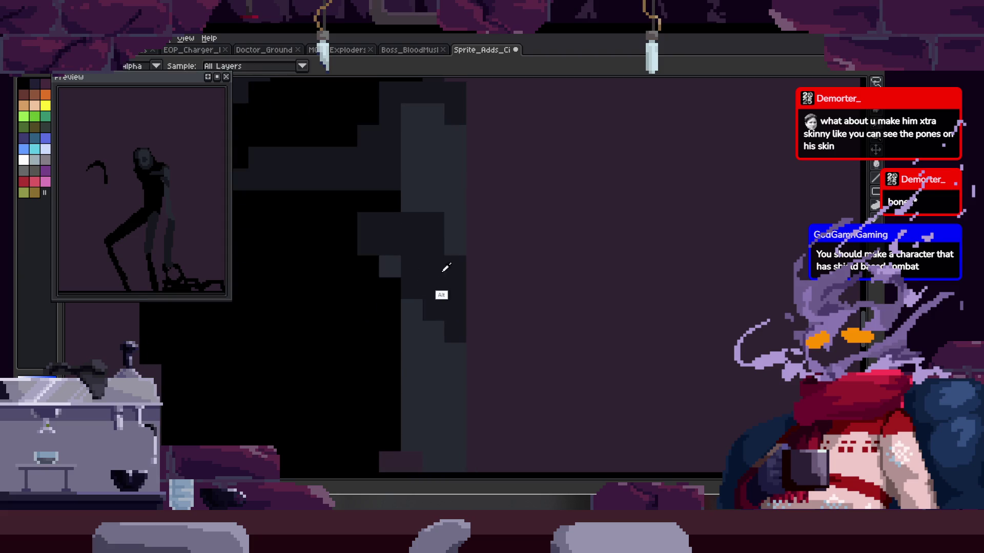
Step: Switch to black, blacken stray grey pixels on the body, and return to the Home tab
{"action": "left_click", "coordinate": [389, 265]}
{"action": "left_click", "coordinate": [368, 244]}
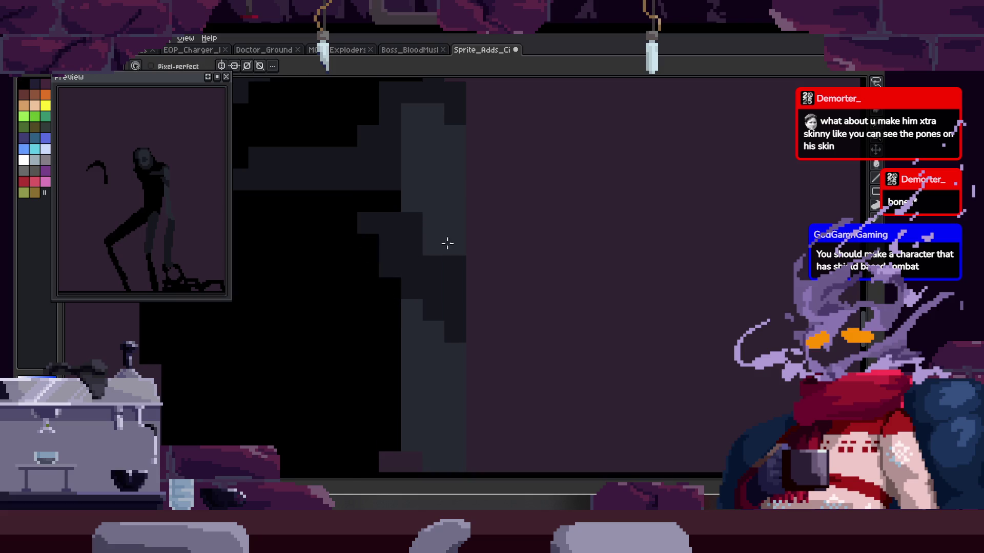
{"action": "scroll", "coordinate": [402, 277], "scroll_direction": "down", "scroll_amount": 2}
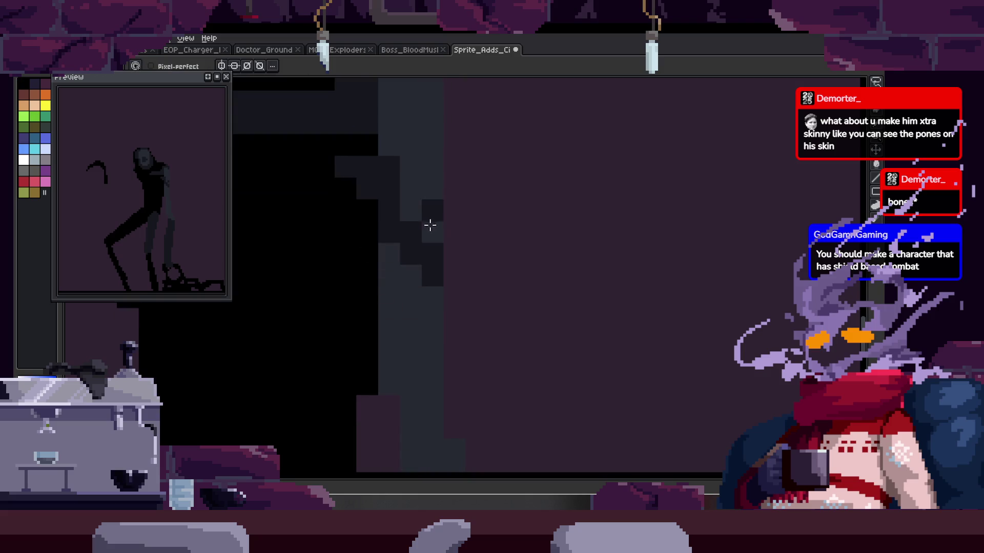
{"action": "scroll", "coordinate": [404, 251], "scroll_direction": "down", "scroll_amount": 4}
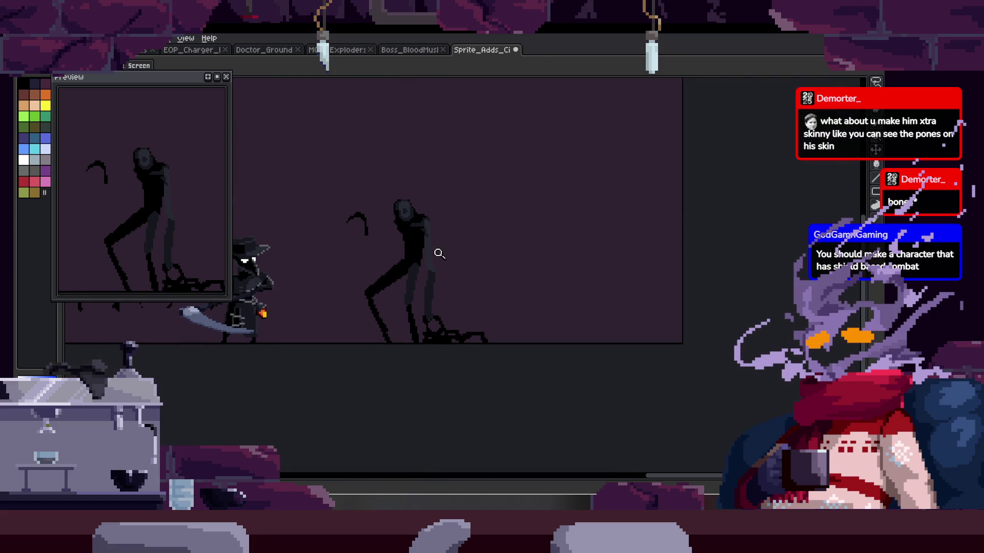
{"action": "scroll", "coordinate": [423, 206], "scroll_direction": "up", "scroll_amount": 2}
{"action": "scroll", "coordinate": [423, 206], "scroll_direction": "up", "scroll_amount": 2}
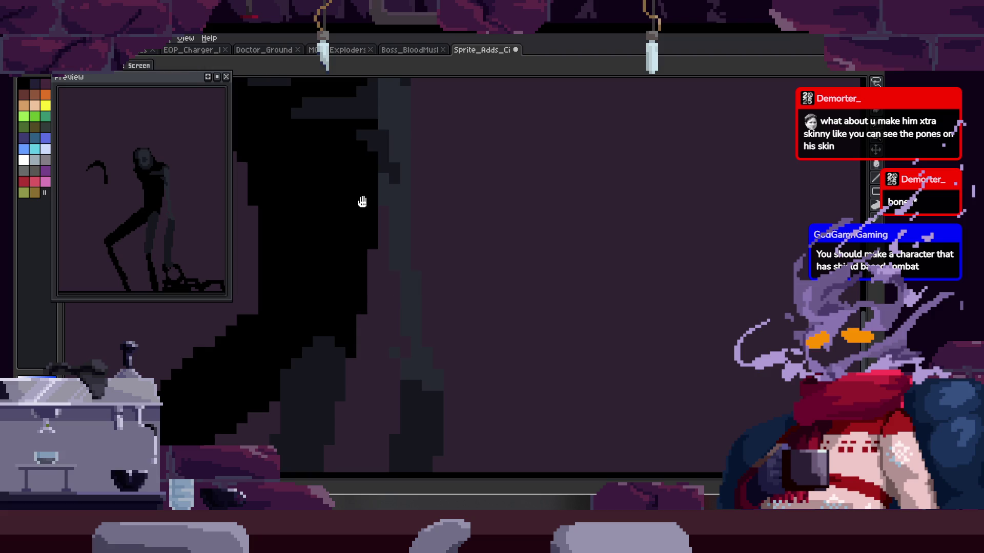
{"action": "scroll", "coordinate": [378, 263], "scroll_direction": "down", "scroll_amount": 1}
{"action": "scroll", "coordinate": [336, 325], "scroll_direction": "up", "scroll_amount": 1}
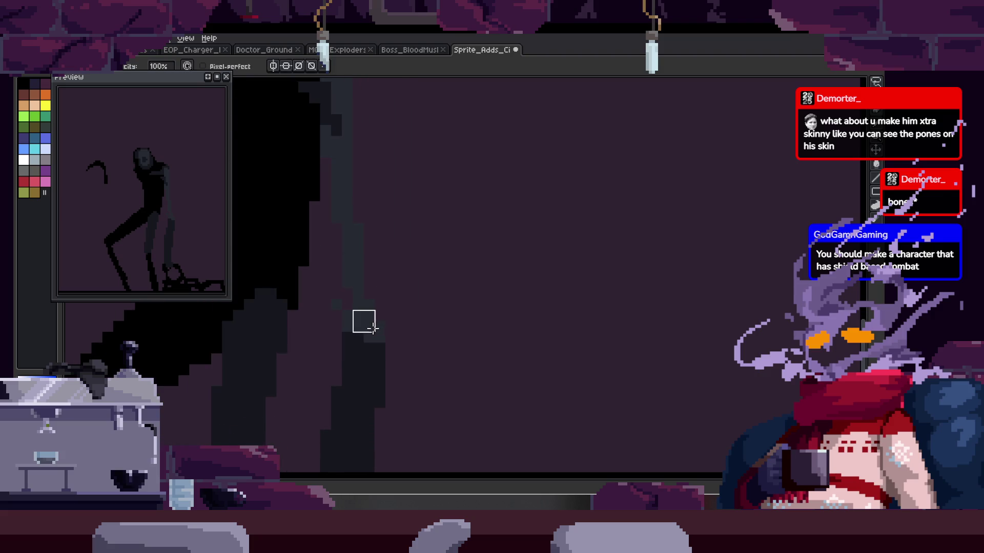
{"action": "scroll", "coordinate": [378, 278], "scroll_direction": "down", "scroll_amount": 3}
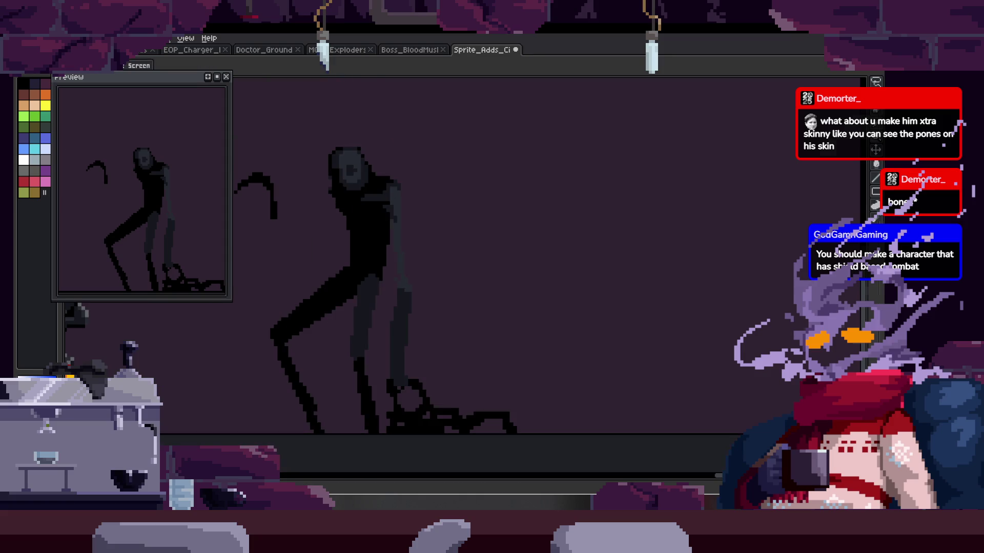
{"action": "key", "text": "ctrl+Tab"}
Step: Browse into the Plaugexel Assets folder and open EOP_Shield_Mob.aseprite for comparison
{"action": "left_click", "coordinate": [68, 84]}
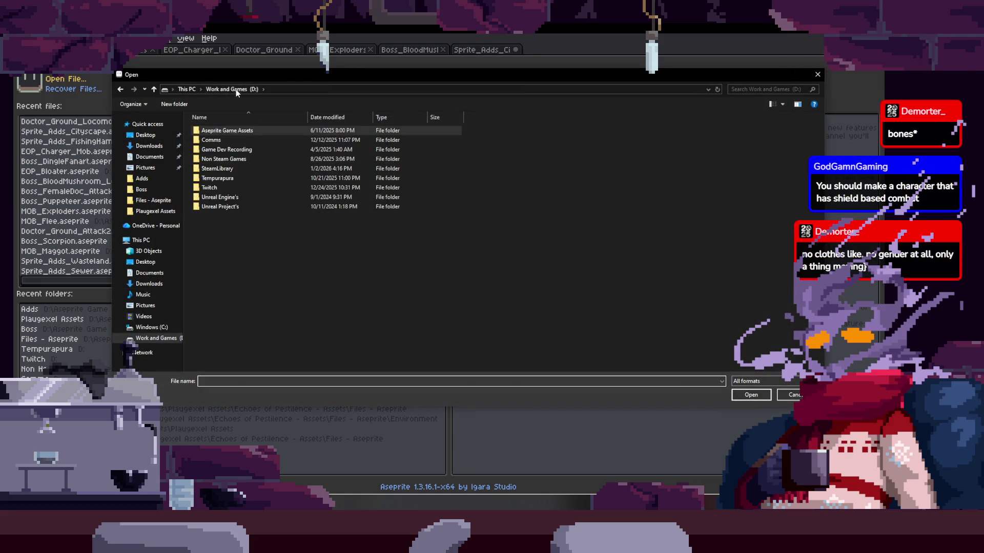
{"action": "double_click", "coordinate": [239, 160]}
{"action": "scroll", "coordinate": [768, 246], "scroll_direction": "down", "scroll_amount": 5}
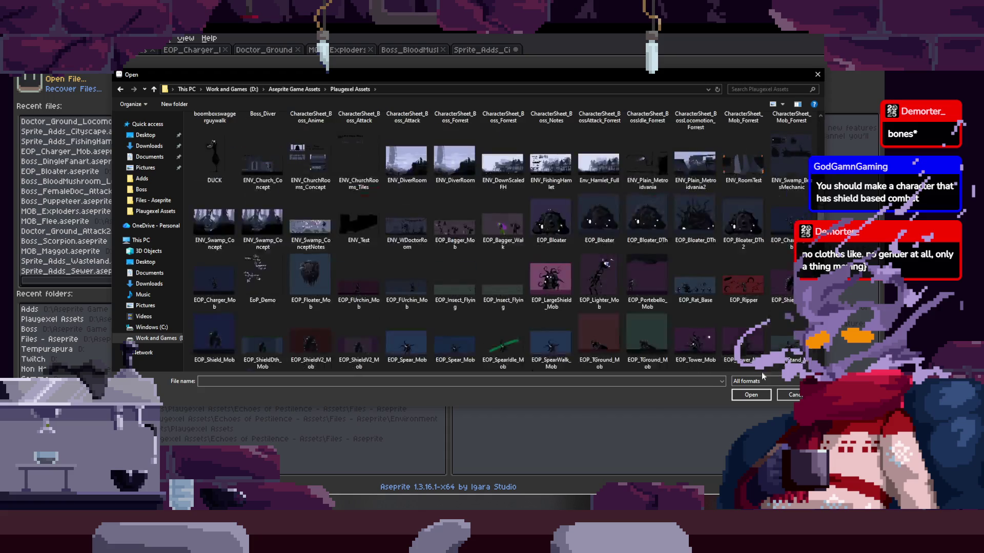
{"action": "double_click", "coordinate": [788, 278]}
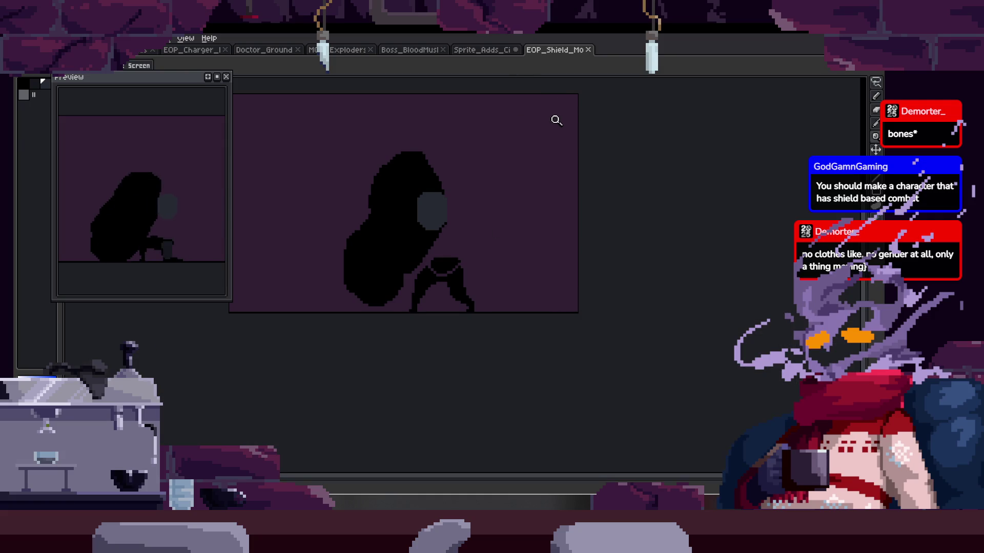
Step: Close EOP_Shield_Mob and filter the Open File dialog to show only aseprite files
{"action": "left_click", "coordinate": [594, 49]}
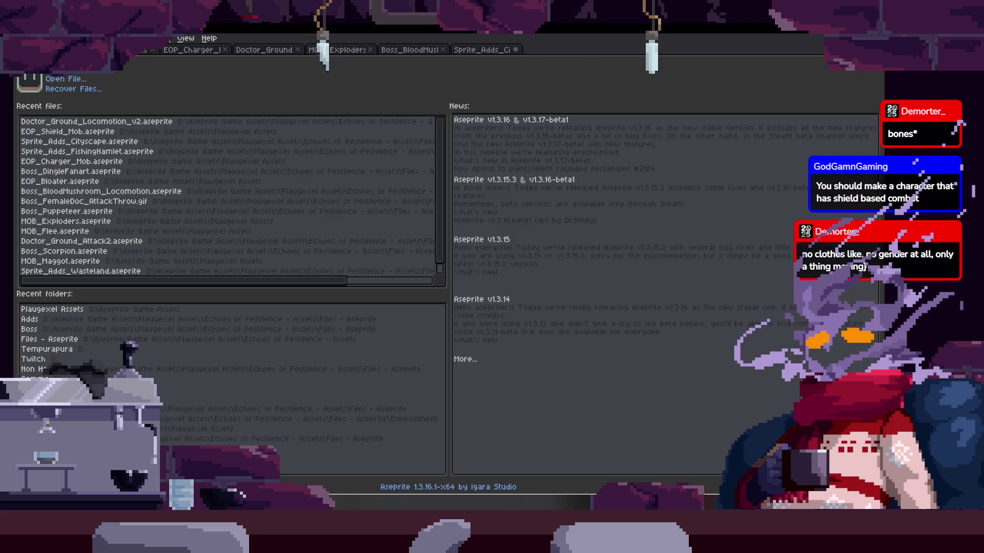
{"action": "left_click", "coordinate": [72, 84]}
{"action": "scroll", "coordinate": [457, 248], "scroll_direction": "down", "scroll_amount": 10}
{"action": "scroll", "coordinate": [531, 248], "scroll_direction": "down", "scroll_amount": 5}
{"action": "scroll", "coordinate": [530, 245], "scroll_direction": "up", "scroll_amount": 5}
{"action": "scroll", "coordinate": [530, 245], "scroll_direction": "down", "scroll_amount": 6}
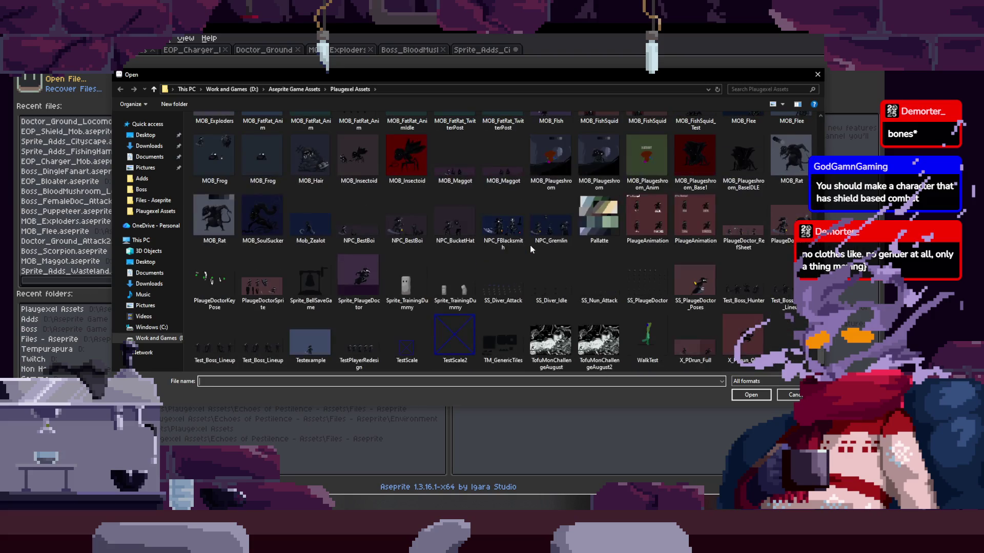
{"action": "left_click", "coordinate": [760, 381]}
{"action": "left_click", "coordinate": [753, 399]}
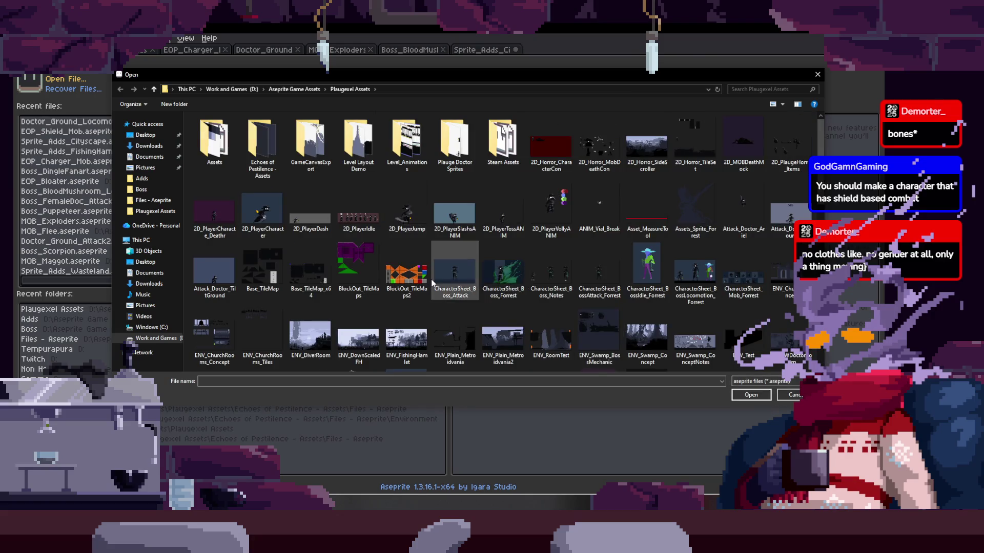
Step: Open EOP_Tower_Mob.aseprite for reference, then close it to return to the creature
{"action": "scroll", "coordinate": [431, 278], "scroll_direction": "down", "scroll_amount": 1}
{"action": "scroll", "coordinate": [597, 262], "scroll_direction": "down", "scroll_amount": 1}
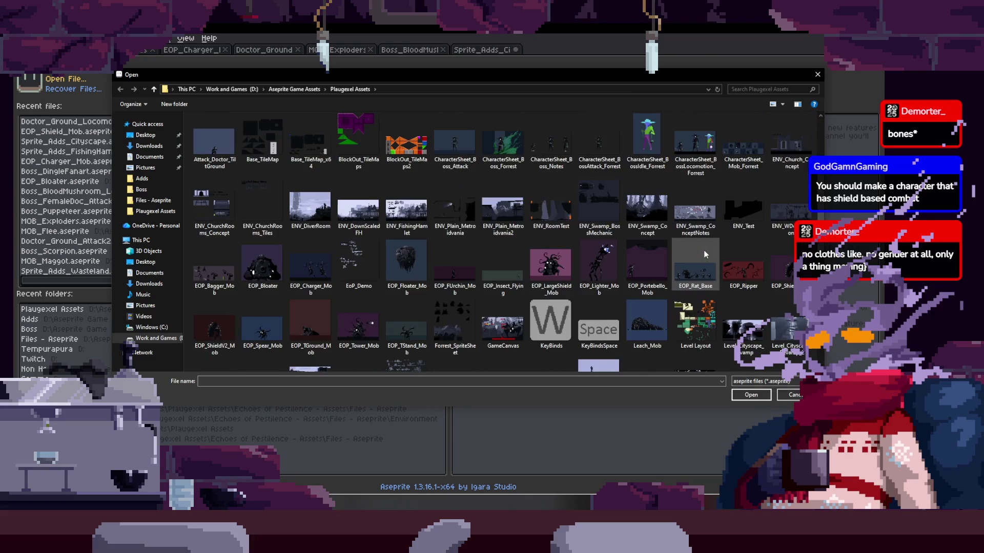
{"action": "scroll", "coordinate": [704, 251], "scroll_direction": "up", "scroll_amount": 2}
{"action": "scroll", "coordinate": [705, 254], "scroll_direction": "down", "scroll_amount": 2}
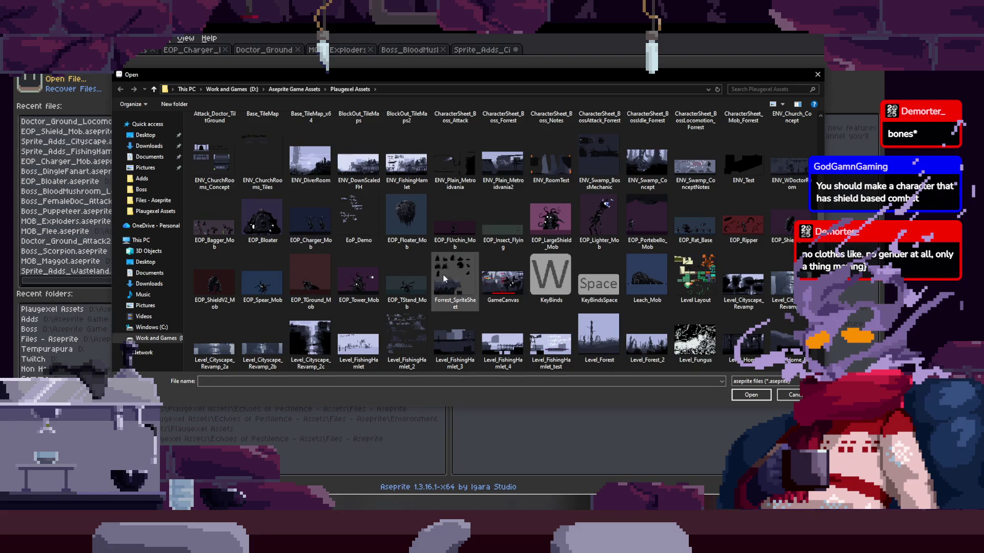
{"action": "double_click", "coordinate": [371, 275]}
{"action": "scroll", "coordinate": [471, 282], "scroll_direction": "up", "scroll_amount": 3}
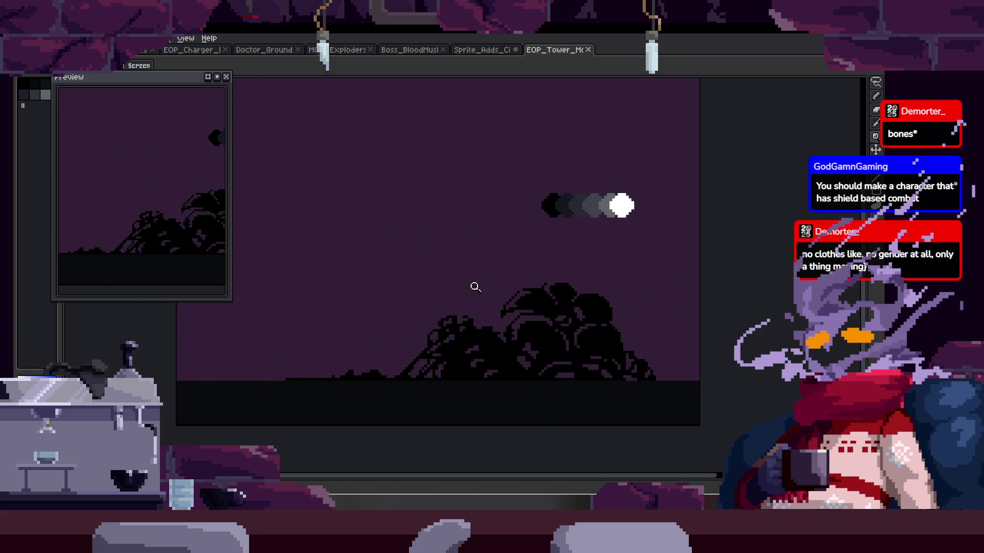
{"action": "left_click", "coordinate": [588, 50]}
Step: Add two dark-grey pixels along the edge of the creature's upper body
{"action": "scroll", "coordinate": [426, 259], "scroll_direction": "down", "scroll_amount": 1}
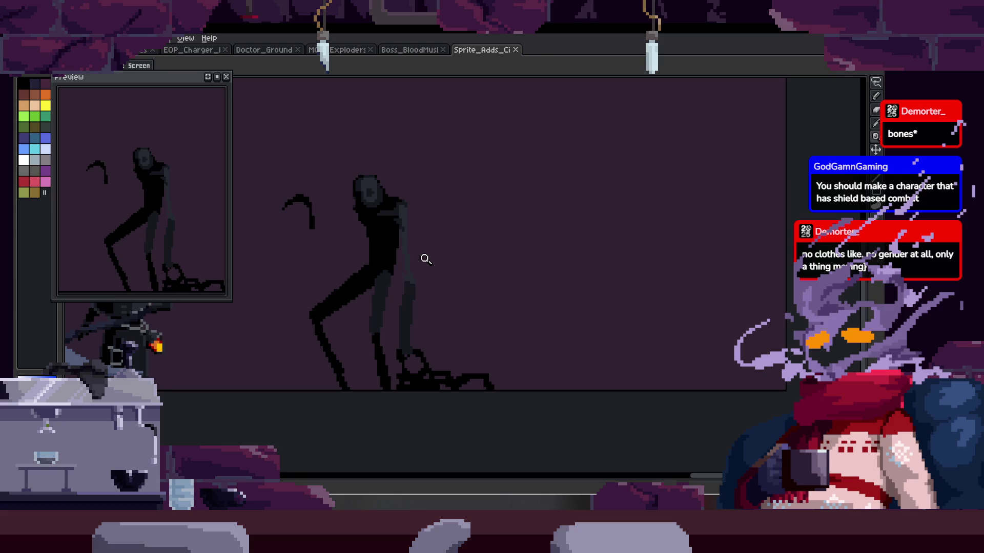
{"action": "scroll", "coordinate": [469, 218], "scroll_direction": "up", "scroll_amount": 6}
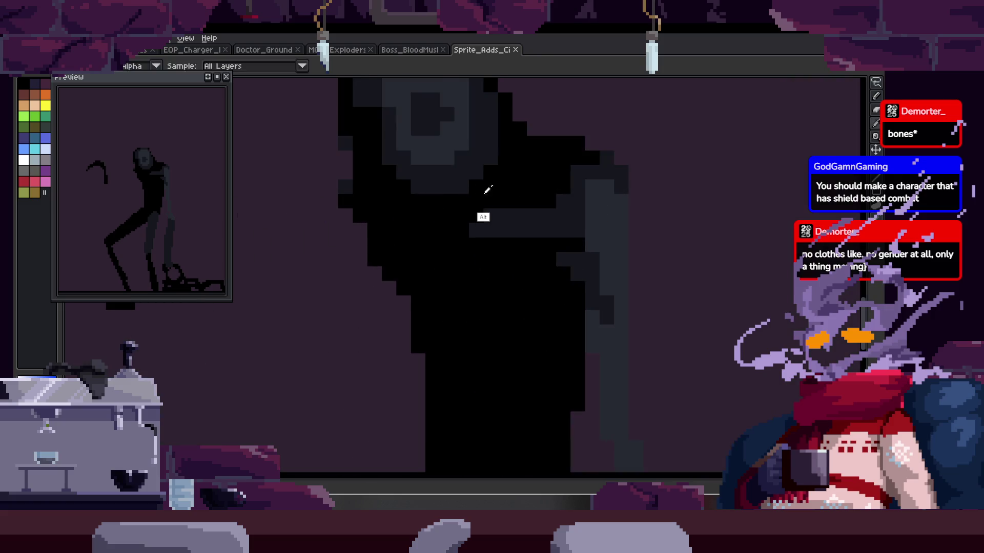
{"action": "key", "text": "b"}
{"action": "left_click_drag", "start_coordinate": [530, 204], "coordinate": [471, 196]}
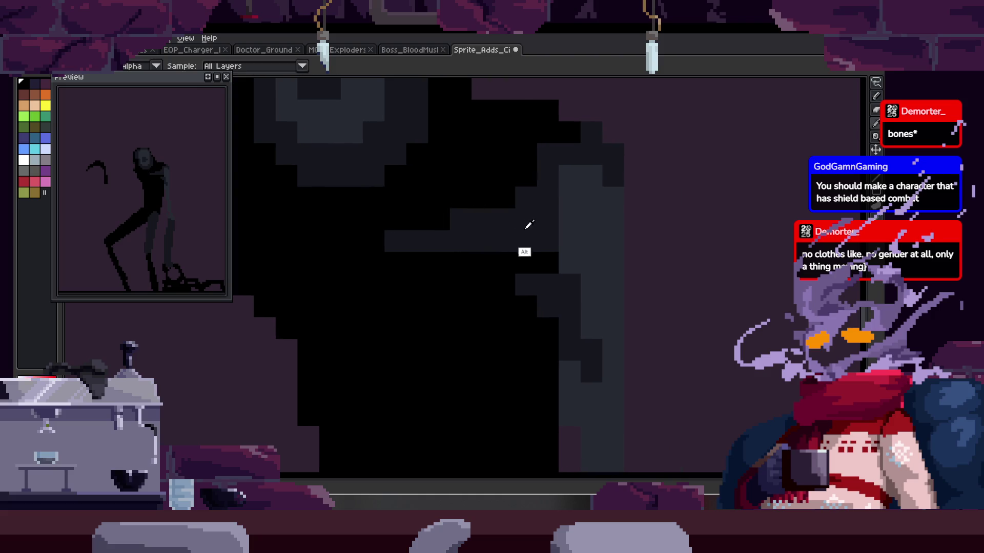
{"action": "left_click_drag", "start_coordinate": [485, 124], "coordinate": [479, 176]}
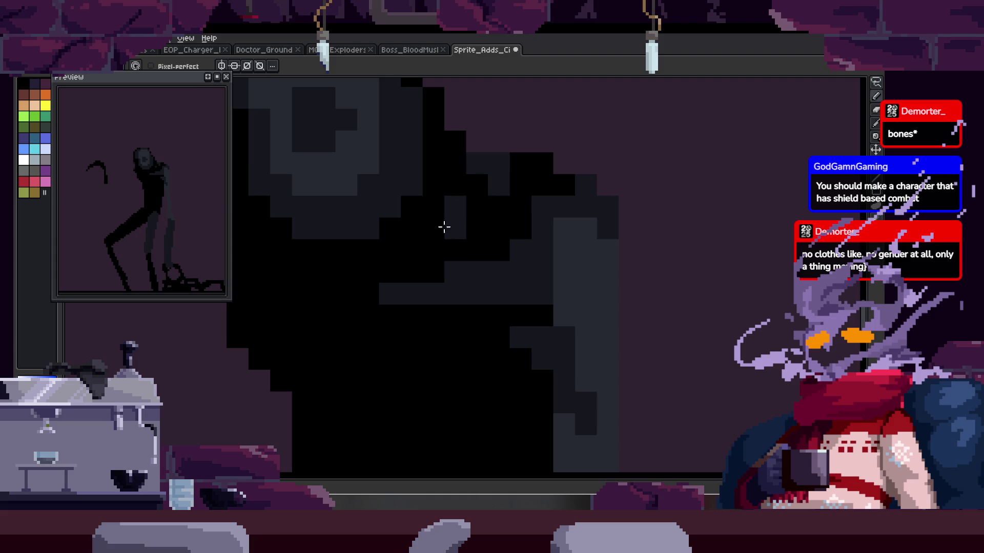
{"action": "key", "text": "alt"}
{"action": "scroll", "coordinate": [512, 182], "scroll_direction": "down", "scroll_amount": 1}
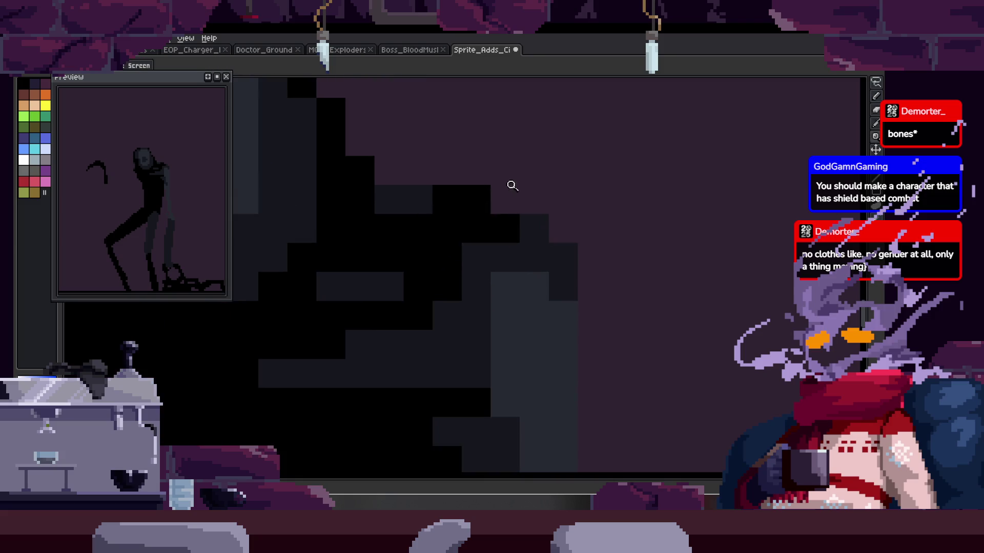
{"action": "scroll", "coordinate": [461, 191], "scroll_direction": "up", "scroll_amount": 2}
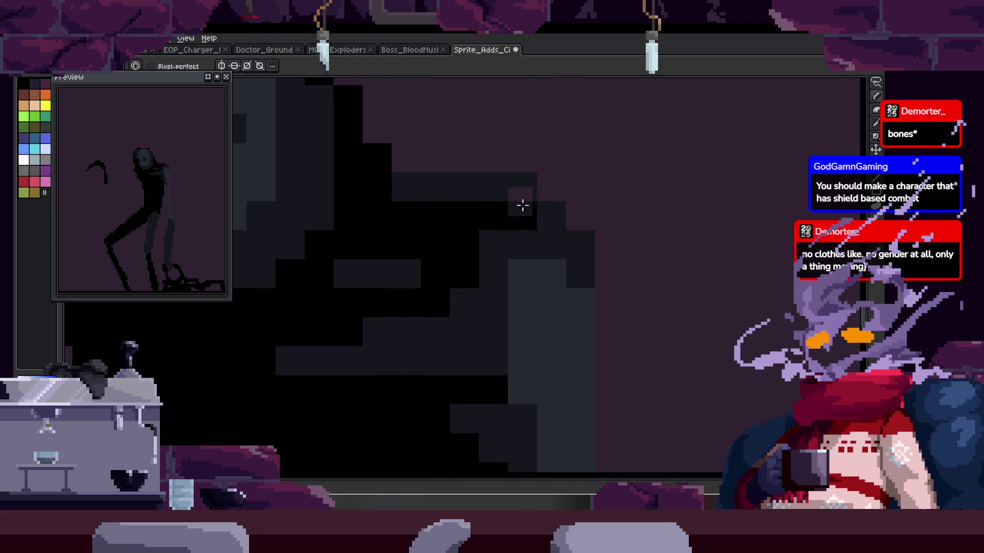
{"action": "left_click_drag", "start_coordinate": [443, 160], "coordinate": [471, 160]}
Step: Sample black and extend the creature's black body further to the left
{"action": "scroll", "coordinate": [451, 233], "scroll_direction": "down", "scroll_amount": 3}
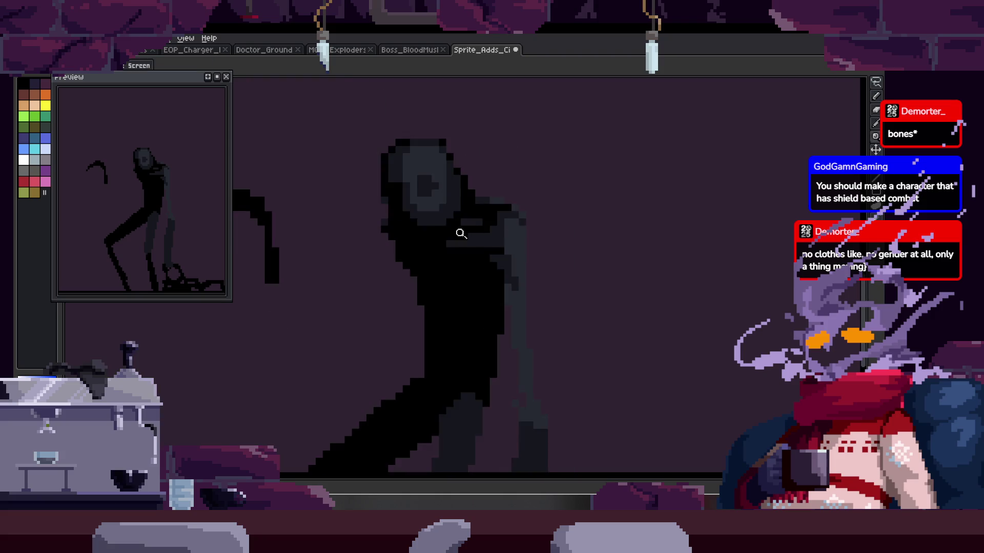
{"action": "scroll", "coordinate": [453, 193], "scroll_direction": "up", "scroll_amount": 3}
{"action": "scroll", "coordinate": [491, 223], "scroll_direction": "down", "scroll_amount": 1}
{"action": "scroll", "coordinate": [491, 224], "scroll_direction": "down", "scroll_amount": 1}
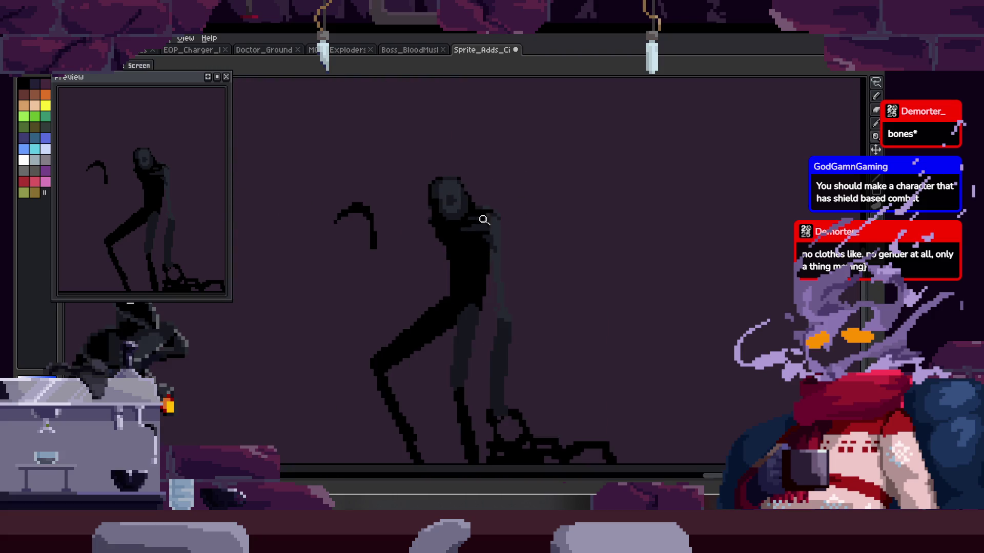
{"action": "scroll", "coordinate": [518, 215], "scroll_direction": "up", "scroll_amount": 1}
{"action": "scroll", "coordinate": [488, 219], "scroll_direction": "up", "scroll_amount": 1}
{"action": "scroll", "coordinate": [488, 219], "scroll_direction": "up", "scroll_amount": 1}
{"action": "key", "text": "alt"}
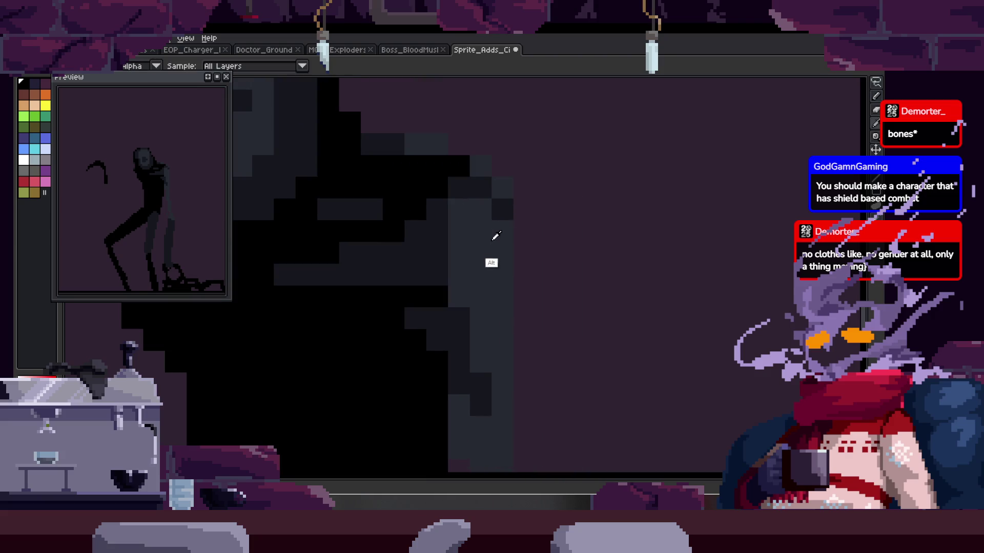
{"action": "scroll", "coordinate": [492, 231], "scroll_direction": "up", "scroll_amount": 1}
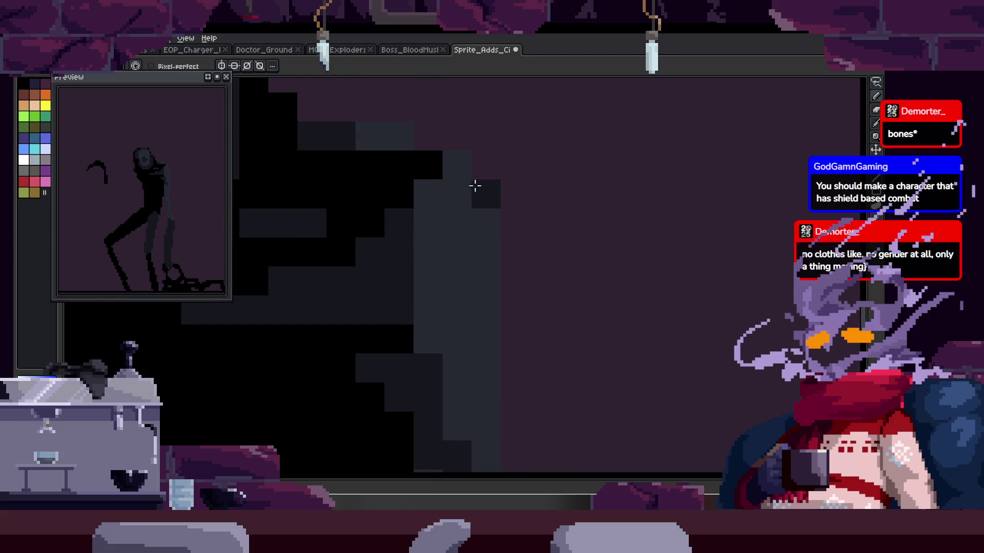
{"action": "scroll", "coordinate": [488, 200], "scroll_direction": "down", "scroll_amount": 1}
{"action": "scroll", "coordinate": [437, 250], "scroll_direction": "up", "scroll_amount": 1}
{"action": "scroll", "coordinate": [445, 295], "scroll_direction": "down", "scroll_amount": 1}
{"action": "scroll", "coordinate": [470, 250], "scroll_direction": "up", "scroll_amount": 1}
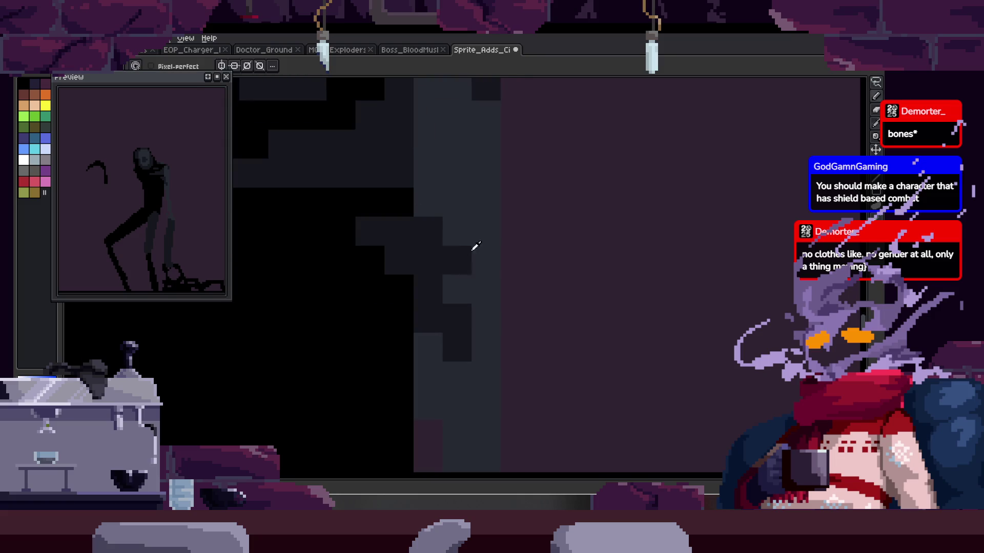
{"action": "scroll", "coordinate": [466, 239], "scroll_direction": "down", "scroll_amount": 4}
{"action": "scroll", "coordinate": [451, 252], "scroll_direction": "up", "scroll_amount": 4}
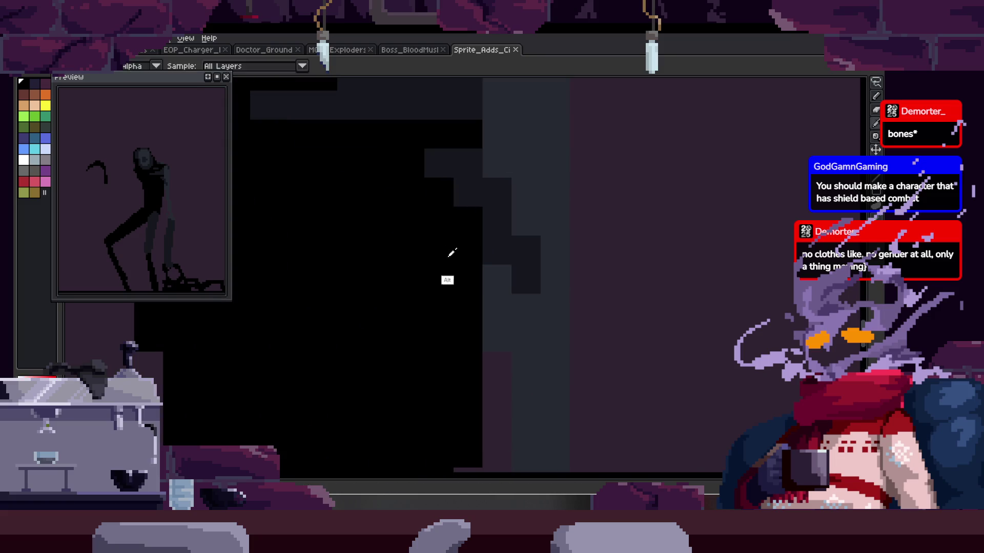
{"action": "scroll", "coordinate": [473, 264], "scroll_direction": "down", "scroll_amount": 4}
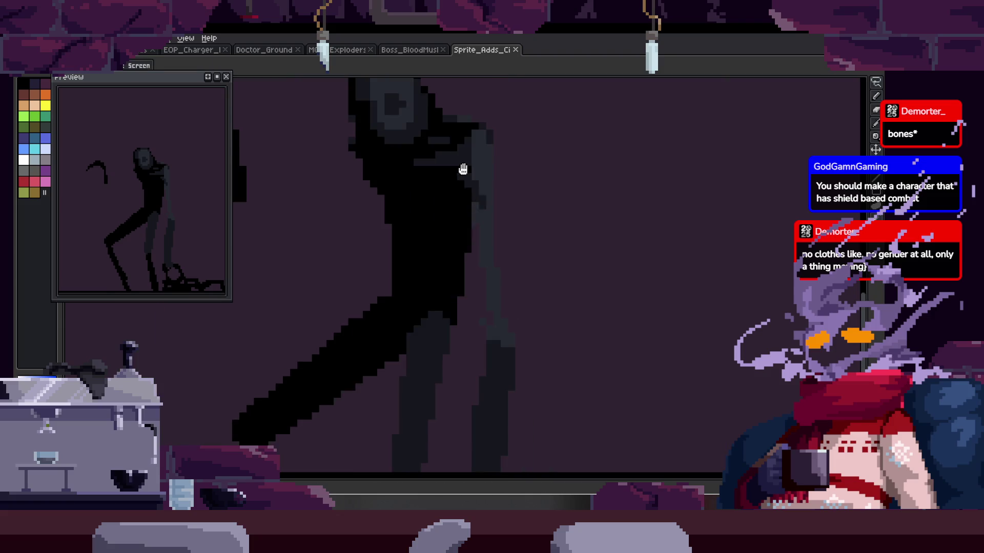
{"action": "scroll", "coordinate": [478, 253], "scroll_direction": "up", "scroll_amount": 5}
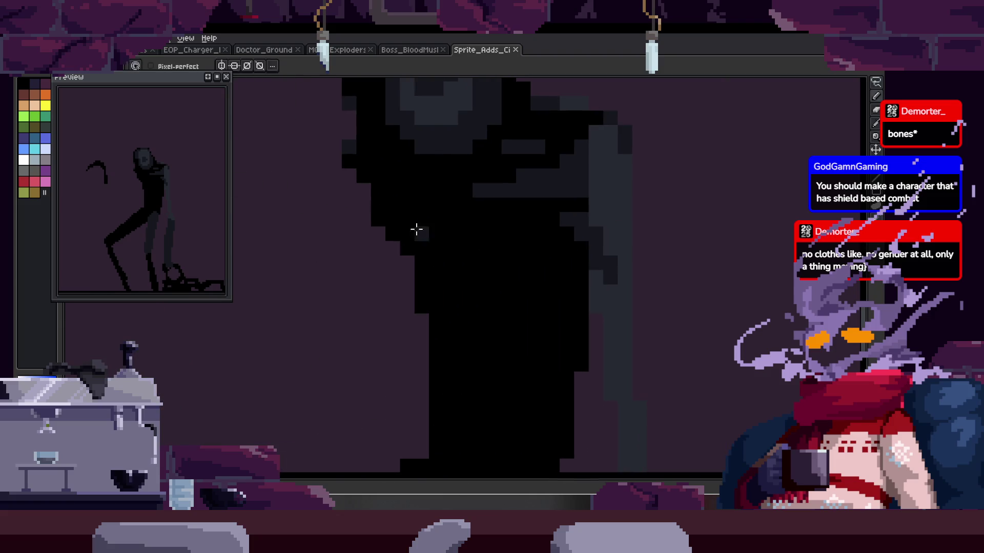
{"action": "left_click_drag", "start_coordinate": [376, 192], "coordinate": [393, 228]}
Step: Zoom into the torso and paint a lengthened row of dark-grey rib pixels
{"action": "key", "text": "z"}
{"action": "left_click", "coordinate": [478, 243]}
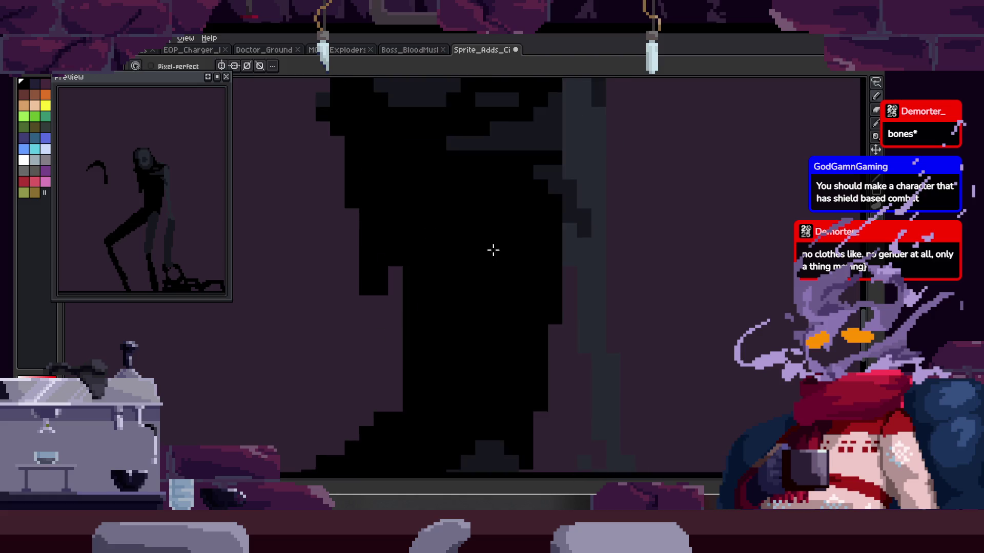
{"action": "left_click", "coordinate": [466, 242]}
{"action": "scroll", "coordinate": [374, 253], "scroll_direction": "up", "scroll_amount": 1}
{"action": "left_click", "coordinate": [509, 202]}
{"action": "left_click", "coordinate": [529, 272]}
{"action": "left_click_drag", "start_coordinate": [490, 211], "coordinate": [375, 211]}
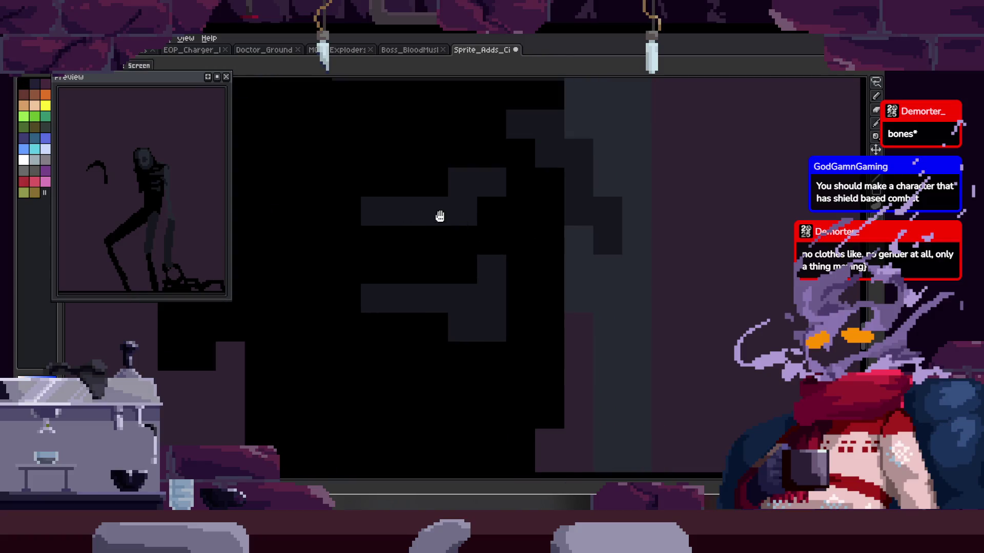
{"action": "scroll", "coordinate": [439, 220], "scroll_direction": "down", "scroll_amount": 1}
{"action": "scroll", "coordinate": [444, 259], "scroll_direction": "up", "scroll_amount": 1}
{"action": "left_click_drag", "start_coordinate": [318, 189], "coordinate": [389, 226]}
{"action": "left_click", "coordinate": [362, 239]}
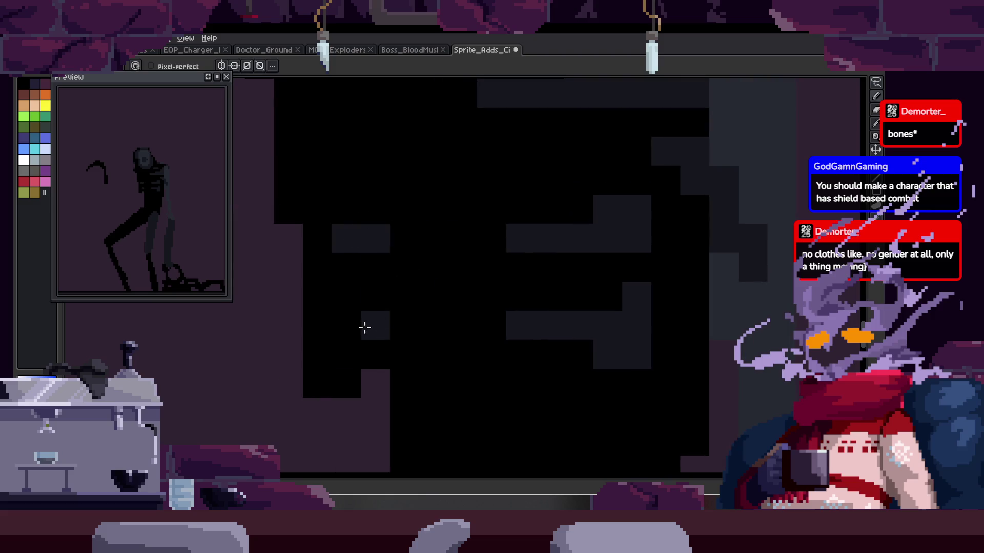
Step: Erase a stepped diagonal of black pixels from the body's edge
{"action": "scroll", "coordinate": [426, 301], "scroll_direction": "down", "scroll_amount": 3}
{"action": "scroll", "coordinate": [416, 307], "scroll_direction": "up", "scroll_amount": 3}
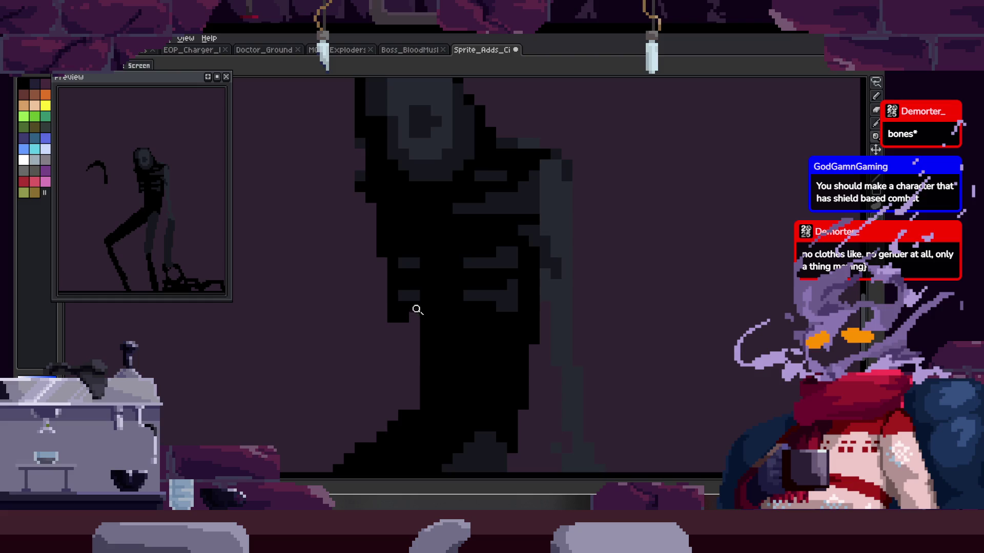
{"action": "scroll", "coordinate": [389, 322], "scroll_direction": "up", "scroll_amount": 1}
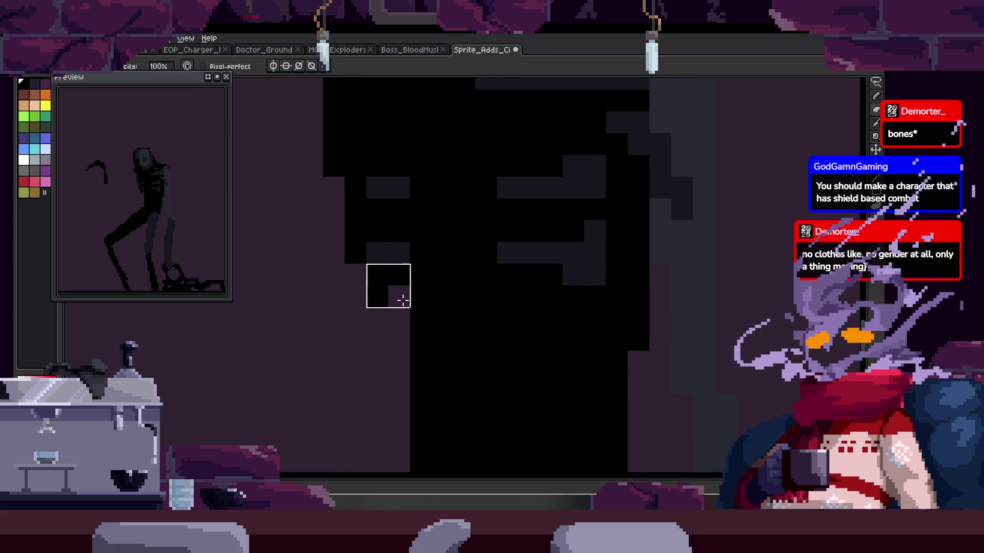
{"action": "scroll", "coordinate": [415, 294], "scroll_direction": "down", "scroll_amount": 3}
{"action": "scroll", "coordinate": [397, 312], "scroll_direction": "up", "scroll_amount": 3}
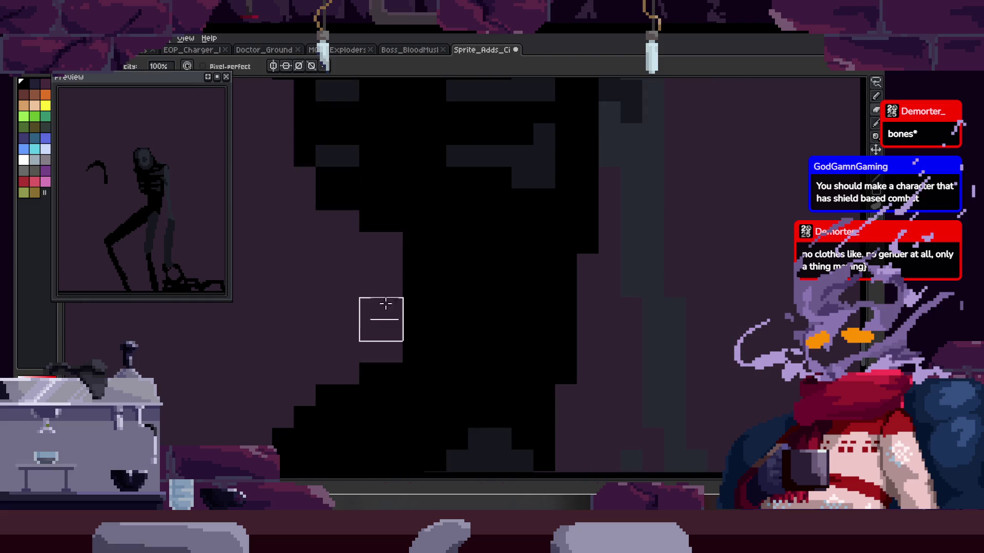
{"action": "scroll", "coordinate": [417, 226], "scroll_direction": "down", "scroll_amount": 3}
{"action": "scroll", "coordinate": [419, 274], "scroll_direction": "down", "scroll_amount": 3}
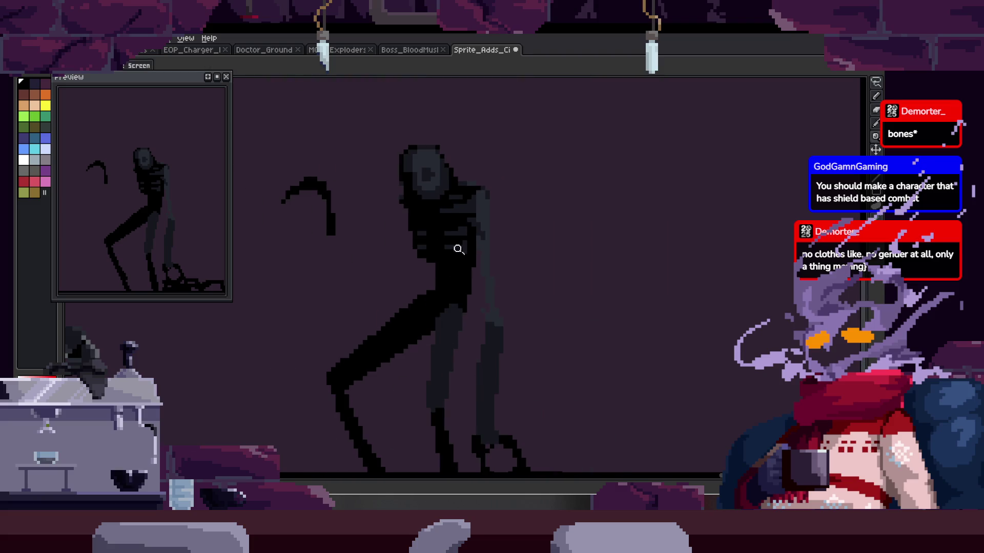
{"action": "scroll", "coordinate": [444, 257], "scroll_direction": "up", "scroll_amount": 4}
{"action": "key", "text": "b"}
{"action": "scroll", "coordinate": [407, 266], "scroll_direction": "down", "scroll_amount": 3}
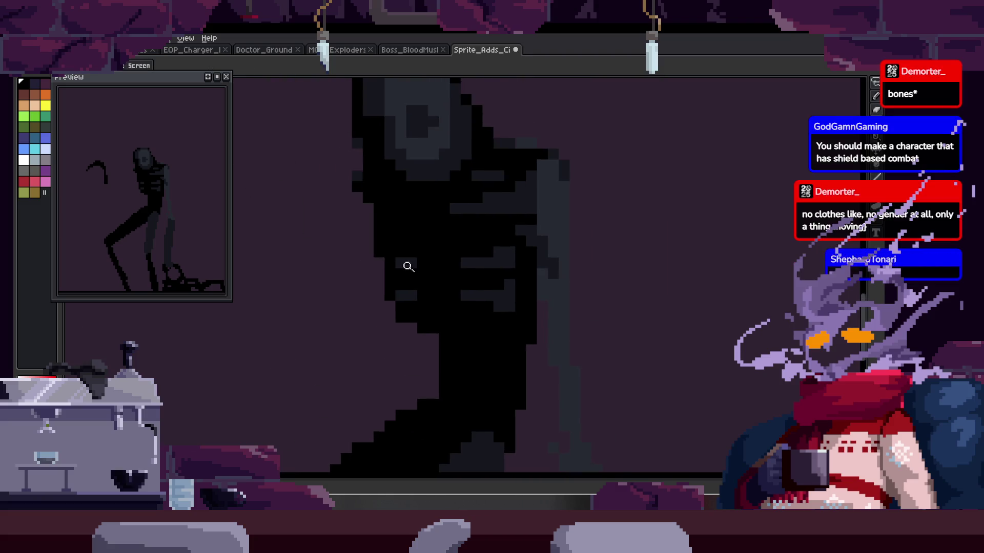
{"action": "scroll", "coordinate": [406, 232], "scroll_direction": "up", "scroll_amount": 3}
{"action": "key", "text": "e"}
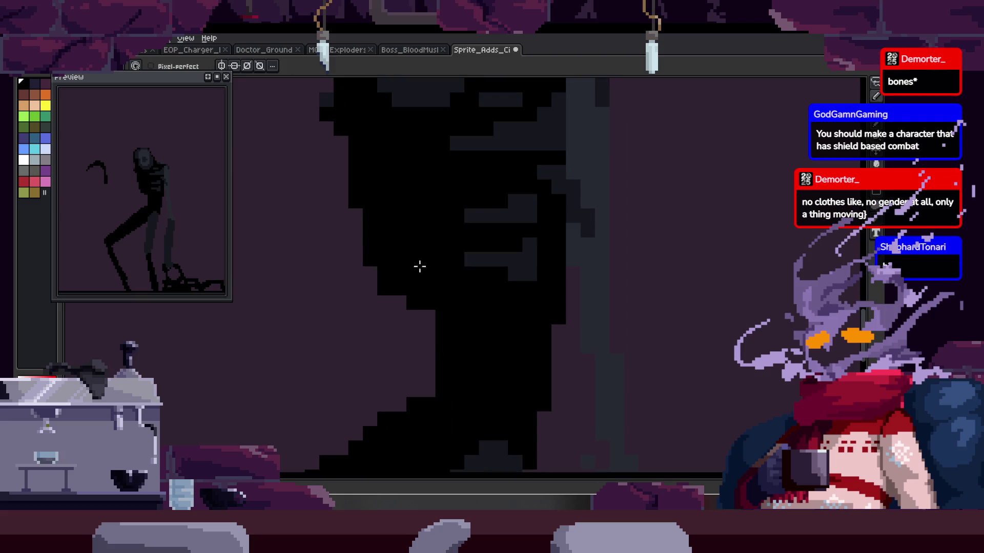
{"action": "key", "text": "e"}
{"action": "left_click_drag", "start_coordinate": [370, 221], "coordinate": [415, 338]}
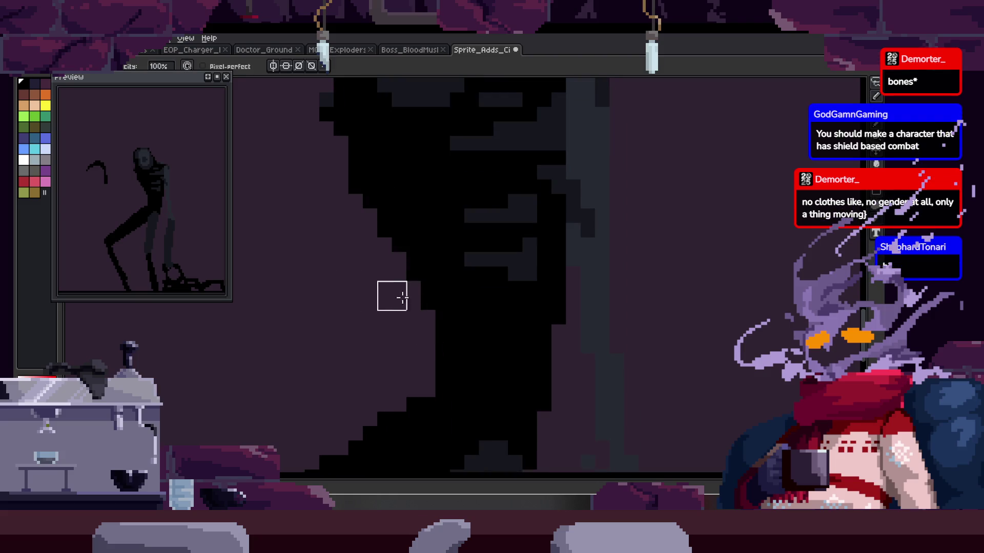
{"action": "scroll", "coordinate": [402, 301], "scroll_direction": "up", "scroll_amount": 3}
{"action": "key", "text": "z"}
{"action": "scroll", "coordinate": [393, 303], "scroll_direction": "down", "scroll_amount": 5}
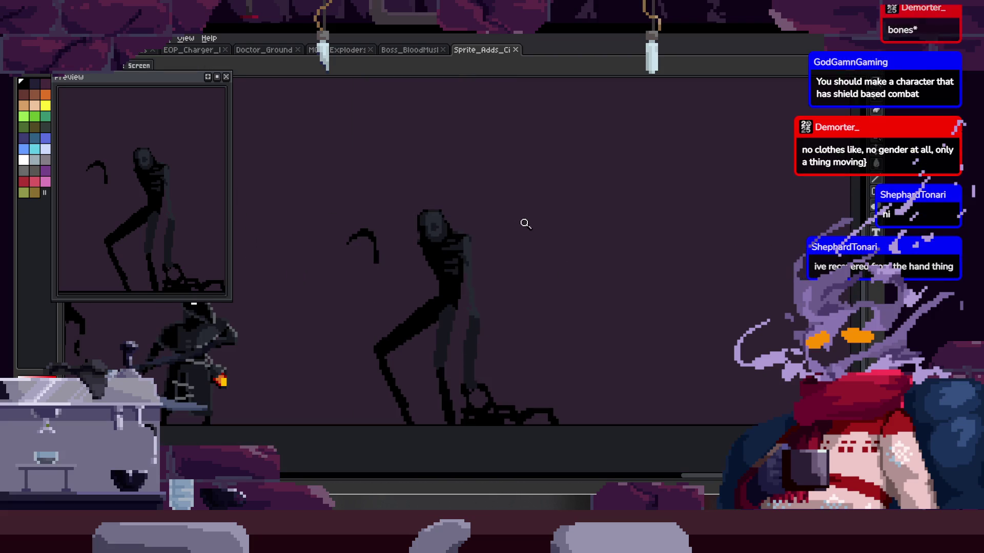
Step: Zoom in closely on the torso to inspect the dark-grey rib shading
{"action": "left_click", "coordinate": [502, 220]}
{"action": "left_click", "coordinate": [502, 220]}
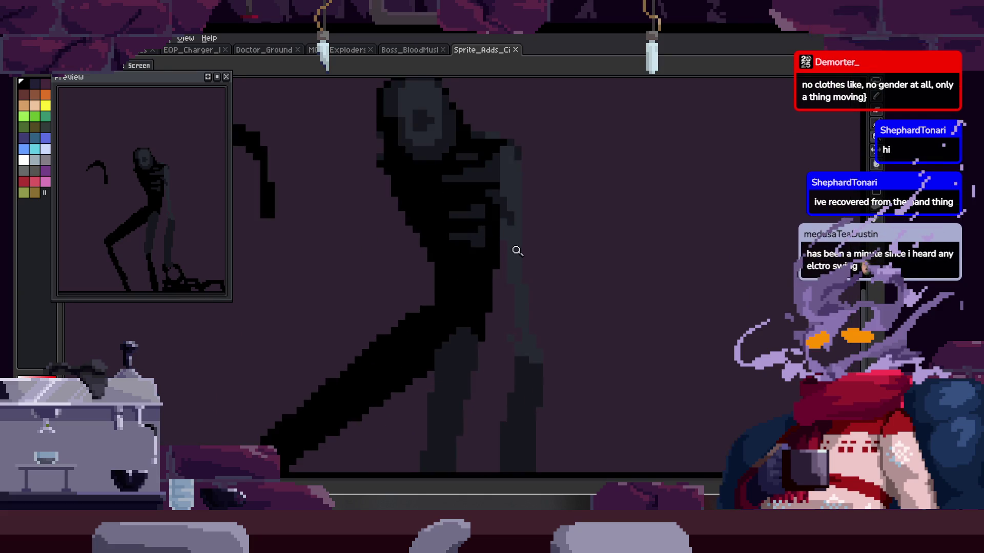
{"action": "left_click", "coordinate": [497, 191]}
{"action": "left_click", "coordinate": [499, 216]}
{"action": "left_click", "coordinate": [486, 231]}
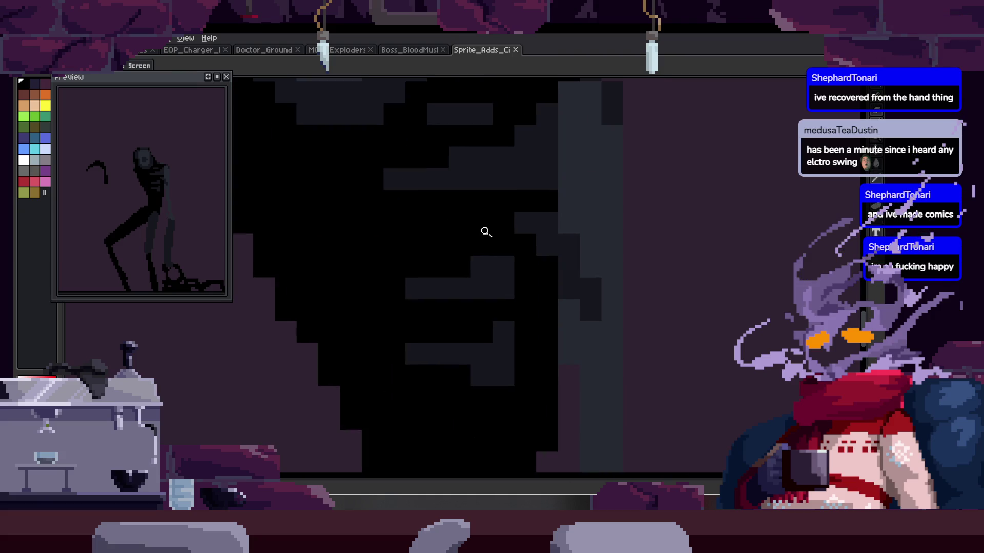
{"action": "scroll", "coordinate": [516, 260], "scroll_direction": "down", "scroll_amount": 4}
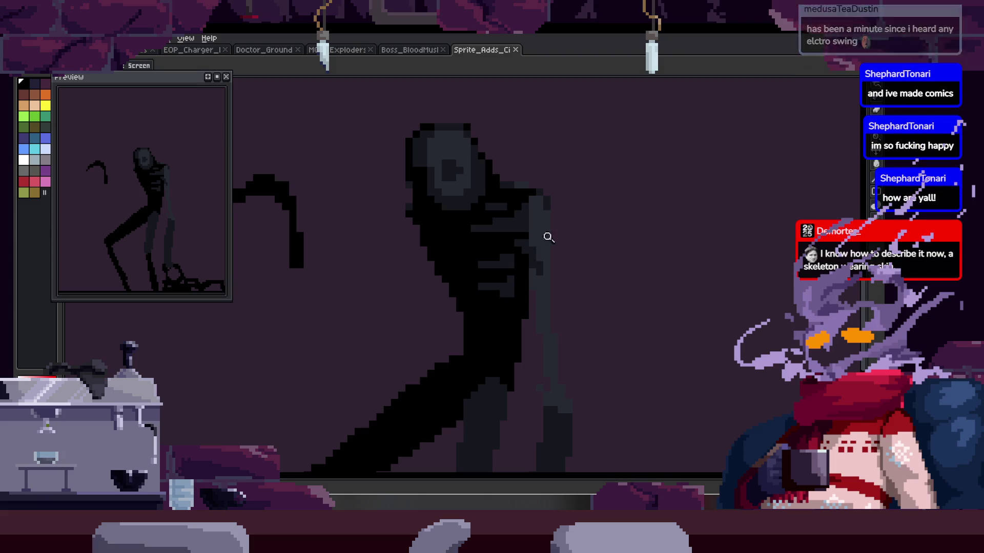
{"action": "scroll", "coordinate": [543, 226], "scroll_direction": "up", "scroll_amount": 3}
{"action": "left_click_drag", "start_coordinate": [535, 221], "coordinate": [512, 230]}
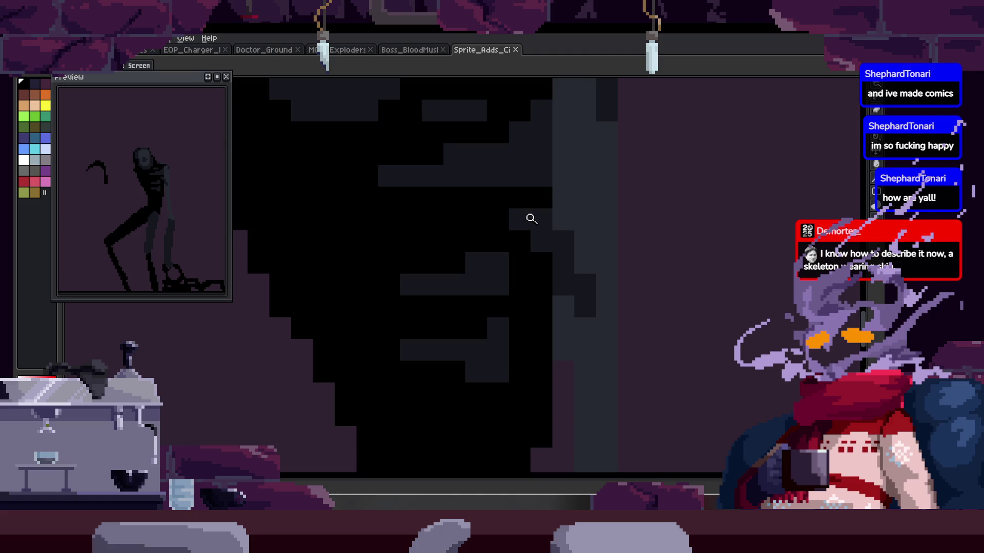
Step: Review the figure at different zoom levels and save the sprite with Ctrl+S
{"action": "scroll", "coordinate": [537, 246], "scroll_direction": "down", "scroll_amount": 3}
{"action": "scroll", "coordinate": [533, 229], "scroll_direction": "up", "scroll_amount": 3}
{"action": "key", "text": "b"}
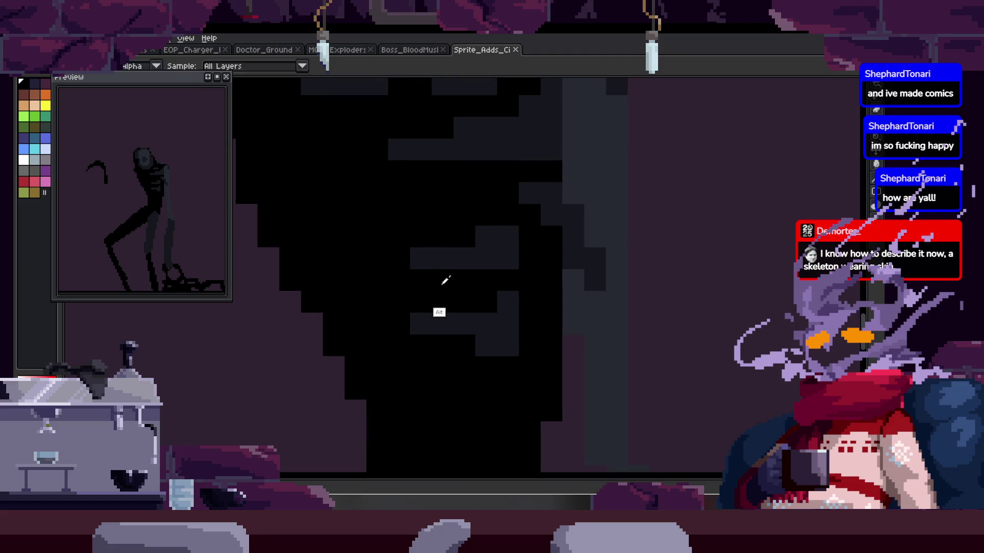
{"action": "scroll", "coordinate": [492, 249], "scroll_direction": "down", "scroll_amount": 1}
{"action": "key", "text": "z"}
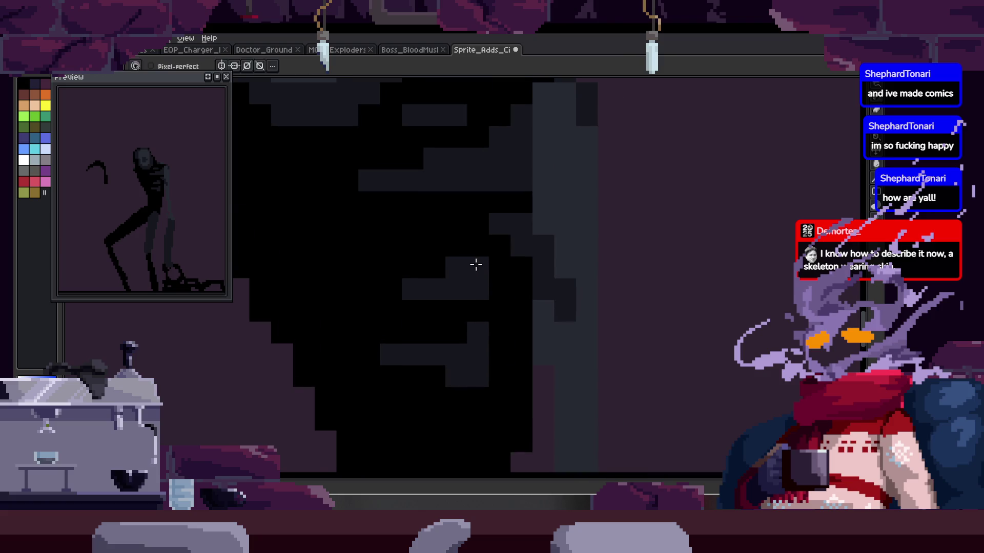
{"action": "scroll", "coordinate": [483, 276], "scroll_direction": "down", "scroll_amount": 3}
{"action": "scroll", "coordinate": [485, 276], "scroll_direction": "up", "scroll_amount": 3}
{"action": "key", "text": "b"}
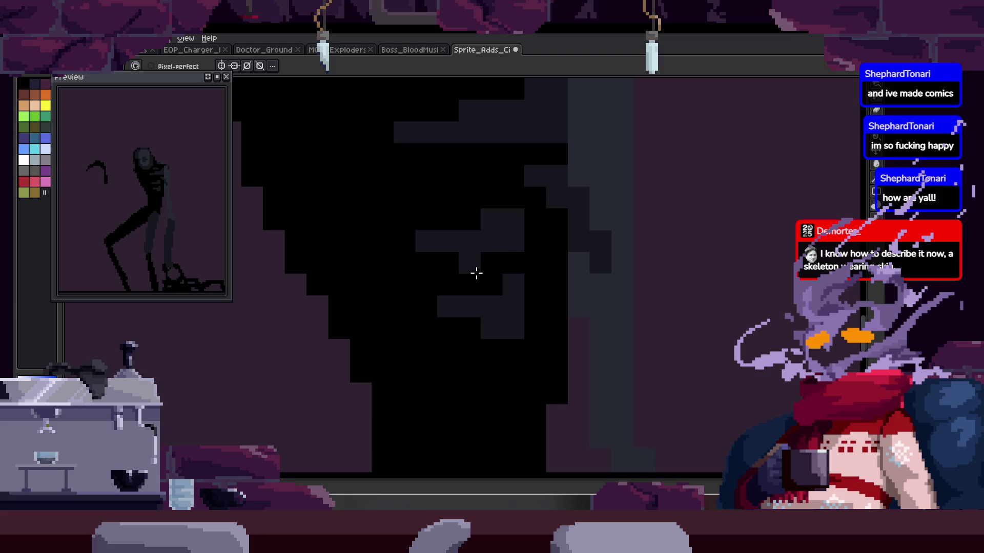
{"action": "key", "text": "z"}
{"action": "scroll", "coordinate": [496, 230], "scroll_direction": "up", "scroll_amount": 2}
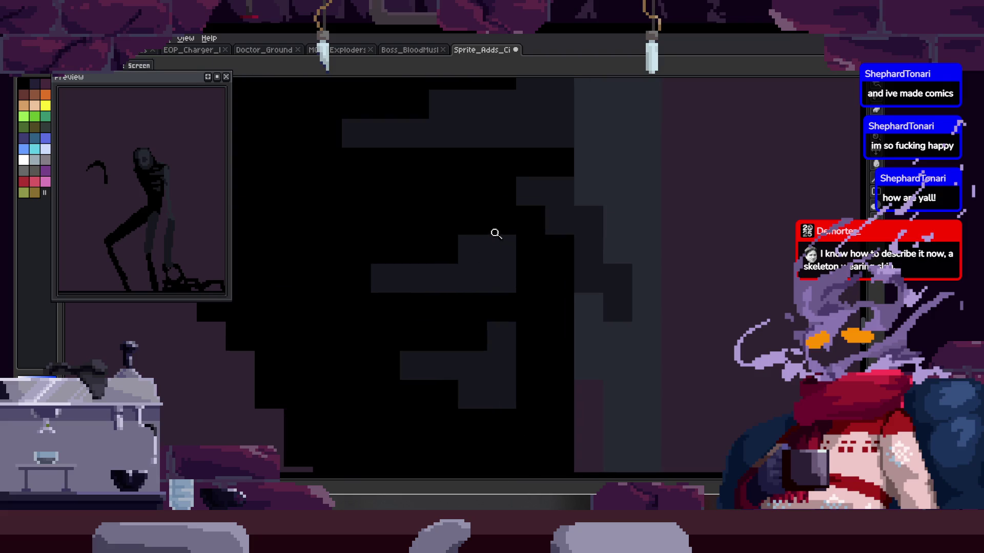
{"action": "key", "text": "b"}
{"action": "scroll", "coordinate": [389, 276], "scroll_direction": "down", "scroll_amount": 1}
{"action": "key", "text": "z"}
{"action": "scroll", "coordinate": [403, 257], "scroll_direction": "down", "scroll_amount": 2}
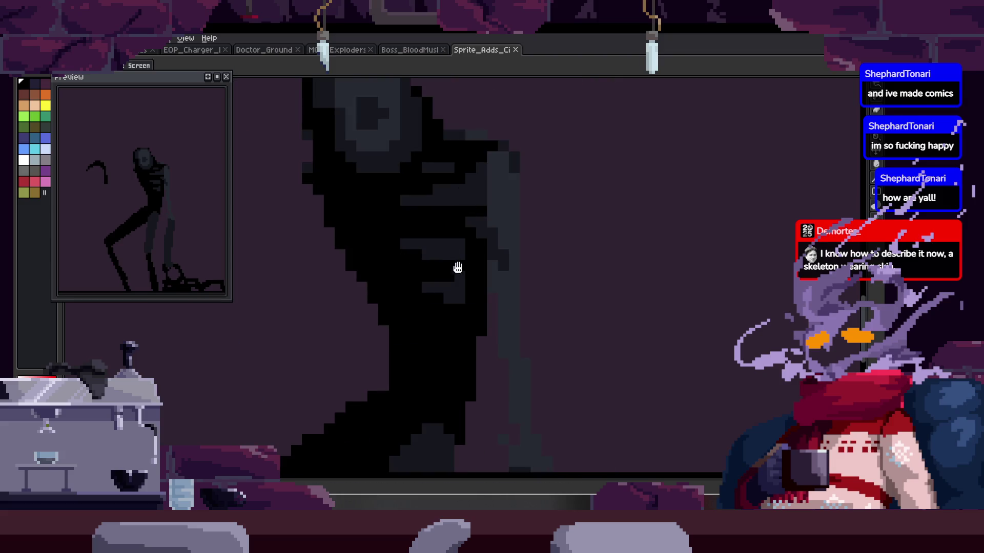
{"action": "scroll", "coordinate": [415, 237], "scroll_direction": "up", "scroll_amount": 4}
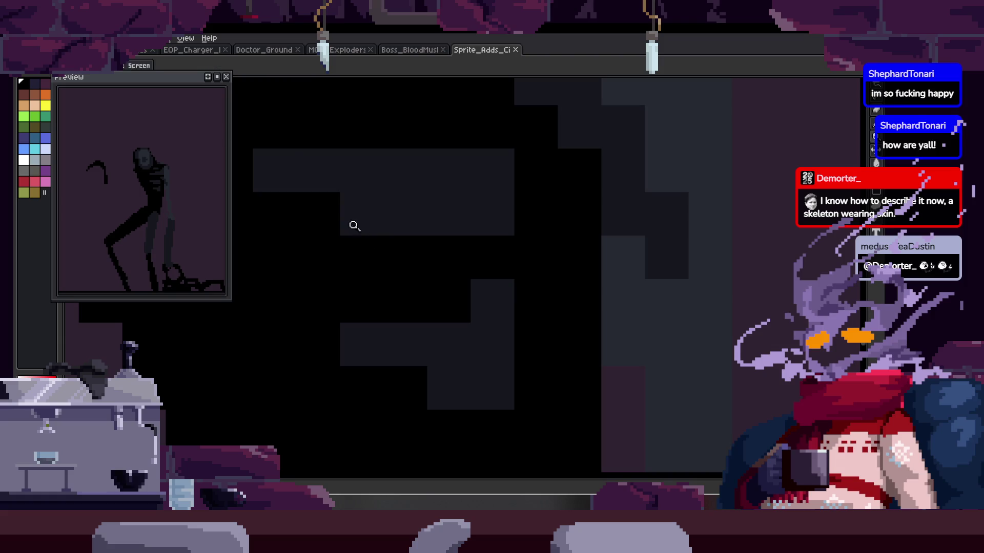
{"action": "scroll", "coordinate": [363, 234], "scroll_direction": "left", "scroll_amount": 3}
{"action": "scroll", "coordinate": [395, 266], "scroll_direction": "down", "scroll_amount": 2}
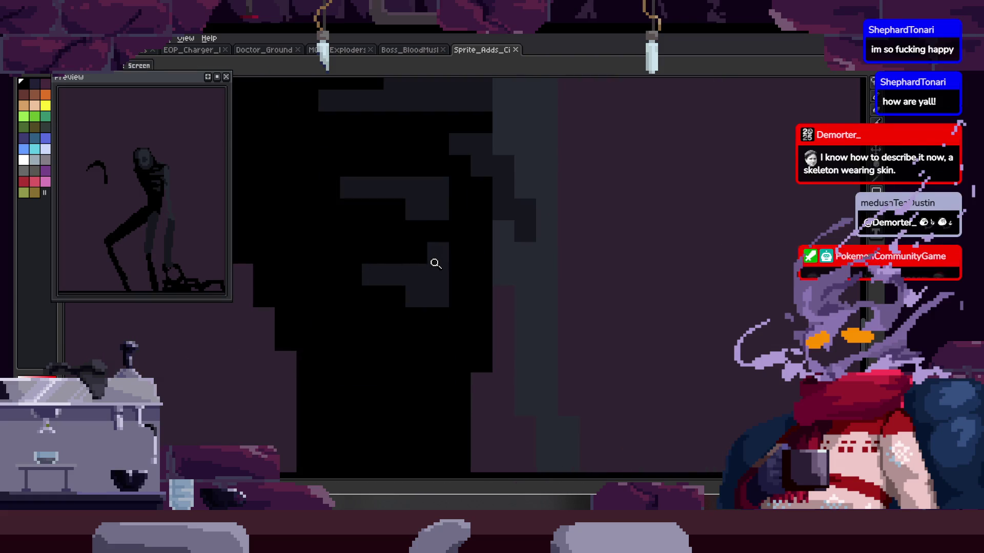
{"action": "scroll", "coordinate": [435, 277], "scroll_direction": "down", "scroll_amount": 2}
{"action": "key", "text": "ctrl+s"}
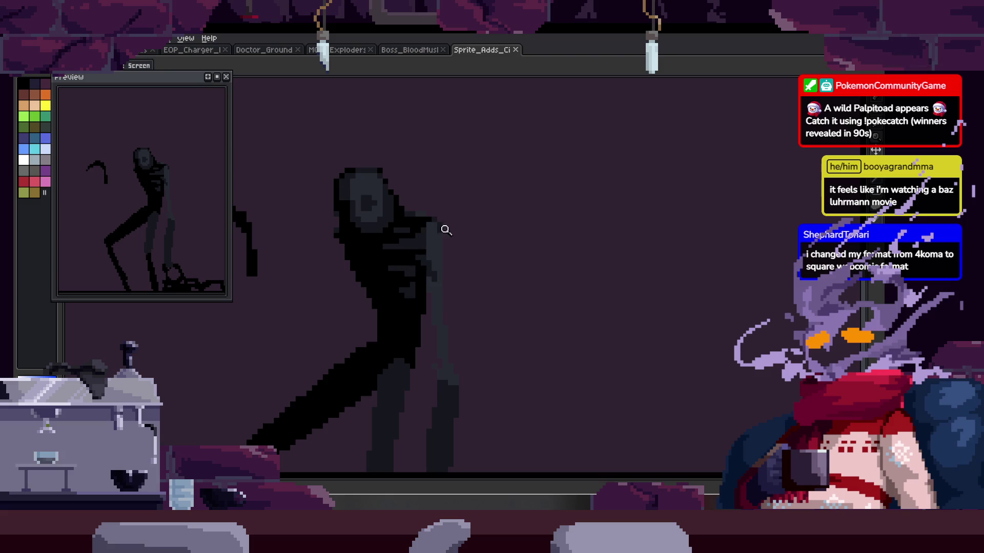
{"action": "scroll", "coordinate": [444, 210], "scroll_direction": "up", "scroll_amount": 3}
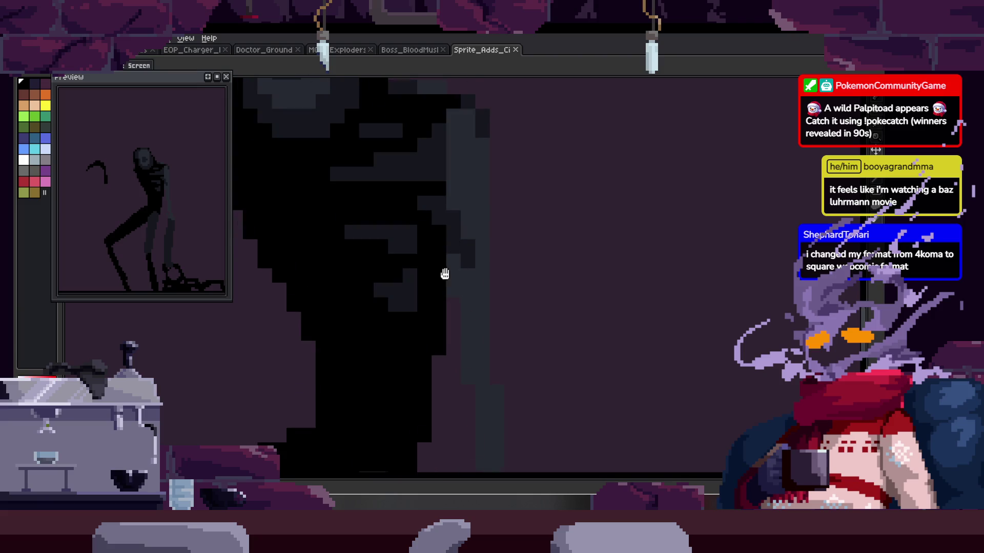
Step: Paint black pixels and short dark columns along the creature's torso edge
{"action": "scroll", "coordinate": [448, 278], "scroll_direction": "up", "scroll_amount": 1}
{"action": "left_click_drag", "start_coordinate": [441, 194], "coordinate": [443, 234]}
{"action": "left_click_drag", "start_coordinate": [459, 274], "coordinate": [456, 230]}
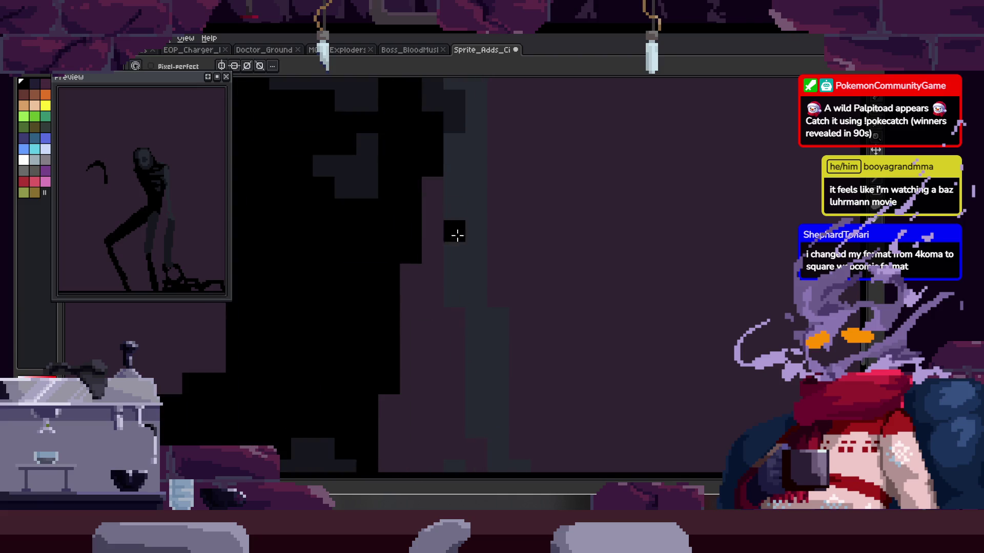
{"action": "mouse_move", "coordinate": [478, 285]}
{"action": "left_mouse_down"}
{"action": "mouse_move", "coordinate": [456, 202]}
{"action": "mouse_move", "coordinate": [430, 268]}
{"action": "mouse_move", "coordinate": [434, 253]}
{"action": "left_mouse_up"}
{"action": "key", "text": "z"}
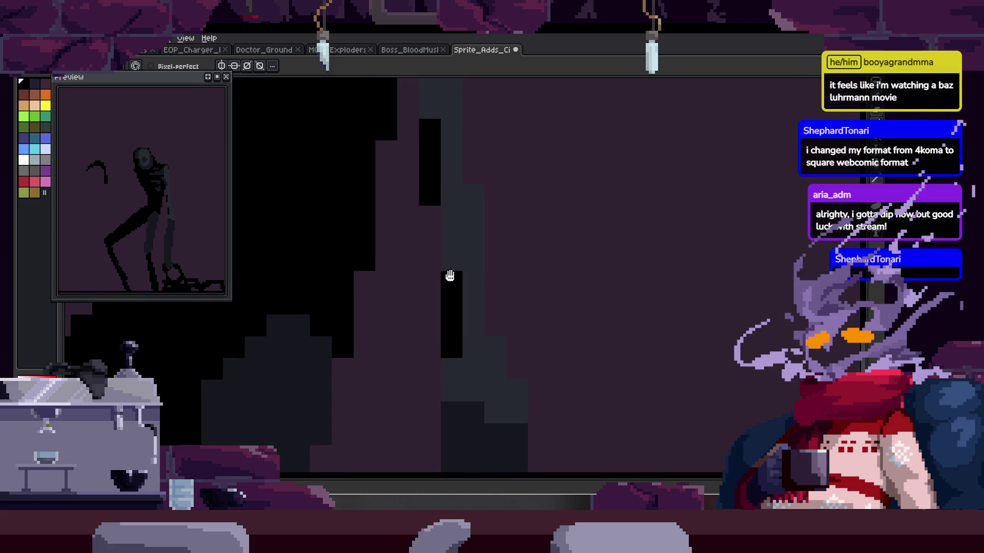
{"action": "scroll", "coordinate": [415, 293], "scroll_direction": "down", "scroll_amount": 1}
{"action": "scroll", "coordinate": [448, 301], "scroll_direction": "up", "scroll_amount": 1}
{"action": "key", "text": "b"}
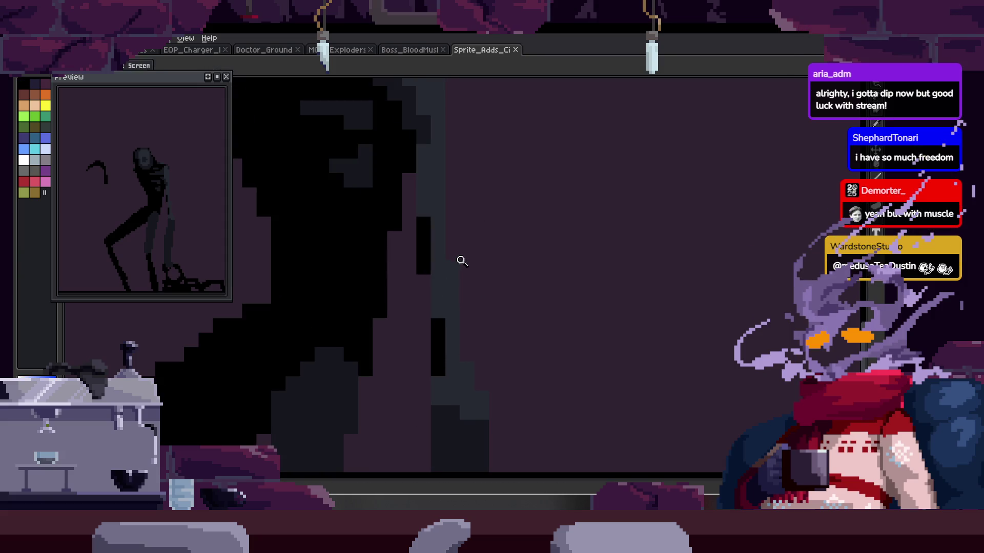
{"action": "scroll", "coordinate": [451, 255], "scroll_direction": "up", "scroll_amount": 1}
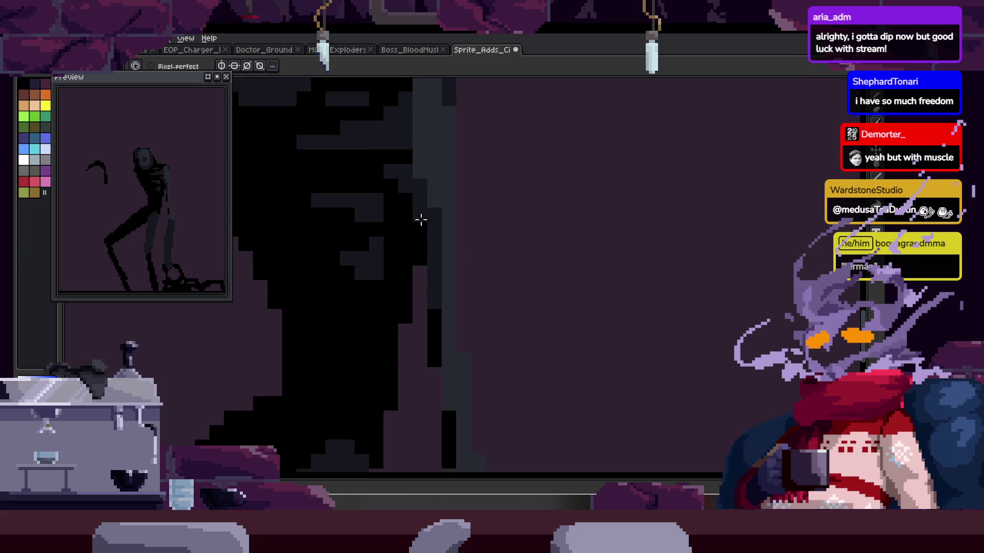
{"action": "scroll", "coordinate": [425, 228], "scroll_direction": "up", "scroll_amount": 2}
{"action": "left_click", "coordinate": [433, 239]}
{"action": "scroll", "coordinate": [438, 205], "scroll_direction": "down", "scroll_amount": 4}
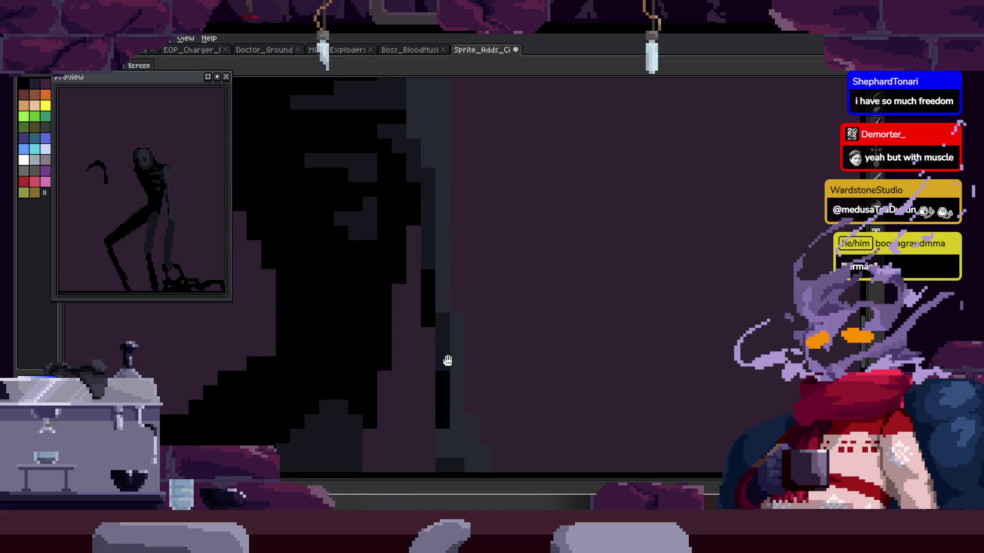
{"action": "scroll", "coordinate": [442, 341], "scroll_direction": "down", "scroll_amount": 3}
{"action": "scroll", "coordinate": [450, 325], "scroll_direction": "down", "scroll_amount": 5}
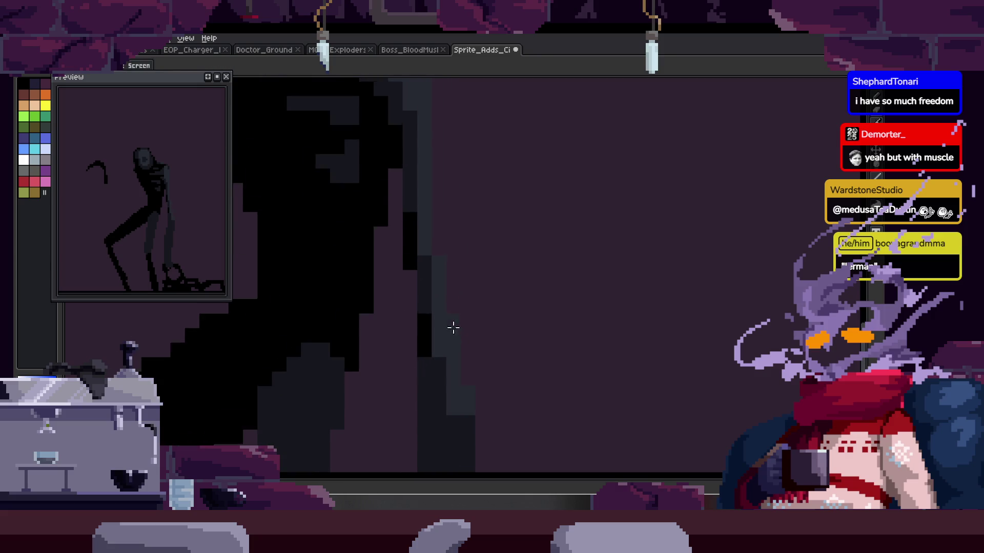
{"action": "scroll", "coordinate": [487, 282], "scroll_direction": "up", "scroll_amount": 6}
{"action": "mouse_move", "coordinate": [439, 277]}
{"action": "left_mouse_down"}
{"action": "mouse_move", "coordinate": [451, 275]}
{"action": "mouse_move", "coordinate": [453, 318]}
{"action": "left_mouse_up"}
Step: Sample a lighter grey from the figure and repaint torso edge pixels in grey
{"action": "left_click", "coordinate": [446, 308]}
{"action": "left_click", "coordinate": [461, 251]}
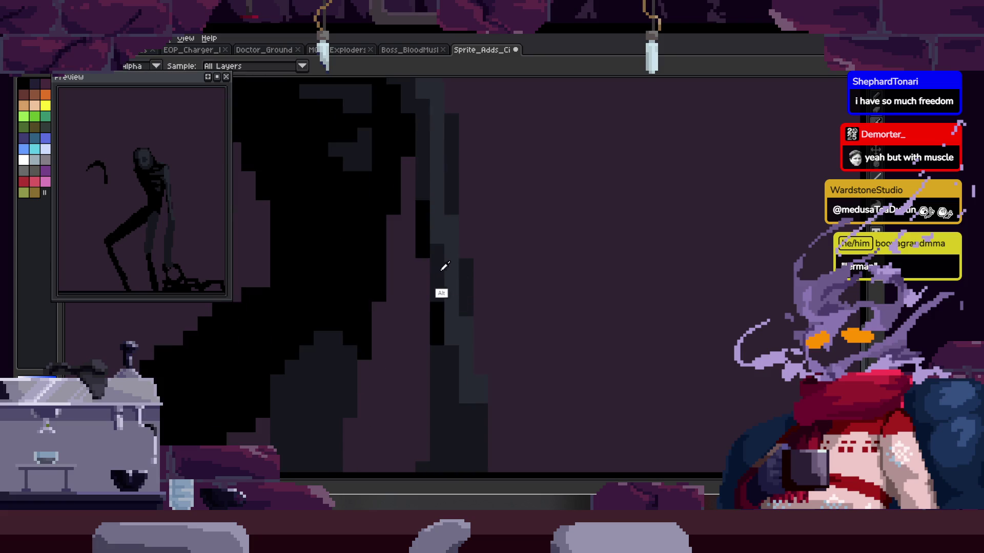
{"action": "scroll", "coordinate": [444, 236], "scroll_direction": "down", "scroll_amount": 2}
{"action": "scroll", "coordinate": [404, 265], "scroll_direction": "down", "scroll_amount": 4}
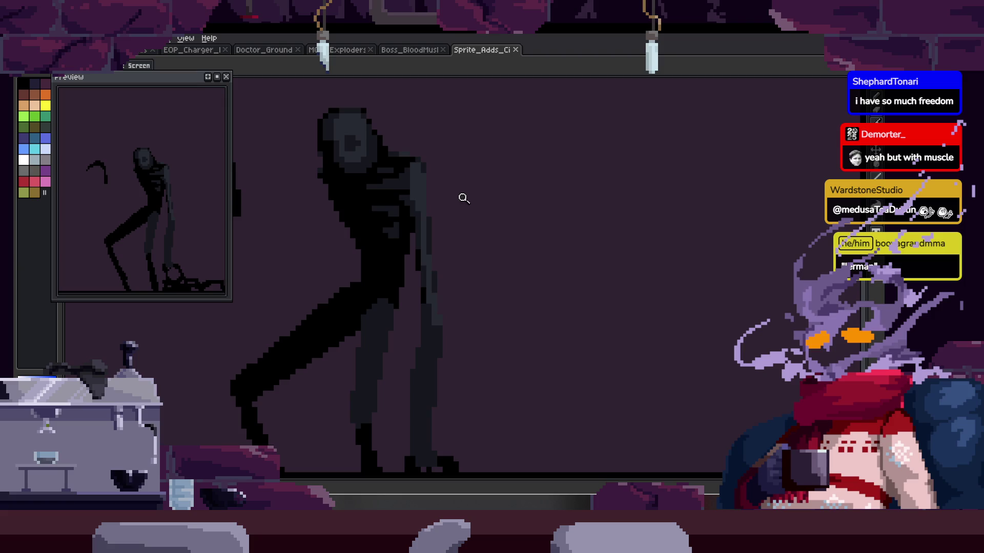
{"action": "scroll", "coordinate": [455, 189], "scroll_direction": "up", "scroll_amount": 4}
{"action": "left_click", "coordinate": [418, 224]}
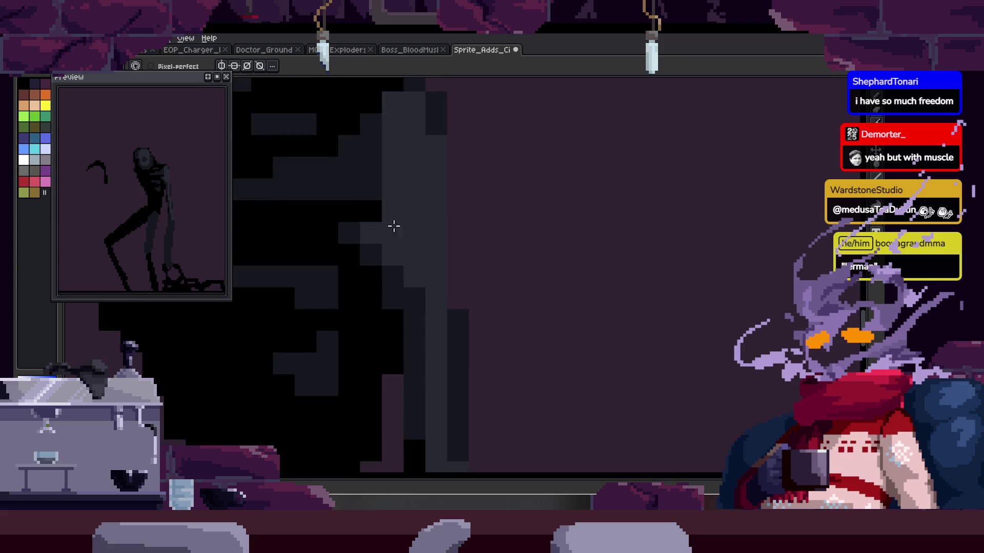
{"action": "scroll", "coordinate": [411, 254], "scroll_direction": "up", "scroll_amount": 3}
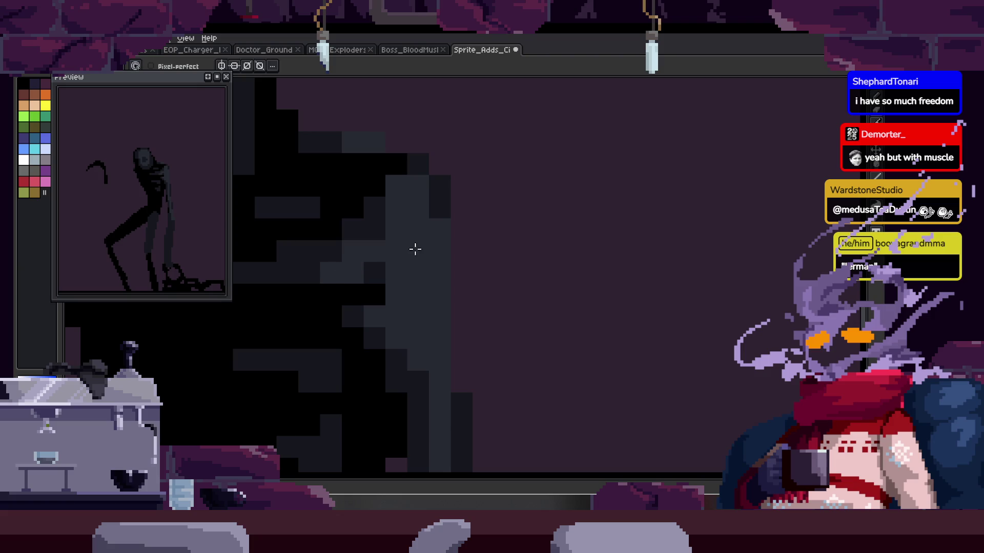
{"action": "scroll", "coordinate": [391, 257], "scroll_direction": "up", "scroll_amount": 1}
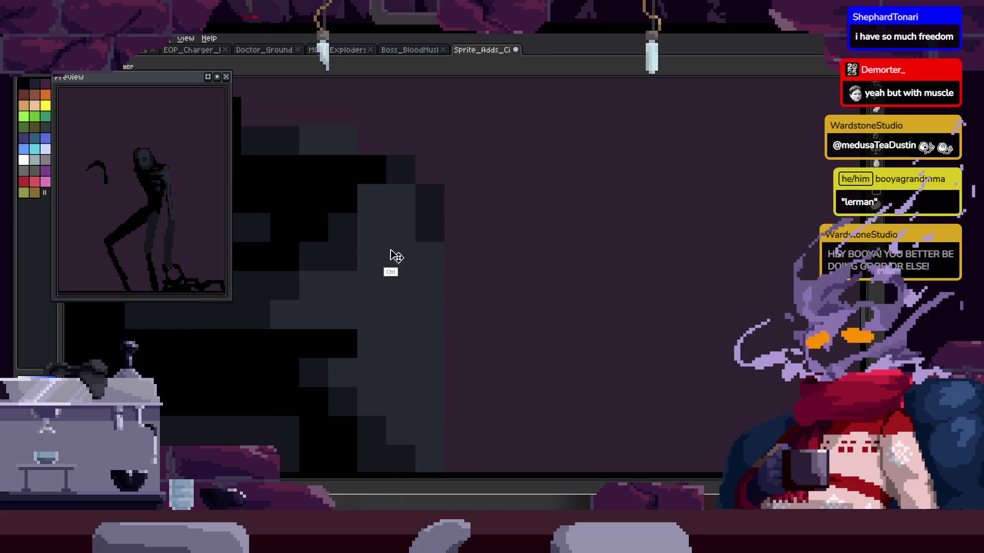
{"action": "left_click", "coordinate": [390, 250]}
{"action": "left_click_drag", "start_coordinate": [419, 261], "coordinate": [402, 235]}
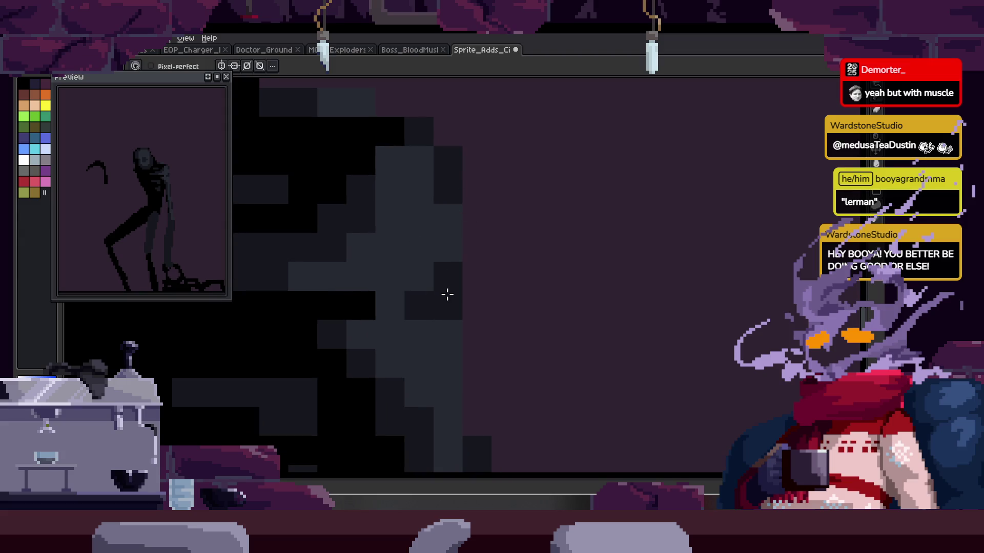
{"action": "mouse_move", "coordinate": [420, 229]}
{"action": "left_mouse_down"}
{"action": "mouse_move", "coordinate": [439, 278]}
{"action": "mouse_move", "coordinate": [357, 246]}
{"action": "left_mouse_up"}
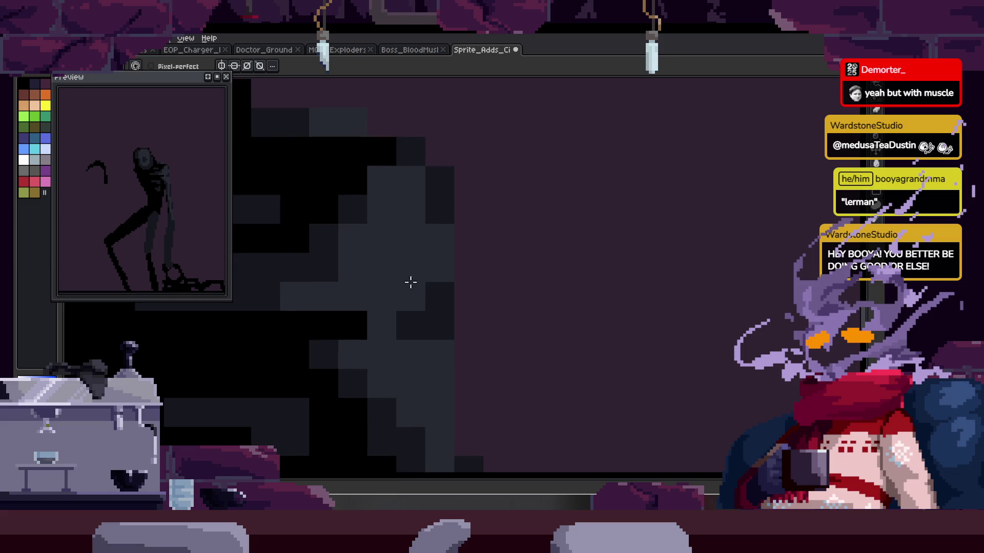
{"action": "scroll", "coordinate": [368, 292], "scroll_direction": "down", "scroll_amount": 5}
{"action": "scroll", "coordinate": [478, 204], "scroll_direction": "up", "scroll_amount": 3}
{"action": "scroll", "coordinate": [329, 275], "scroll_direction": "up", "scroll_amount": 2}
Step: Look over the torso and save the sprite with the shading changes
{"action": "key", "text": "b"}
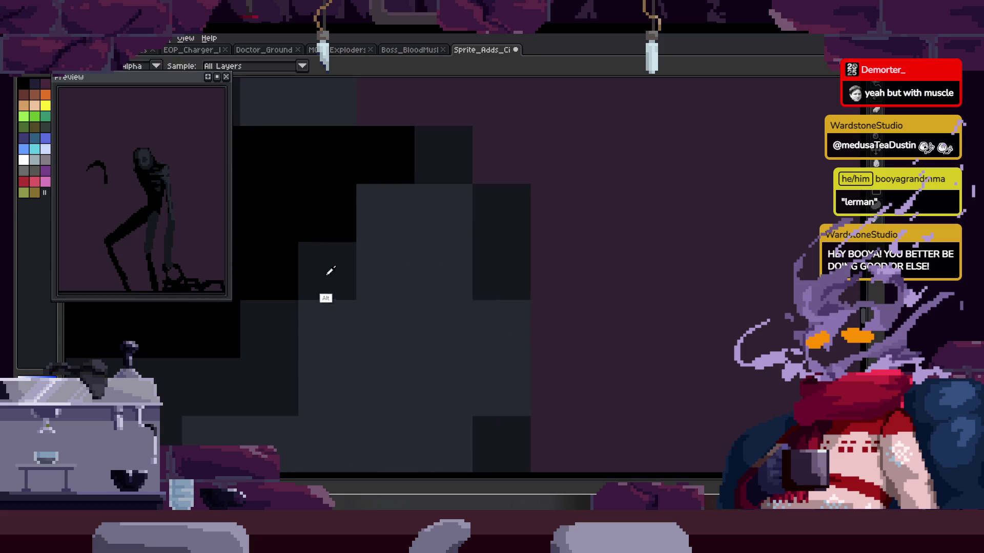
{"action": "left_click_drag", "start_coordinate": [416, 212], "coordinate": [461, 215]}
{"action": "mouse_move", "coordinate": [417, 303]}
{"action": "left_mouse_down"}
{"action": "mouse_move", "coordinate": [407, 252]}
{"action": "mouse_move", "coordinate": [377, 253]}
{"action": "left_mouse_up"}
{"action": "scroll", "coordinate": [336, 358], "scroll_direction": "down", "scroll_amount": 2}
{"action": "scroll", "coordinate": [314, 342], "scroll_direction": "down", "scroll_amount": 4}
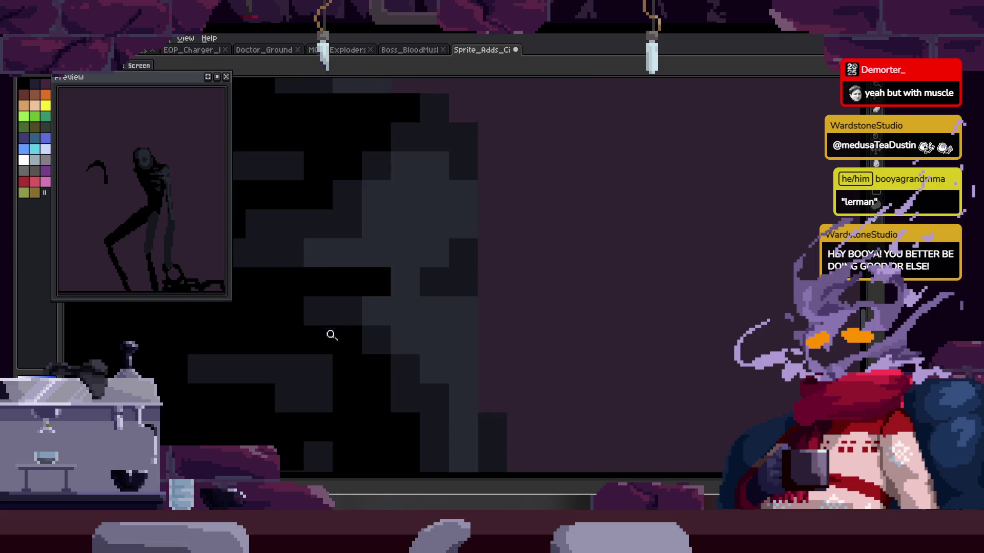
{"action": "key", "text": "ctrl+s"}
{"action": "scroll", "coordinate": [435, 277], "scroll_direction": "down", "scroll_amount": 3}
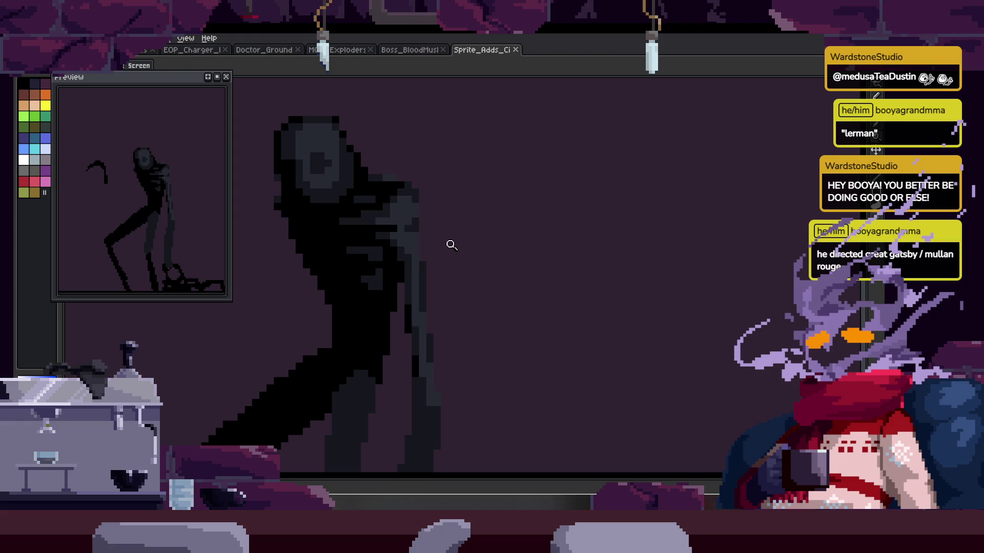
Step: Paint a lighter grey pixel on the body and save the sprite
{"action": "scroll", "coordinate": [441, 229], "scroll_direction": "up", "scroll_amount": 4}
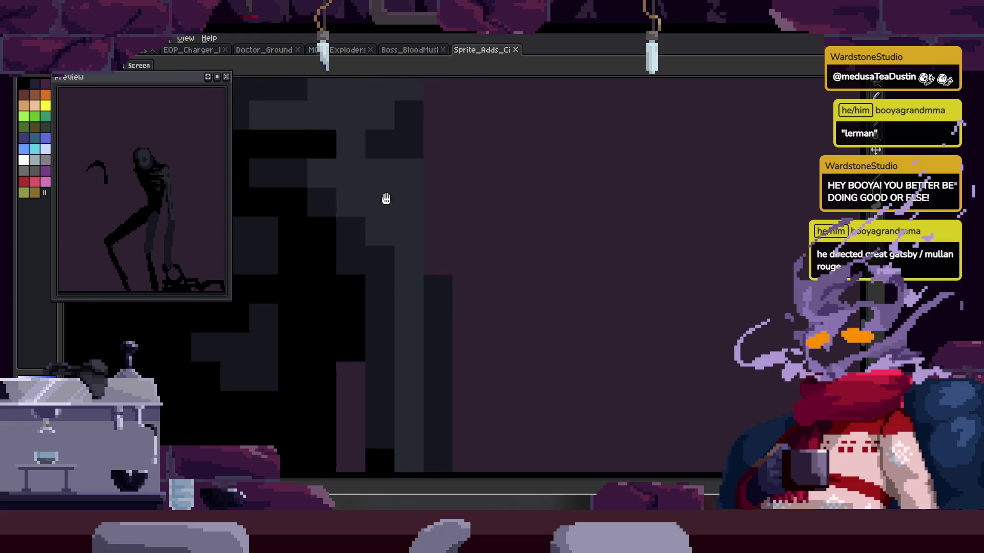
{"action": "key", "text": "alt"}
{"action": "left_click", "coordinate": [356, 249]}
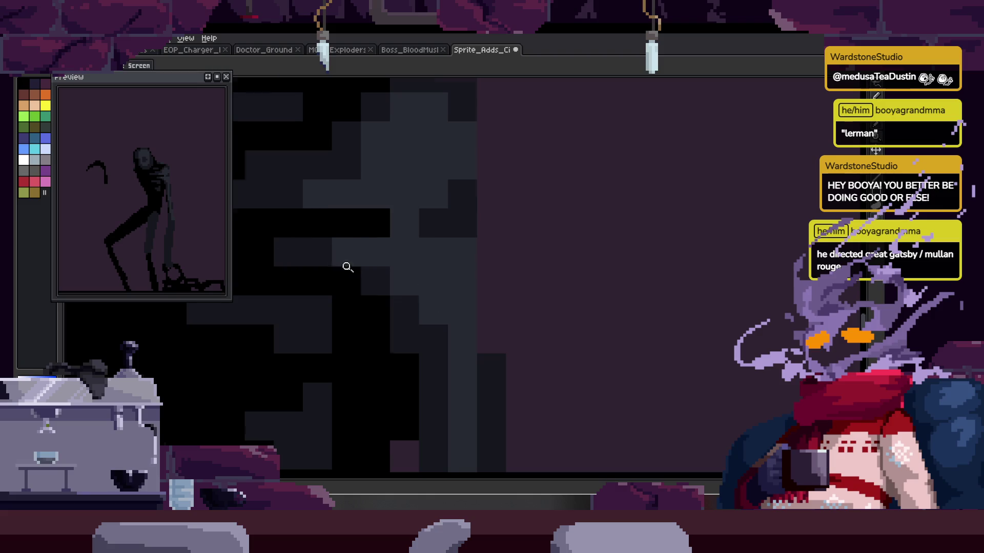
{"action": "scroll", "coordinate": [356, 265], "scroll_direction": "down", "scroll_amount": 5}
{"action": "key", "text": "ctrl+s"}
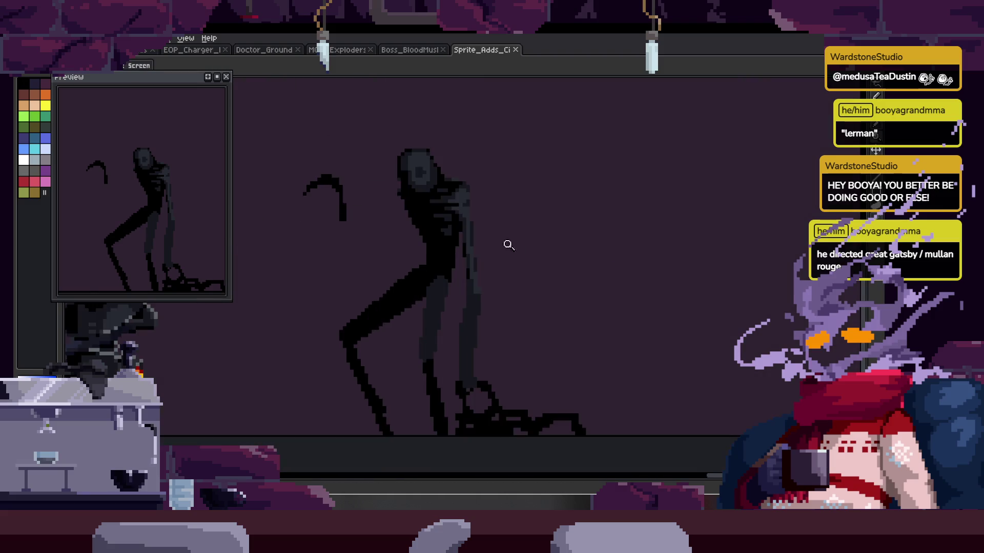
Step: Zoom in on the legs, draw a stepped black stroke near the feet, then undo part of it
{"action": "scroll", "coordinate": [463, 219], "scroll_direction": "up", "scroll_amount": 4}
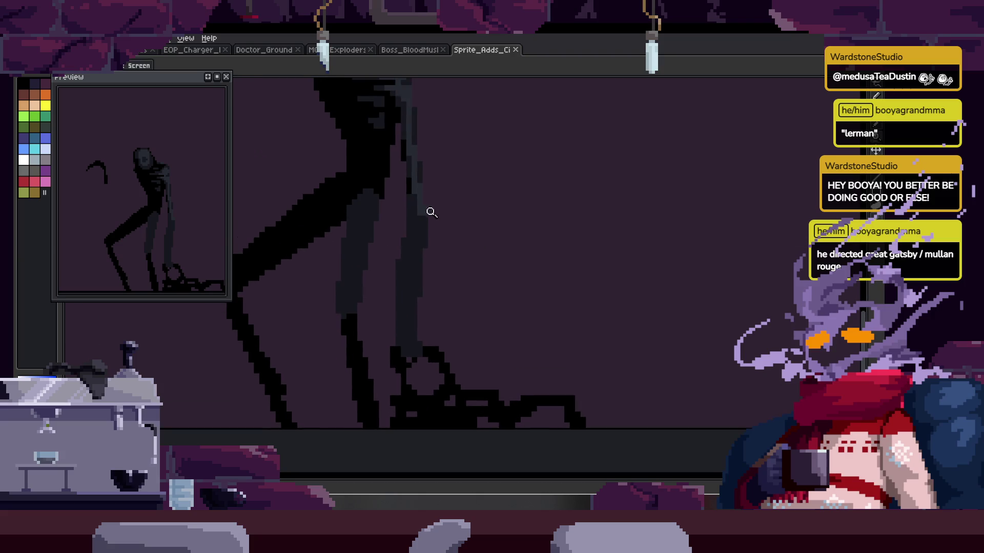
{"action": "left_click_drag", "start_coordinate": [439, 228], "coordinate": [441, 261]}
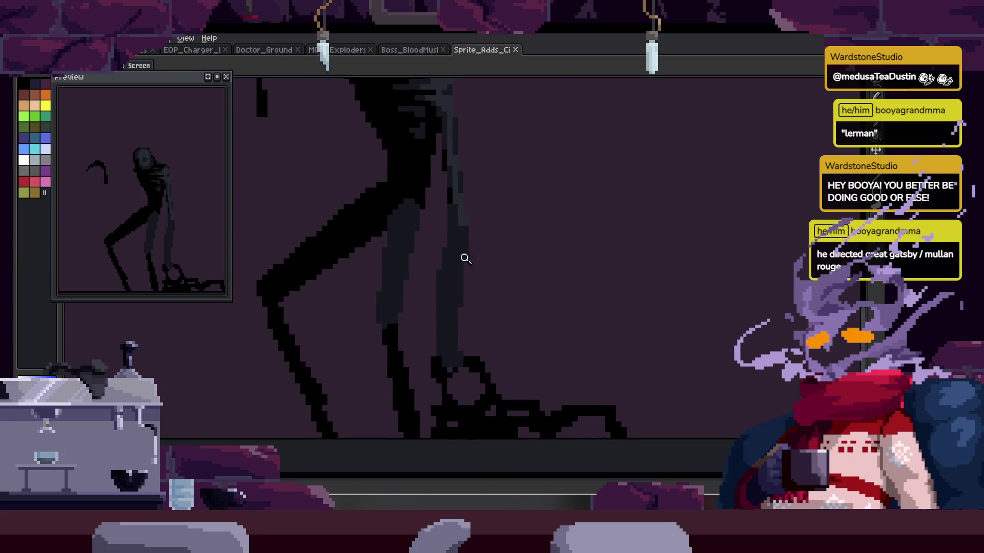
{"action": "left_click", "coordinate": [469, 256]}
{"action": "key", "text": "b"}
{"action": "scroll", "coordinate": [433, 290], "scroll_direction": "down", "scroll_amount": 2}
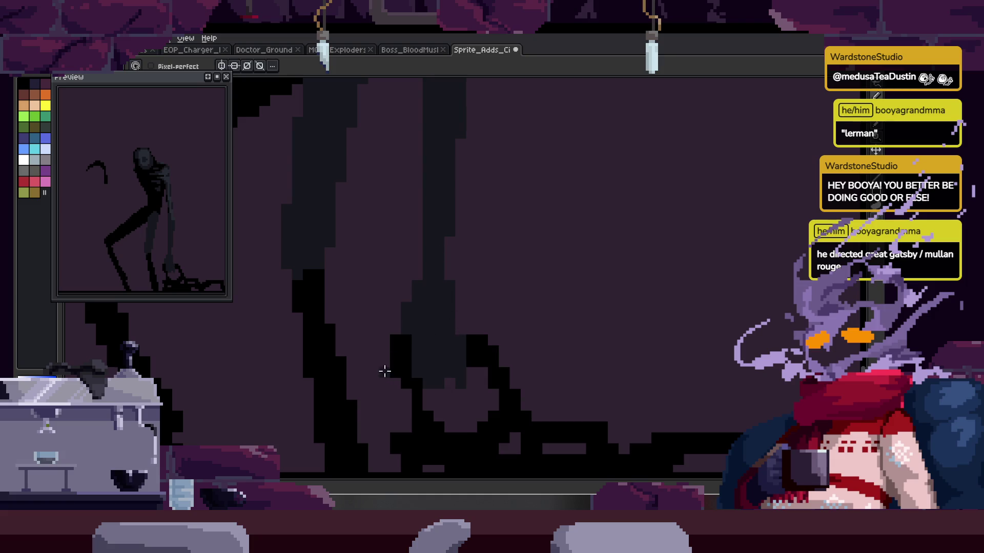
{"action": "left_click_drag", "start_coordinate": [457, 385], "coordinate": [428, 349]}
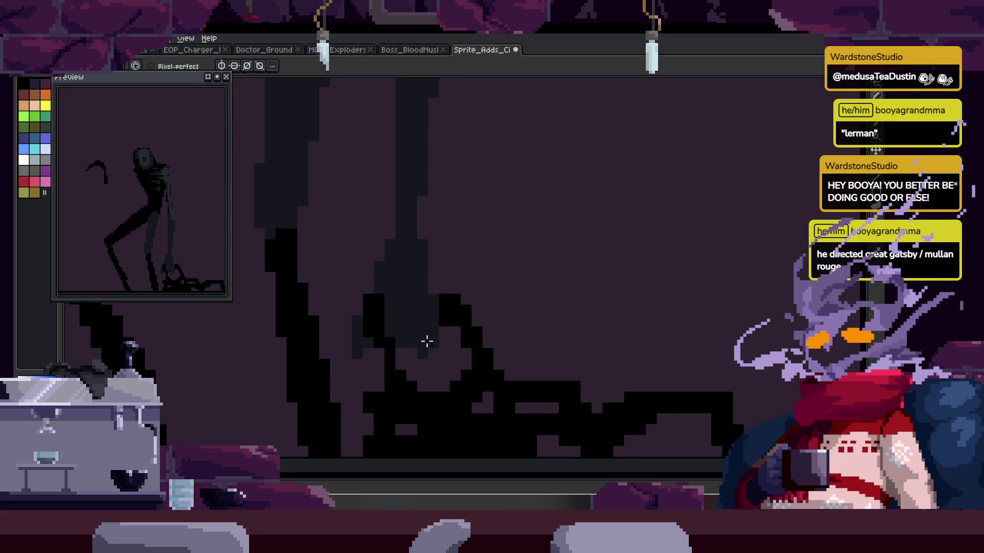
{"action": "left_click", "coordinate": [428, 347], "text": "alt"}
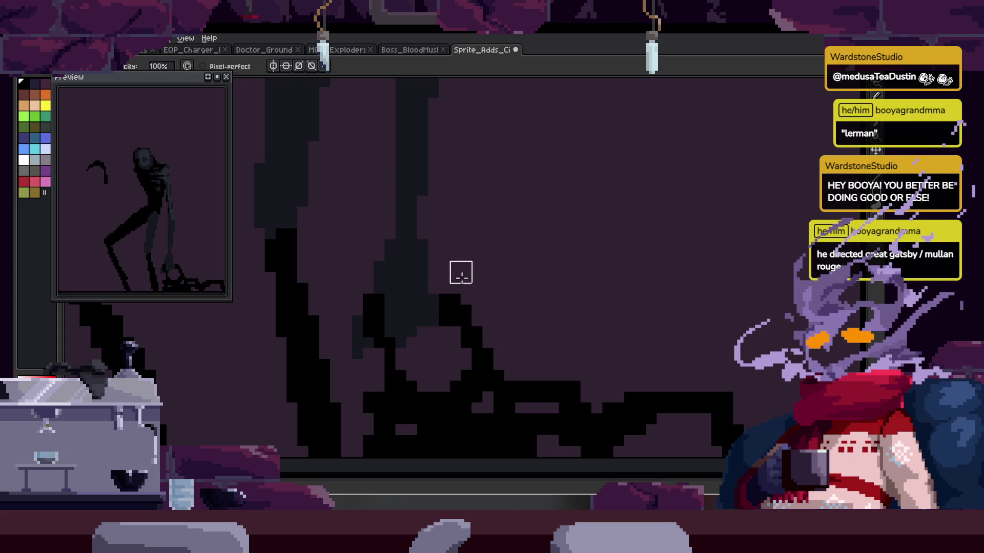
{"action": "scroll", "coordinate": [459, 279], "scroll_direction": "up", "scroll_amount": 2}
{"action": "left_click", "coordinate": [419, 288]}
{"action": "mouse_move", "coordinate": [419, 288]}
{"action": "left_mouse_down"}
{"action": "mouse_move", "coordinate": [476, 274]}
{"action": "mouse_move", "coordinate": [459, 296]}
{"action": "left_mouse_up"}
{"action": "key", "text": "ctrl+z"}
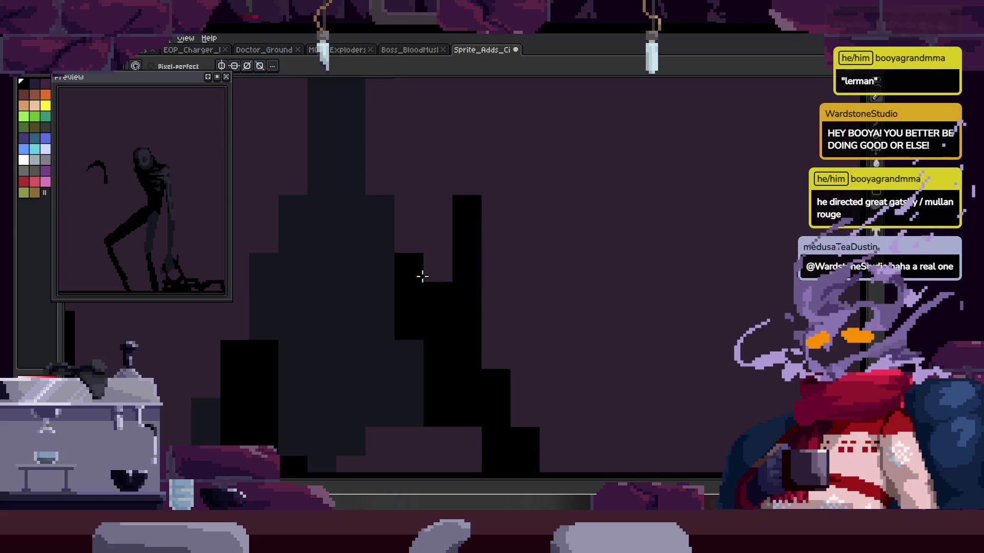
Step: Reposition the close-up view along the creature's leg and feet
{"action": "key", "text": "z"}
{"action": "scroll", "coordinate": [478, 268], "scroll_direction": "down", "scroll_amount": 3}
{"action": "scroll", "coordinate": [483, 259], "scroll_direction": "up", "scroll_amount": 1}
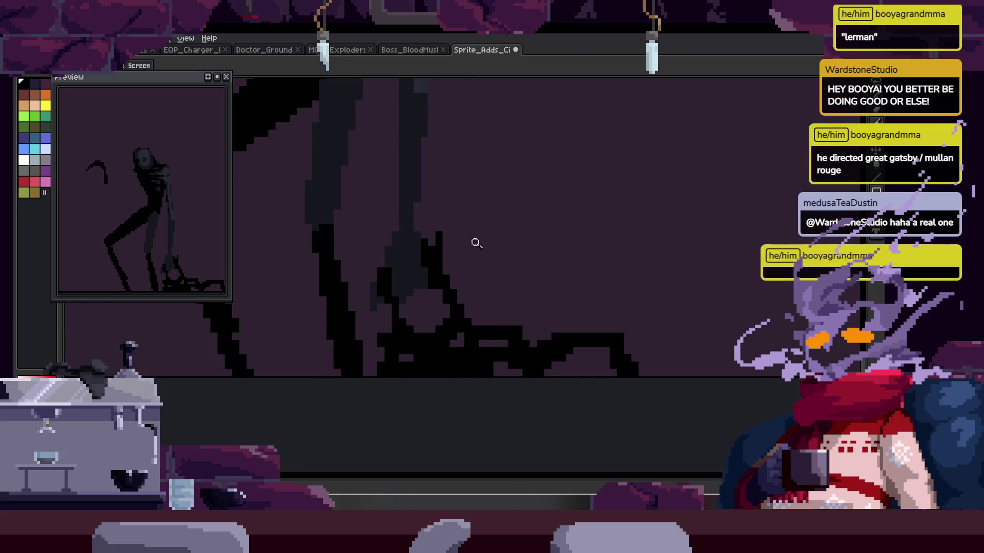
{"action": "scroll", "coordinate": [452, 284], "scroll_direction": "up", "scroll_amount": 4}
{"action": "key", "text": "b"}
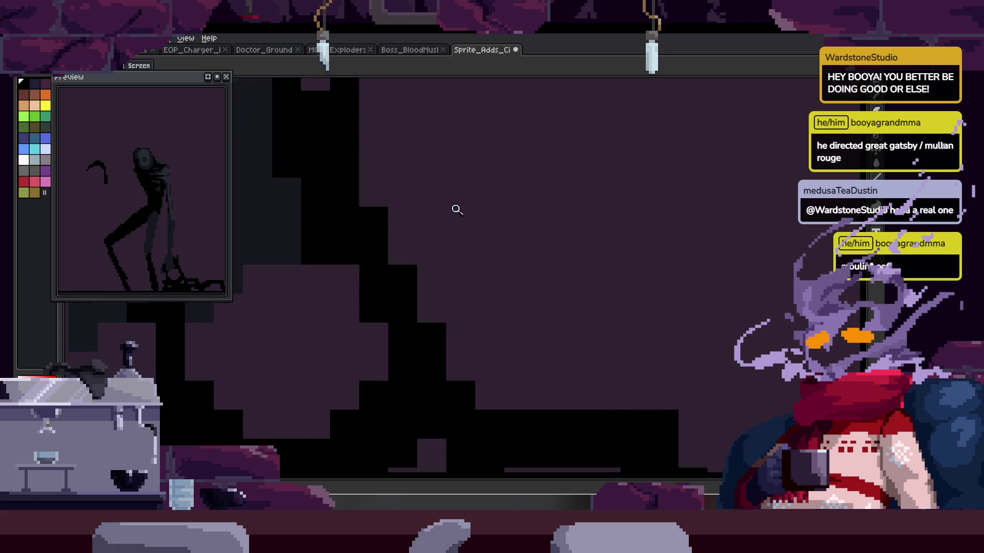
{"action": "scroll", "coordinate": [462, 242], "scroll_direction": "down", "scroll_amount": 4}
{"action": "scroll", "coordinate": [461, 191], "scroll_direction": "up", "scroll_amount": 3}
{"action": "key", "text": "space"}
{"action": "left_click_drag", "start_coordinate": [450, 213], "coordinate": [465, 213]}
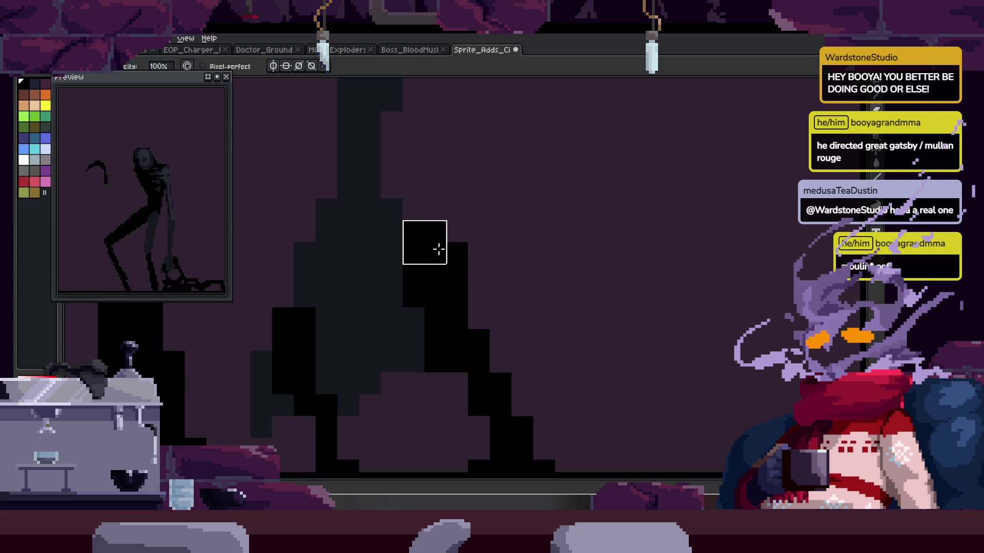
{"action": "scroll", "coordinate": [435, 260], "scroll_direction": "down", "scroll_amount": 3}
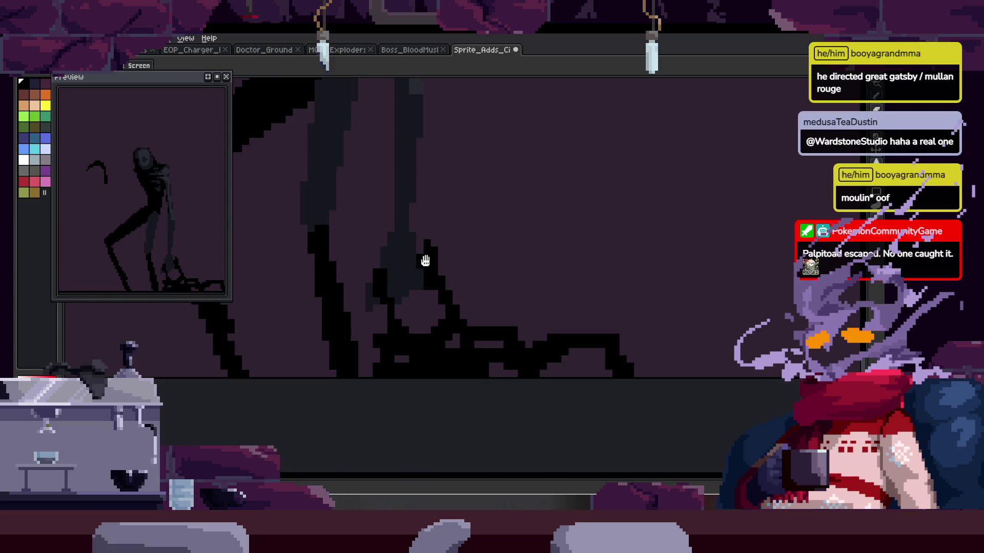
{"action": "key", "text": "space"}
{"action": "left_click_drag", "start_coordinate": [408, 188], "coordinate": [437, 259]}
{"action": "scroll", "coordinate": [446, 243], "scroll_direction": "down", "scroll_amount": 2}
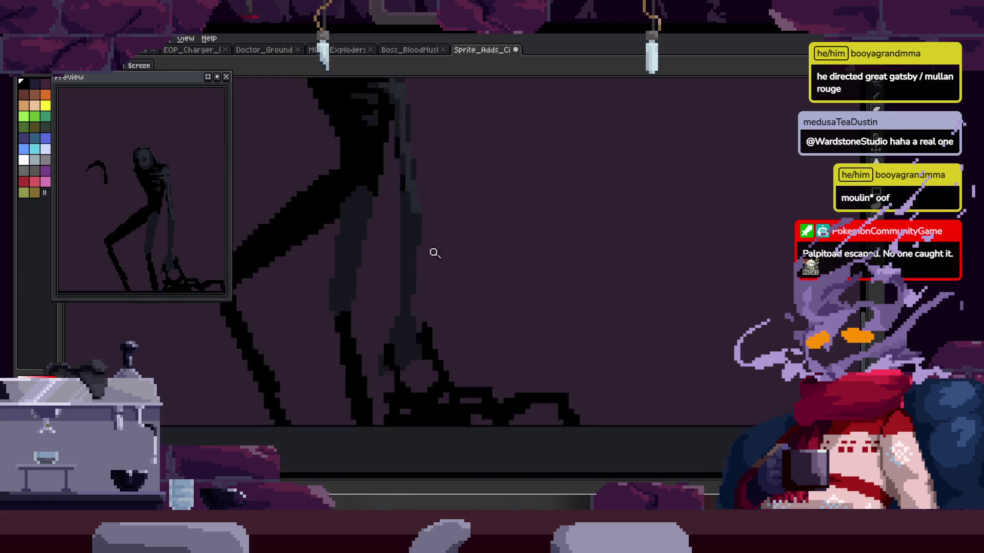
{"action": "scroll", "coordinate": [440, 277], "scroll_direction": "up", "scroll_amount": 4}
{"action": "scroll", "coordinate": [451, 307], "scroll_direction": "up", "scroll_amount": 2}
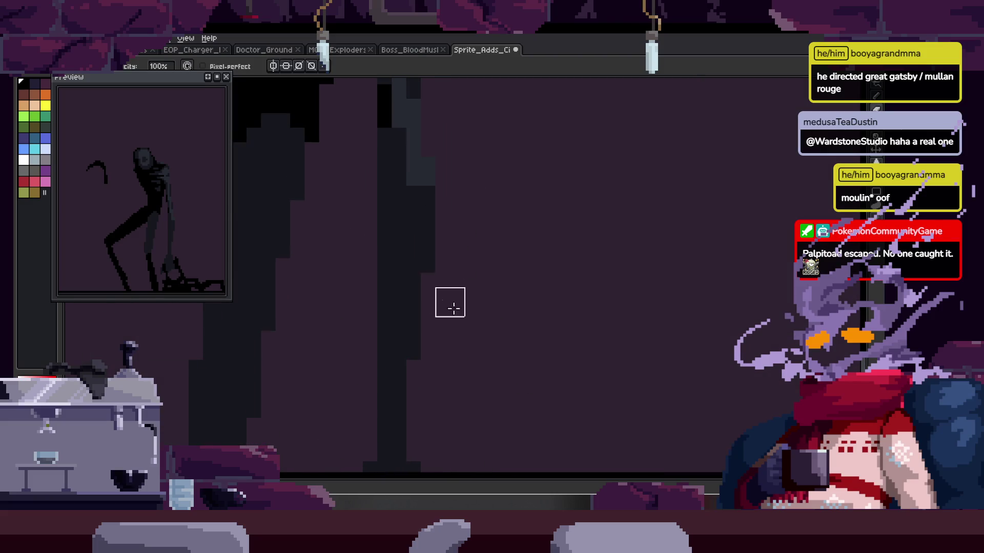
{"action": "left_click_drag", "start_coordinate": [429, 233], "coordinate": [422, 241]}
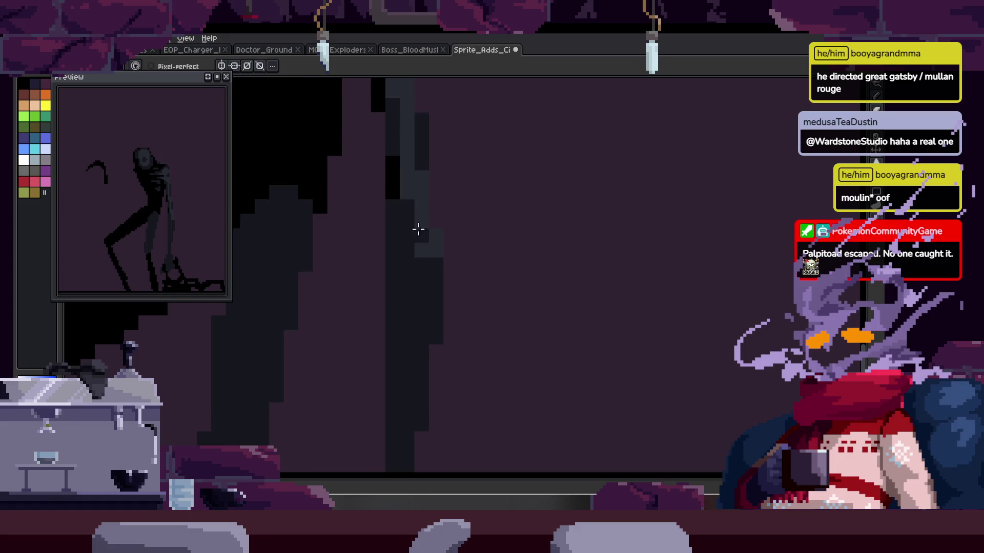
{"action": "left_click_drag", "start_coordinate": [419, 299], "coordinate": [406, 189]}
Step: Pick black from the leg and adjust the zoom around the leg
{"action": "left_click", "coordinate": [439, 278], "text": "alt"}
{"action": "key", "text": "z"}
{"action": "scroll", "coordinate": [410, 294], "scroll_direction": "down", "scroll_amount": 2}
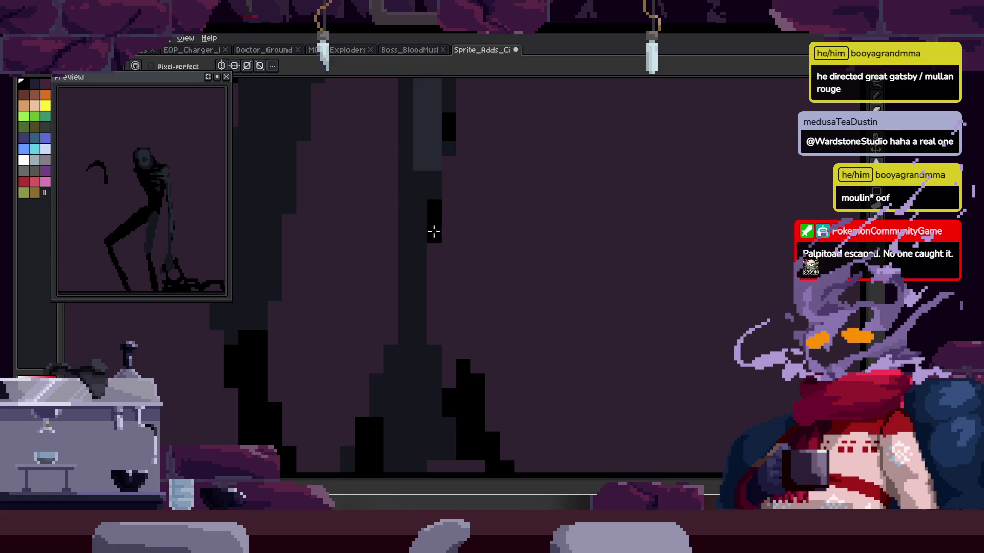
{"action": "scroll", "coordinate": [410, 276], "scroll_direction": "up", "scroll_amount": 3}
{"action": "scroll", "coordinate": [399, 274], "scroll_direction": "down", "scroll_amount": 1}
{"action": "scroll", "coordinate": [411, 259], "scroll_direction": "up", "scroll_amount": 1}
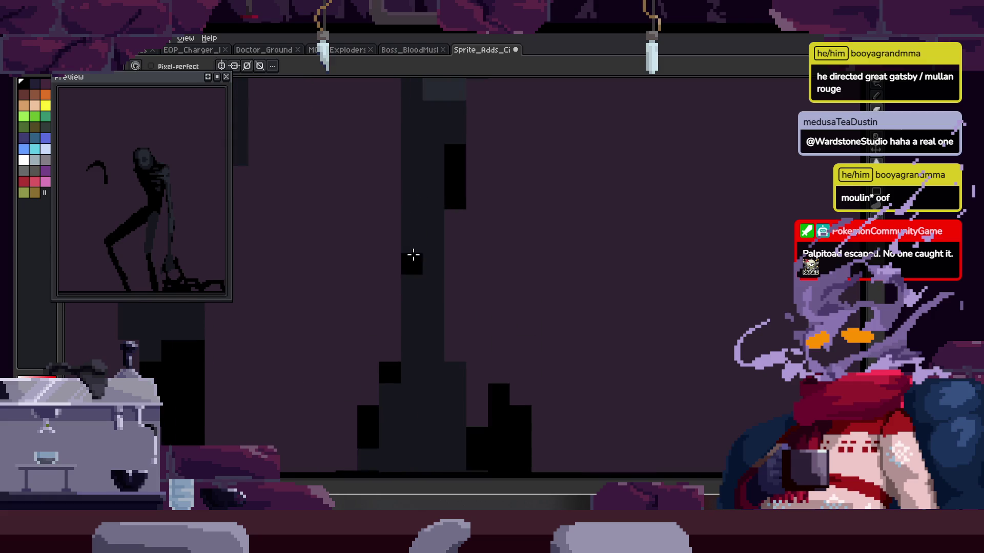
{"action": "key", "text": "b"}
{"action": "scroll", "coordinate": [411, 285], "scroll_direction": "down", "scroll_amount": 4}
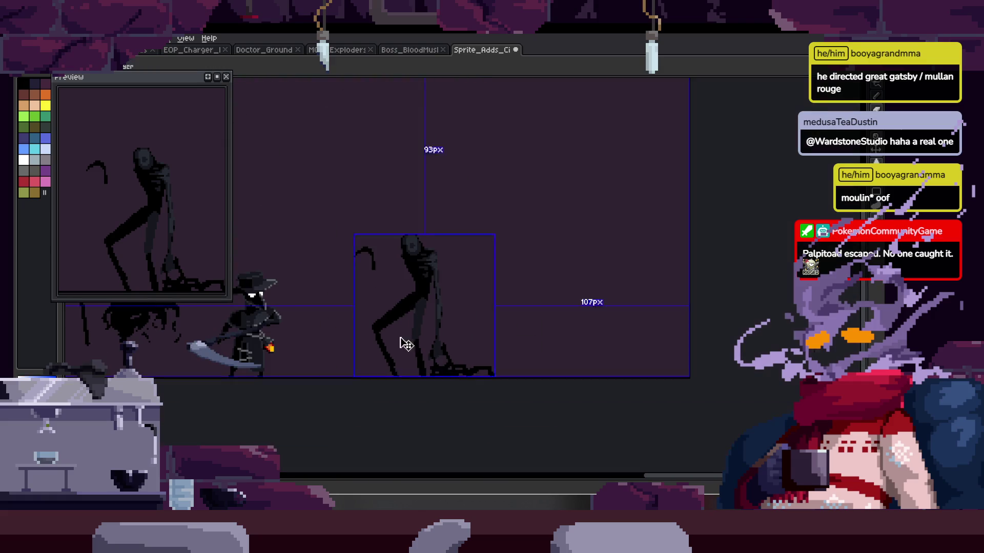
{"action": "key", "text": "z"}
{"action": "scroll", "coordinate": [450, 221], "scroll_direction": "up", "scroll_amount": 1}
{"action": "right_click", "coordinate": [450, 220]}
{"action": "key", "text": "Escape"}
{"action": "scroll", "coordinate": [489, 268], "scroll_direction": "up", "scroll_amount": 1}
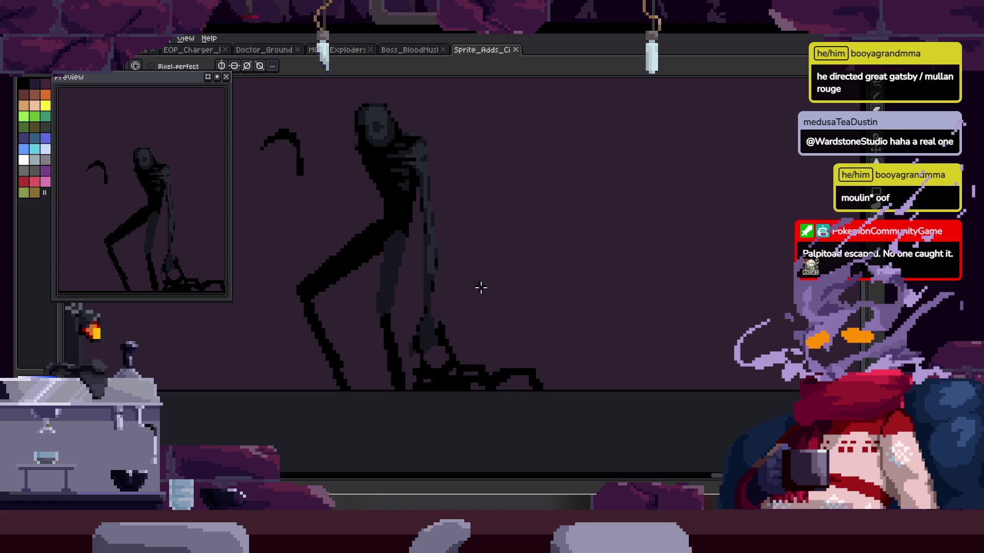
{"action": "scroll", "coordinate": [351, 253], "scroll_direction": "up", "scroll_amount": 1}
{"action": "scroll", "coordinate": [347, 258], "scroll_direction": "up", "scroll_amount": 1}
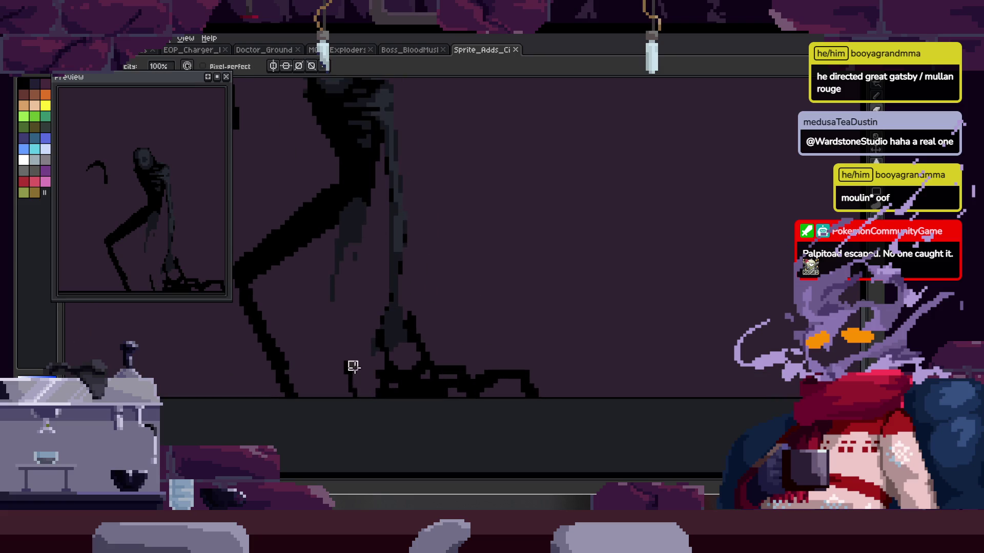
{"action": "key", "text": "ctrl+a"}
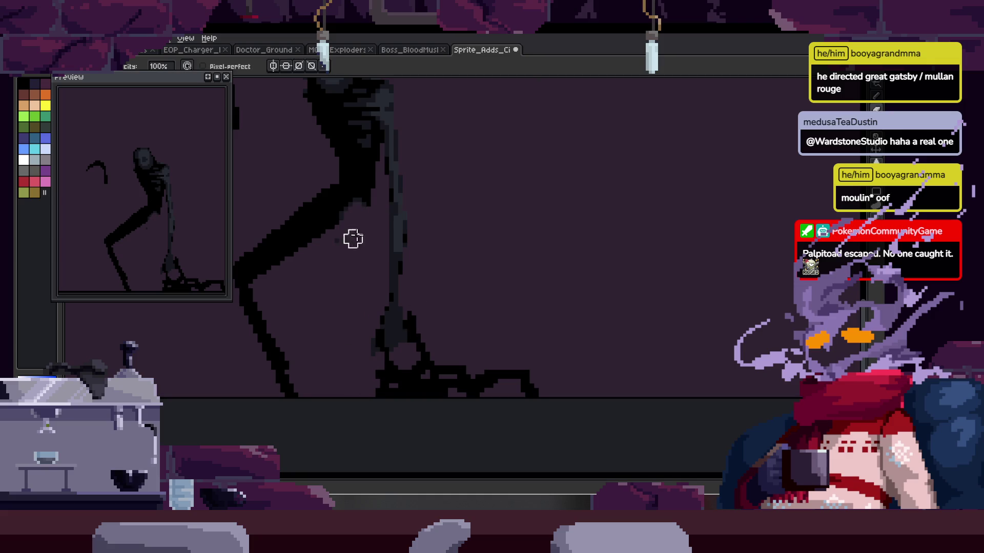
{"action": "scroll", "coordinate": [365, 207], "scroll_direction": "up", "scroll_amount": 2}
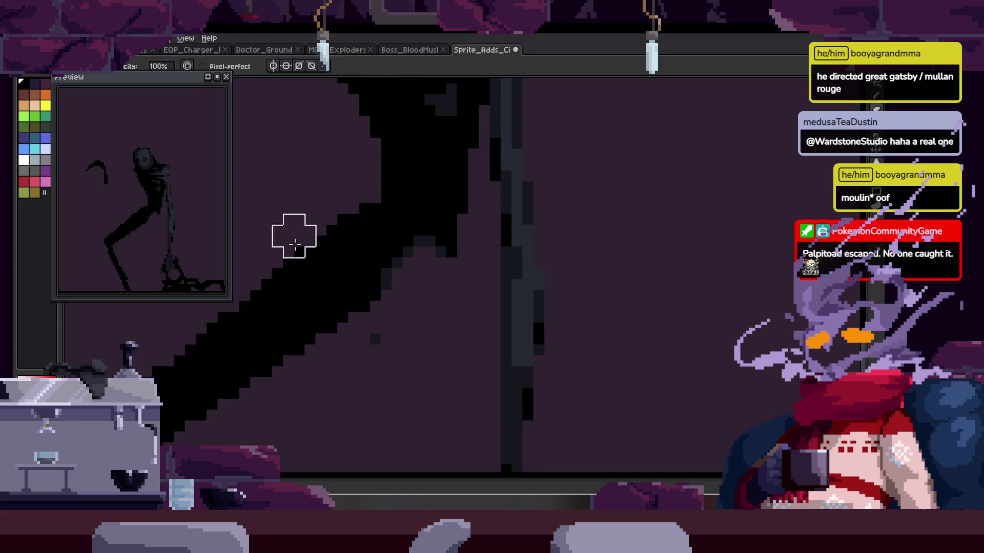
Step: Erase the black pixels off the diagonal leg's upper-left edge
{"action": "mouse_move", "coordinate": [361, 208]}
{"action": "left_mouse_down"}
{"action": "mouse_move", "coordinate": [143, 373]}
{"action": "mouse_move", "coordinate": [285, 323]}
{"action": "left_mouse_up"}
{"action": "scroll", "coordinate": [461, 217], "scroll_direction": "right", "scroll_amount": 5}
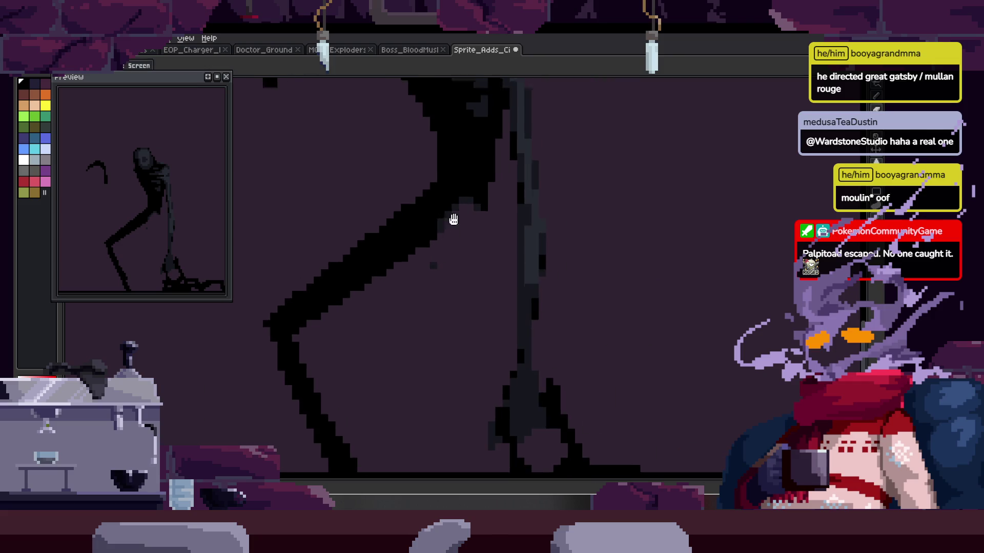
{"action": "scroll", "coordinate": [474, 211], "scroll_direction": "right", "scroll_amount": 2}
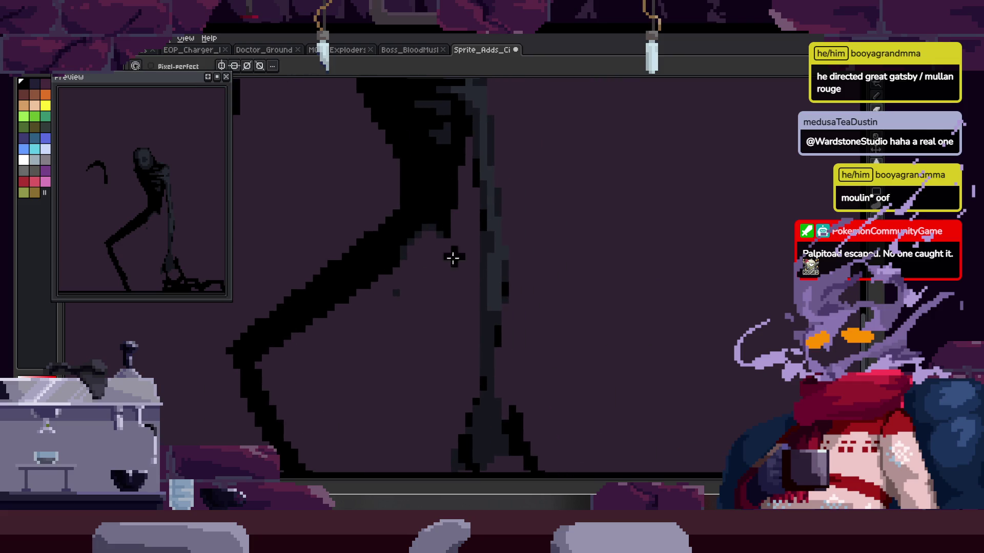
{"action": "scroll", "coordinate": [392, 316], "scroll_direction": "down", "scroll_amount": 2}
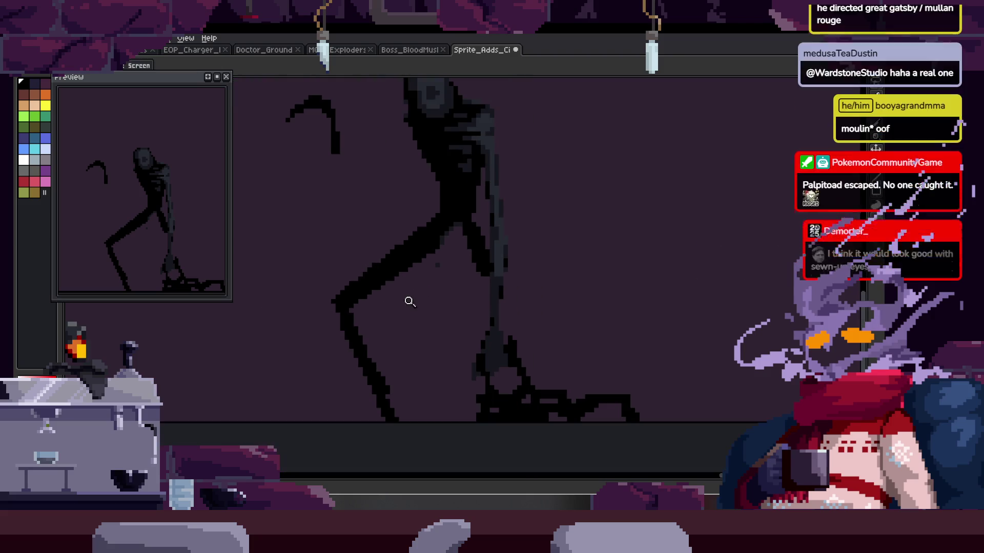
{"action": "left_click_drag", "start_coordinate": [353, 272], "coordinate": [363, 359]}
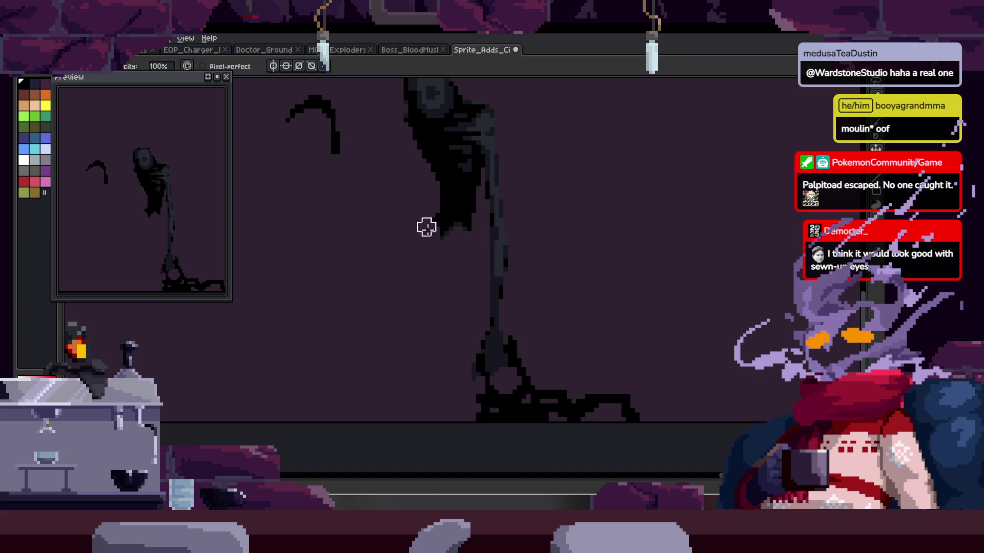
Step: Zoom in on the leg and draw a tall straight black line down it
{"action": "key", "text": "e"}
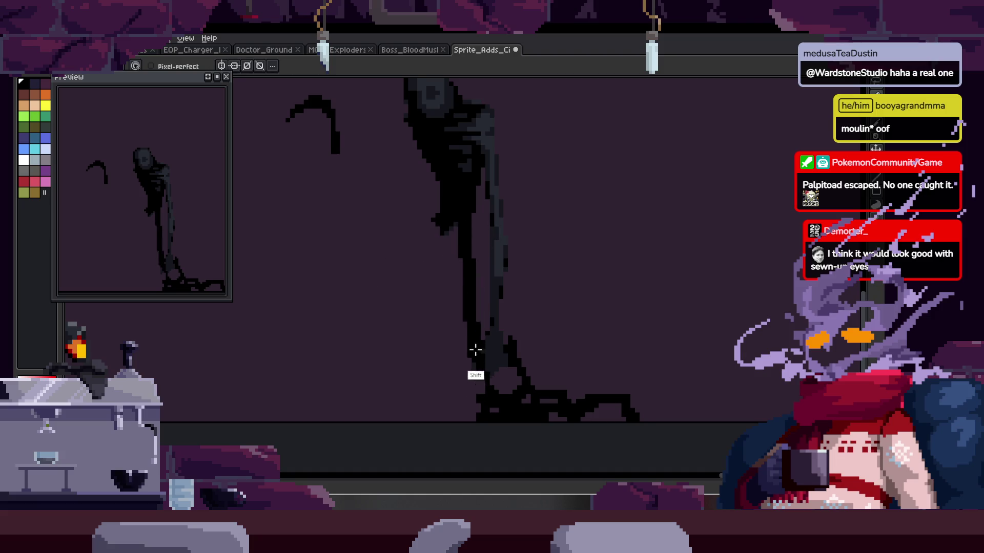
{"action": "key", "text": "z"}
{"action": "left_click", "coordinate": [491, 221]}
{"action": "left_click", "coordinate": [413, 230]}
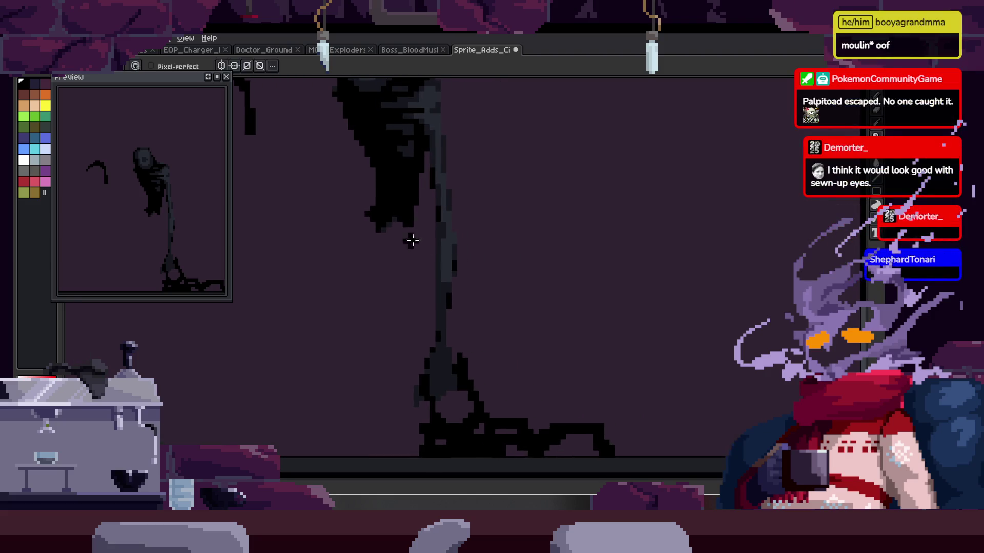
{"action": "left_click", "coordinate": [389, 248]}
{"action": "key", "text": "e"}
{"action": "mouse_move", "coordinate": [360, 236]}
{"action": "left_mouse_down"}
{"action": "mouse_move", "coordinate": [382, 356]}
{"action": "mouse_move", "coordinate": [382, 239]}
{"action": "left_mouse_up"}
Step: Draw a new black leg angling down-left from the thigh
{"action": "key", "text": "z"}
{"action": "scroll", "coordinate": [385, 256], "scroll_direction": "down", "scroll_amount": 3}
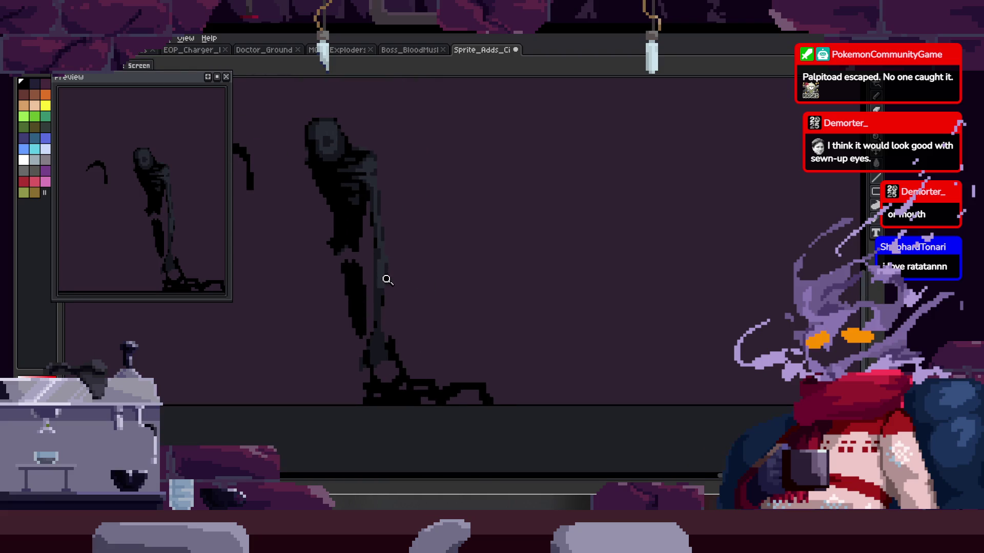
{"action": "scroll", "coordinate": [373, 246], "scroll_direction": "up", "scroll_amount": 3}
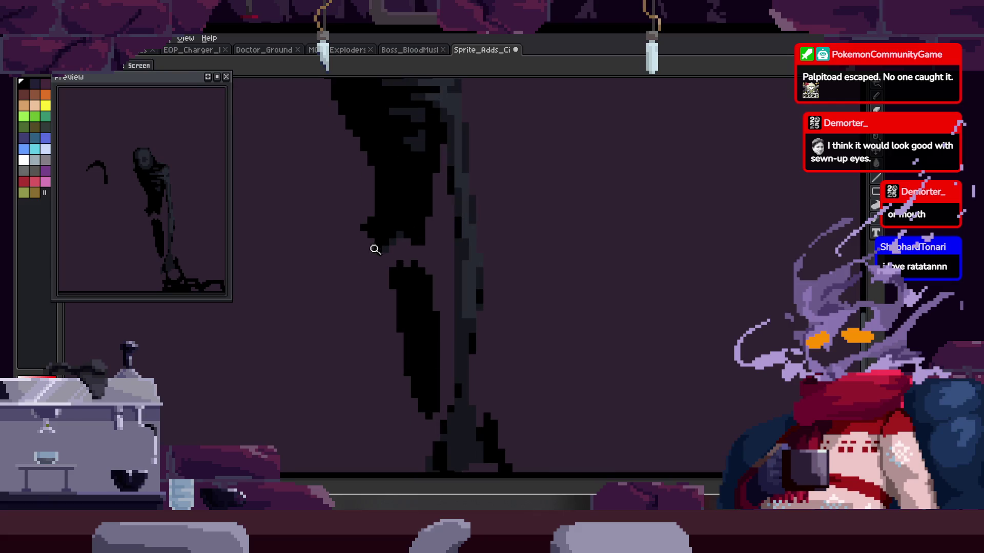
{"action": "key", "text": "e"}
{"action": "scroll", "coordinate": [396, 209], "scroll_direction": "down", "scroll_amount": 2}
{"action": "mouse_move", "coordinate": [389, 255]}
{"action": "left_mouse_down"}
{"action": "mouse_move", "coordinate": [344, 347]}
{"action": "mouse_move", "coordinate": [397, 256]}
{"action": "left_mouse_up"}
Step: Move the view back over the whole figure and onto the legs
{"action": "scroll", "coordinate": [394, 250], "scroll_direction": "right", "scroll_amount": 2}
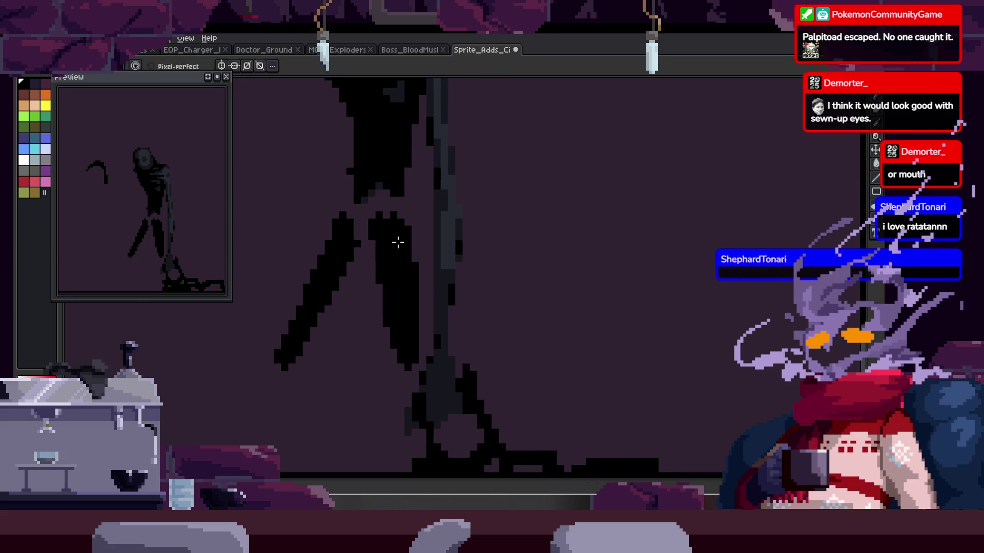
{"action": "scroll", "coordinate": [366, 308], "scroll_direction": "down", "scroll_amount": 1}
{"action": "key", "text": "b"}
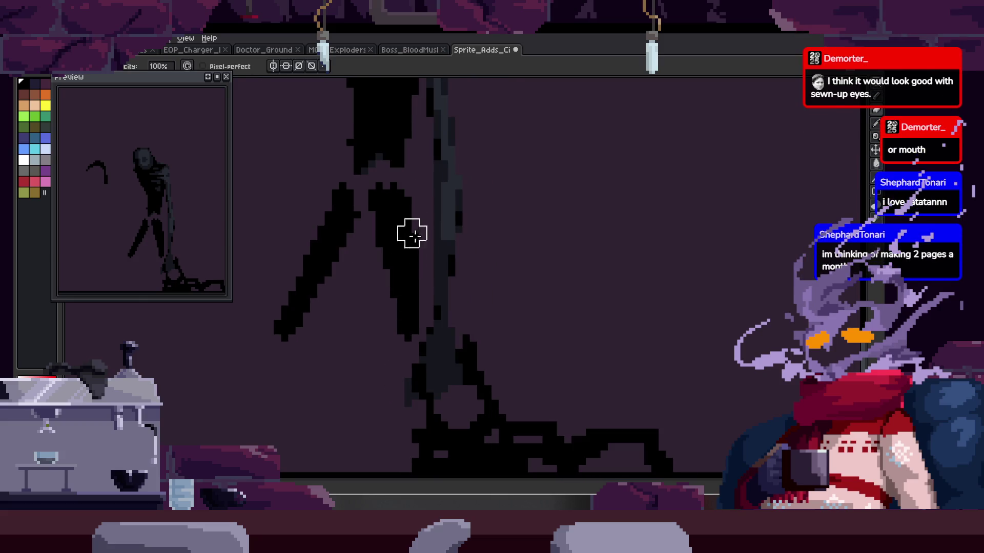
{"action": "scroll", "coordinate": [393, 200], "scroll_direction": "up", "scroll_amount": 1}
{"action": "left_click_drag", "start_coordinate": [398, 159], "coordinate": [395, 220]}
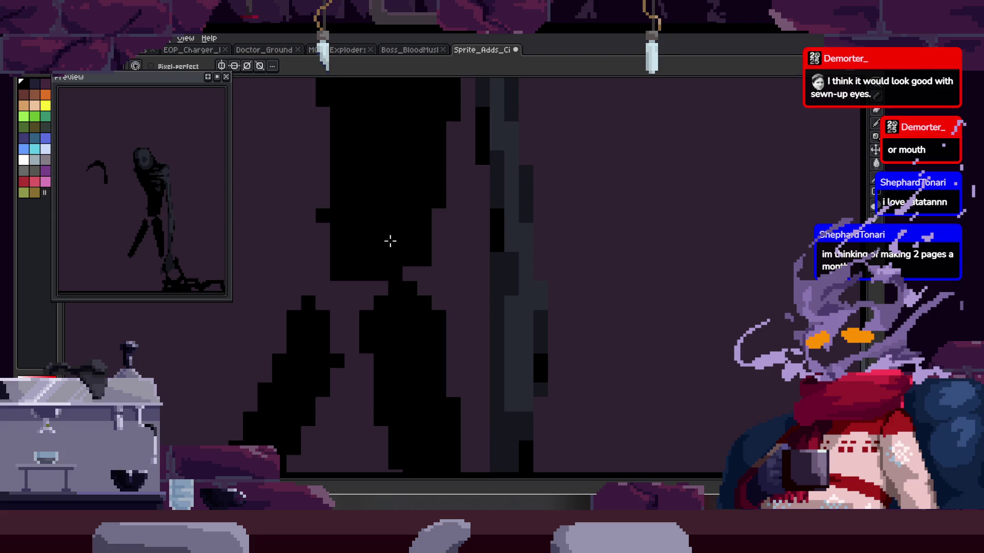
{"action": "scroll", "coordinate": [393, 246], "scroll_direction": "down", "scroll_amount": 3}
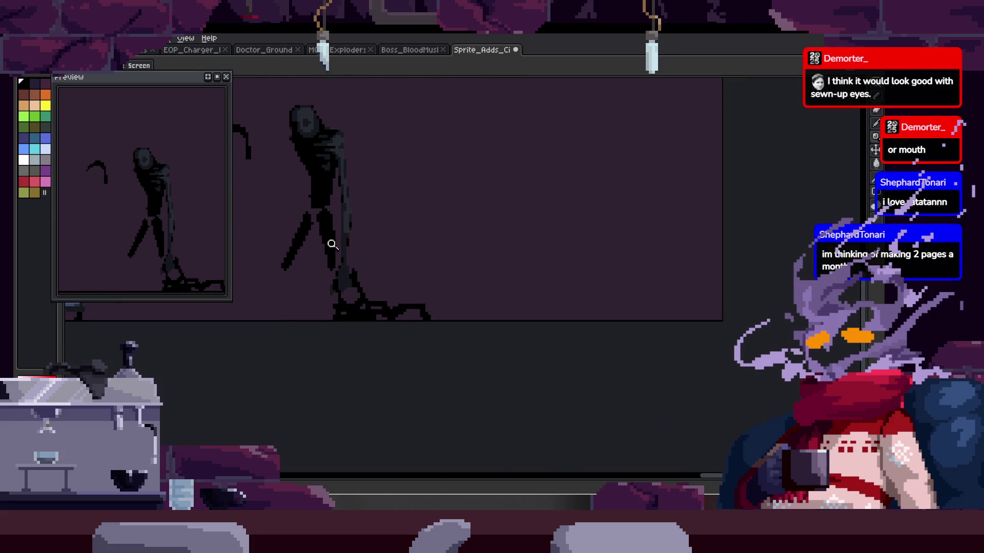
{"action": "scroll", "coordinate": [349, 246], "scroll_direction": "up", "scroll_amount": 2}
{"action": "scroll", "coordinate": [410, 253], "scroll_direction": "up", "scroll_amount": 3}
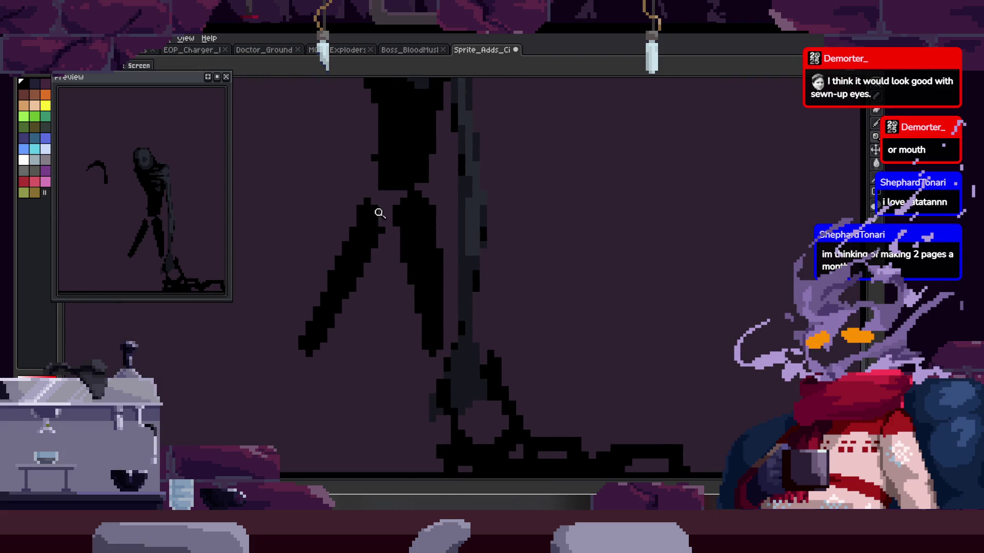
{"action": "scroll", "coordinate": [389, 220], "scroll_direction": "up", "scroll_amount": 1}
{"action": "key", "text": "b"}
{"action": "scroll", "coordinate": [395, 257], "scroll_direction": "up", "scroll_amount": 1}
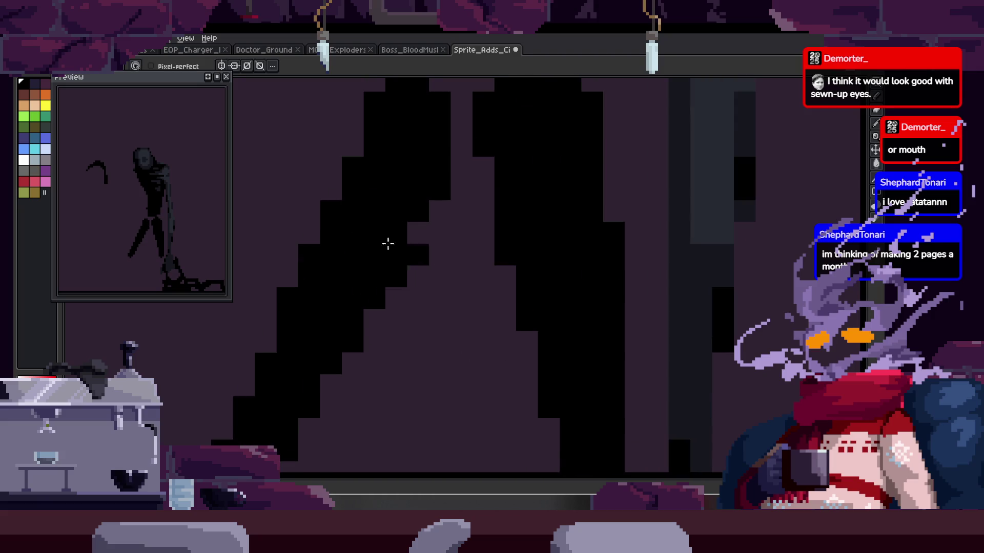
{"action": "left_click_drag", "start_coordinate": [290, 343], "coordinate": [334, 276]}
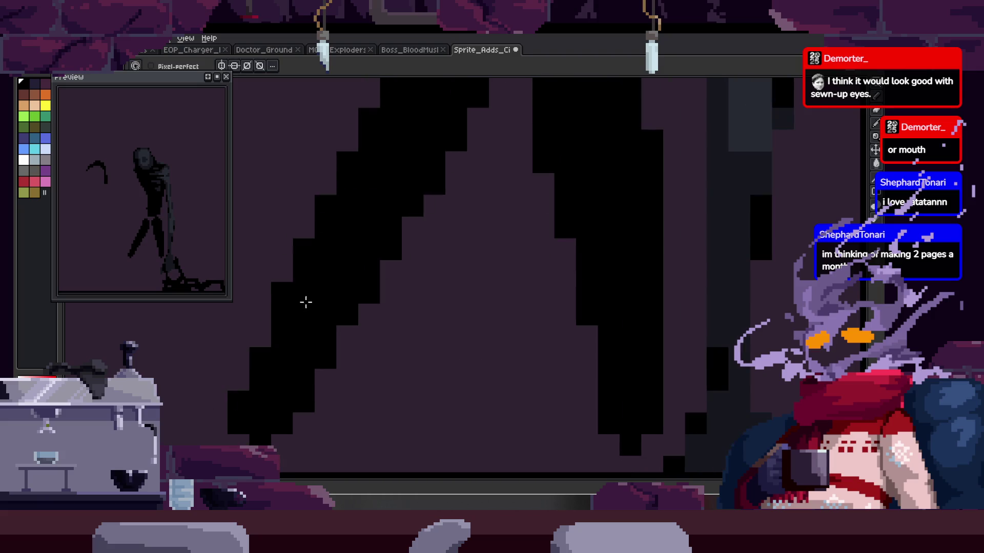
{"action": "scroll", "coordinate": [384, 304], "scroll_direction": "down", "scroll_amount": 3}
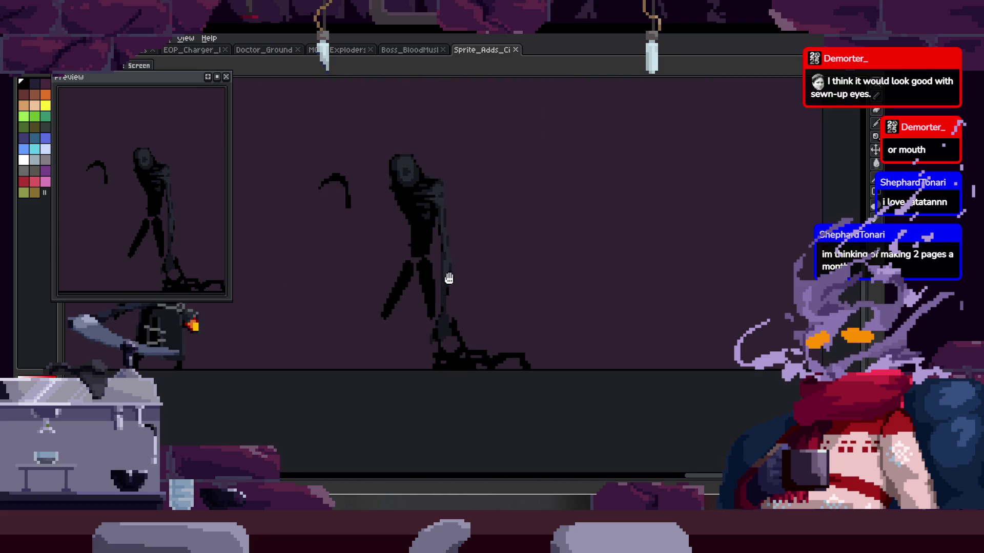
Step: Paint a dark grey patch over the crotch, then fill it solid black
{"action": "key", "text": "z"}
{"action": "scroll", "coordinate": [370, 285], "scroll_direction": "up", "scroll_amount": 4}
{"action": "key", "text": "b"}
{"action": "mouse_move", "coordinate": [364, 277]}
{"action": "left_mouse_down"}
{"action": "mouse_move", "coordinate": [360, 297]}
{"action": "mouse_move", "coordinate": [412, 256]}
{"action": "left_mouse_up"}
{"action": "mouse_move", "coordinate": [404, 351]}
{"action": "left_mouse_down"}
{"action": "mouse_move", "coordinate": [406, 288]}
{"action": "mouse_move", "coordinate": [415, 284]}
{"action": "left_mouse_up"}
{"action": "key", "text": "Right"}
{"action": "left_click", "coordinate": [345, 340], "text": "alt"}
{"action": "mouse_move", "coordinate": [344, 340]}
{"action": "left_mouse_down"}
{"action": "mouse_move", "coordinate": [348, 378]}
{"action": "mouse_move", "coordinate": [392, 353]}
{"action": "left_mouse_up"}
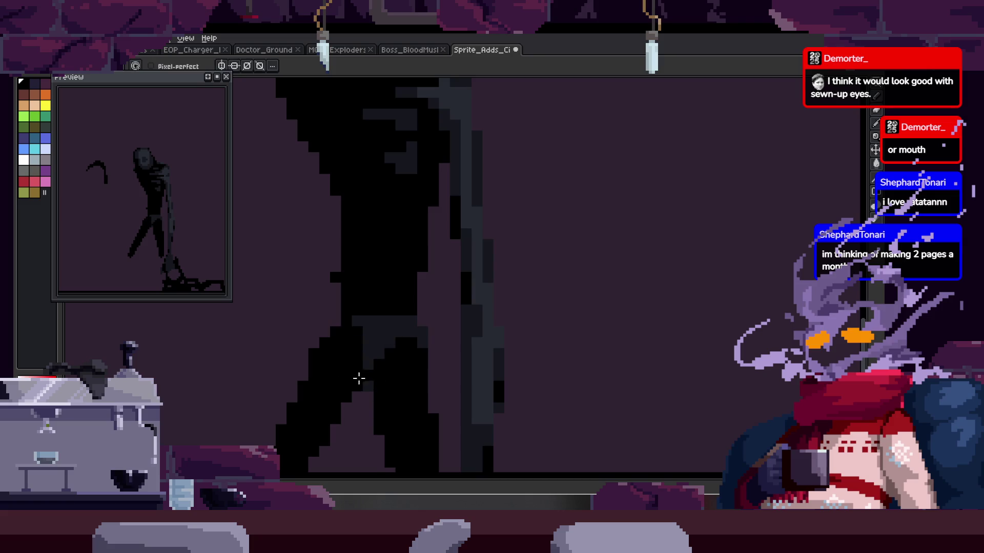
Step: Zoom out to check the whole figure in its new striding pose
{"action": "key", "text": "z"}
{"action": "scroll", "coordinate": [379, 306], "scroll_direction": "down", "scroll_amount": 3}
{"action": "scroll", "coordinate": [379, 306], "scroll_direction": "up", "scroll_amount": 4}
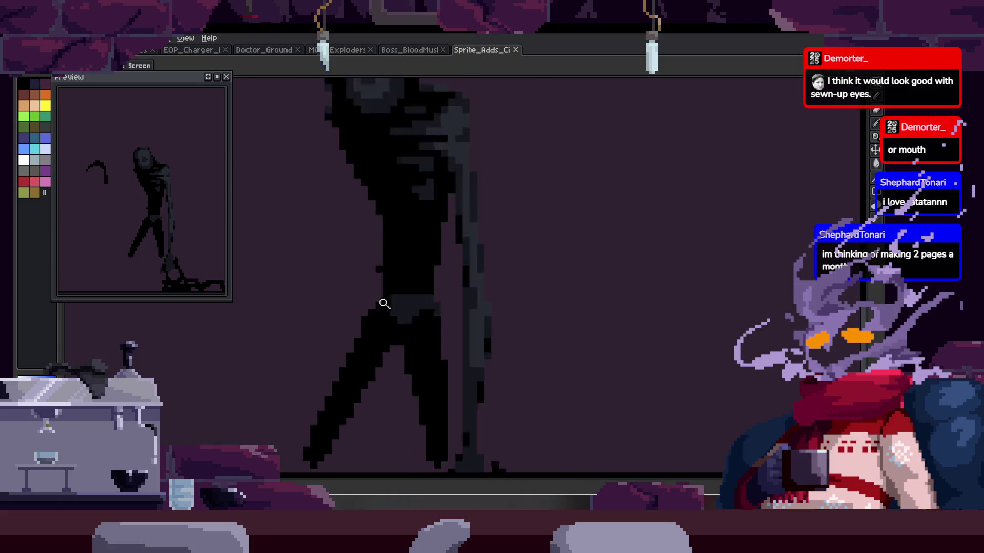
{"action": "key", "text": "b"}
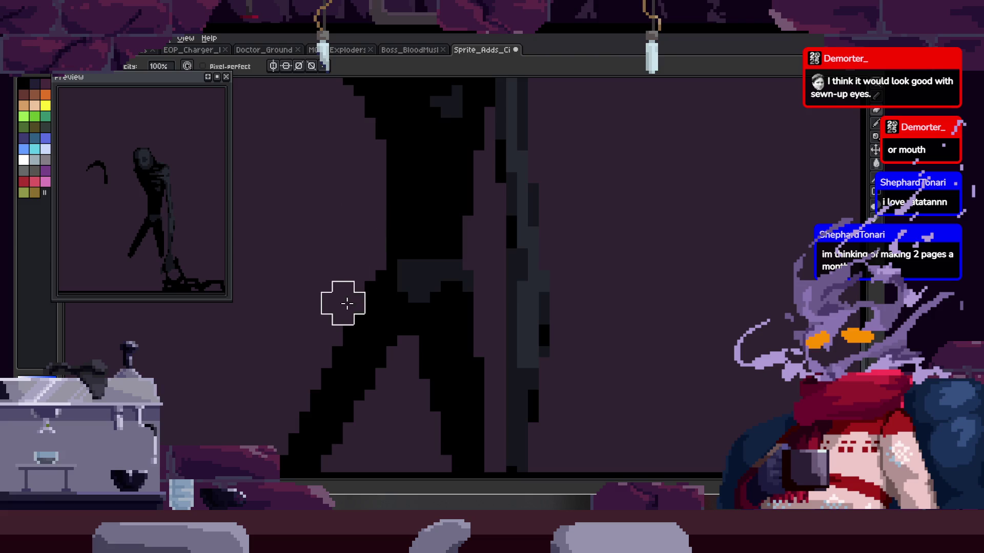
{"action": "key", "text": "z"}
{"action": "scroll", "coordinate": [356, 306], "scroll_direction": "down", "scroll_amount": 1}
{"action": "scroll", "coordinate": [458, 271], "scroll_direction": "down", "scroll_amount": 2}
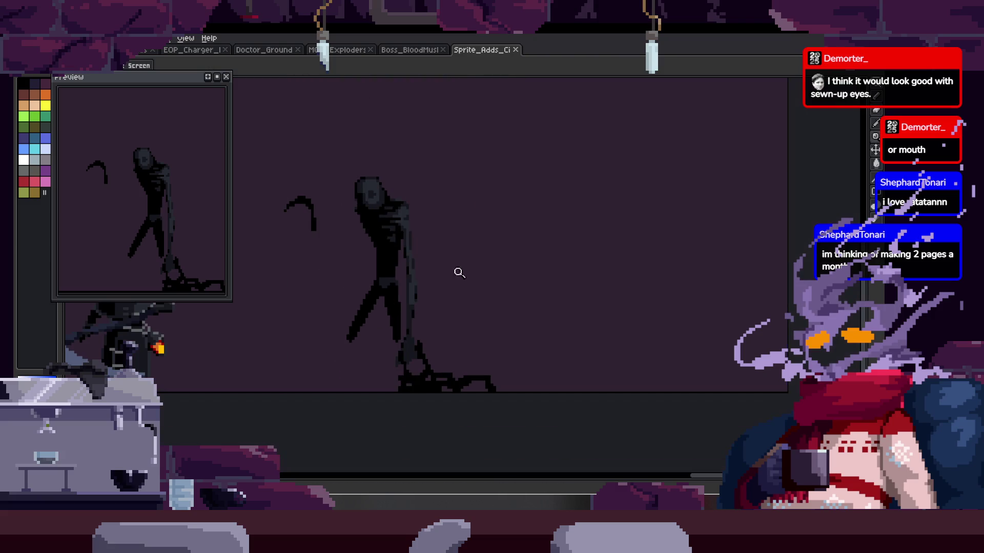
{"action": "key", "text": "ctrl"}
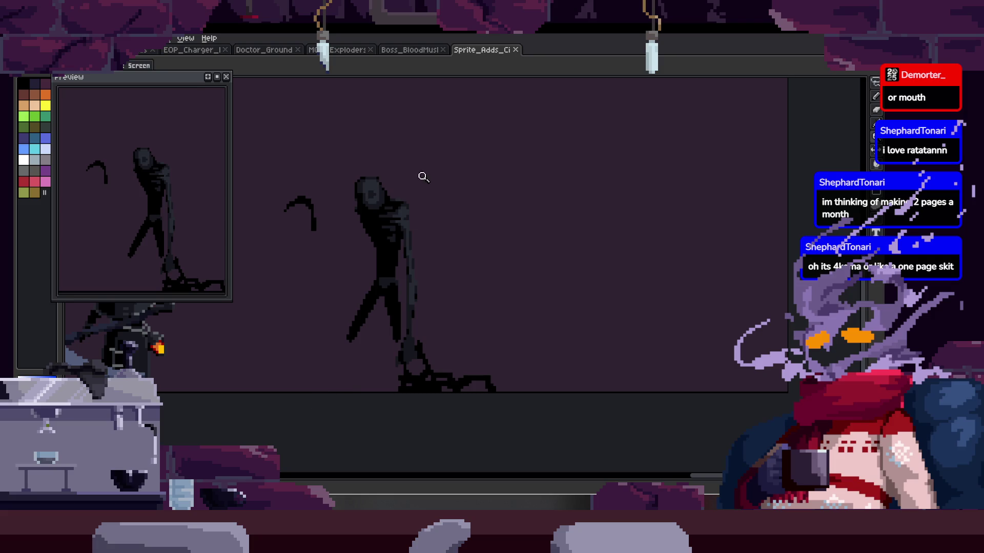
Step: Review the shadowy creature up close, then switch to the EOP_Charger sprite
{"action": "left_click", "coordinate": [480, 282]}
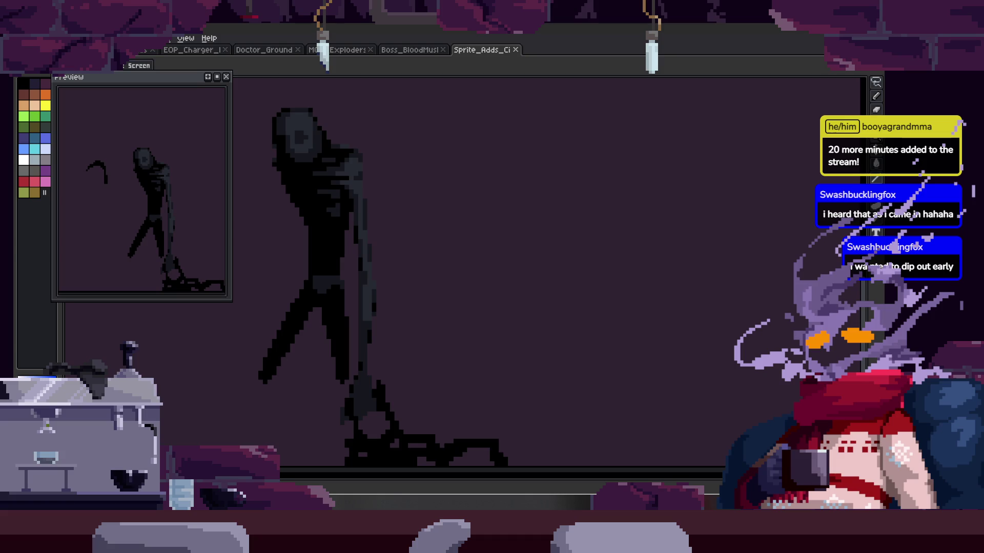
{"action": "scroll", "coordinate": [356, 228], "scroll_direction": "down", "scroll_amount": 2}
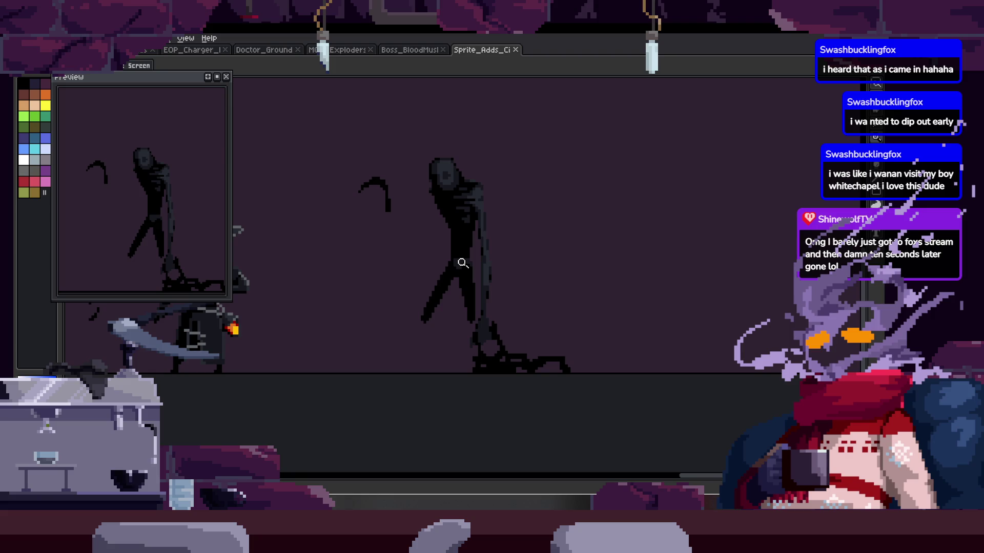
{"action": "key", "text": "ctrl+Tab"}
{"action": "key", "text": "ctrl+Tab"}
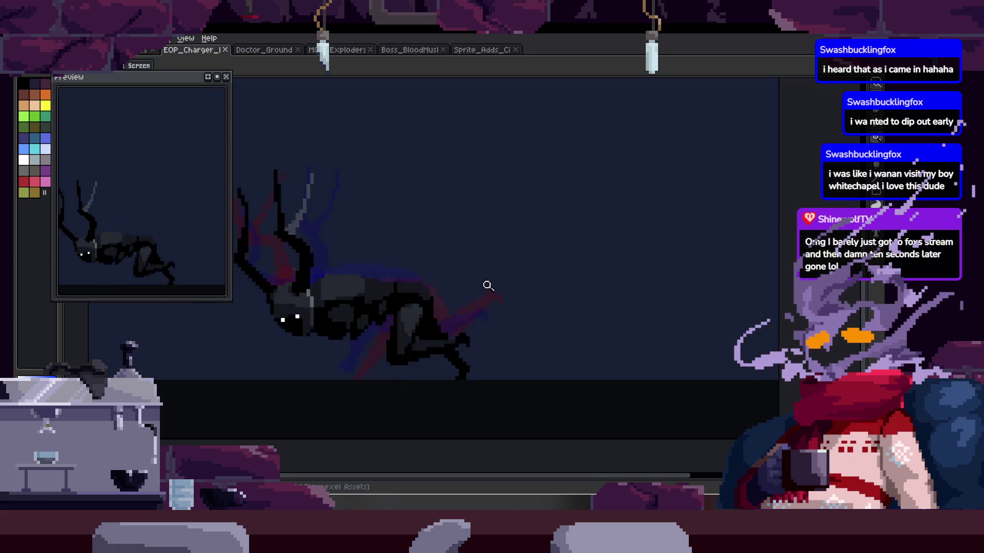
Step: Change the antlered creature's animation playback speed, then switch to the Doctor_Ground scythe sprite
{"action": "key", "text": "ctrl+Tab"}
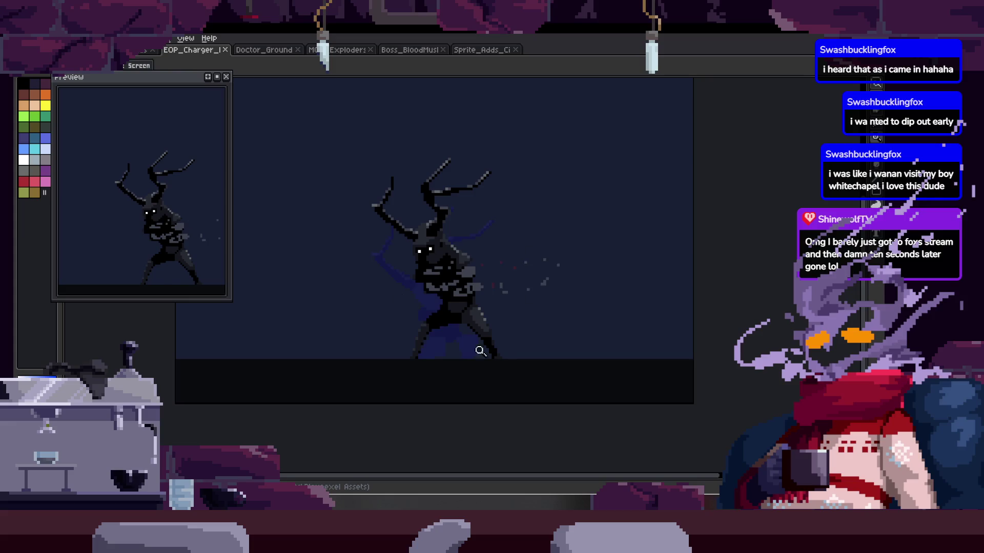
{"action": "key", "text": "Tab"}
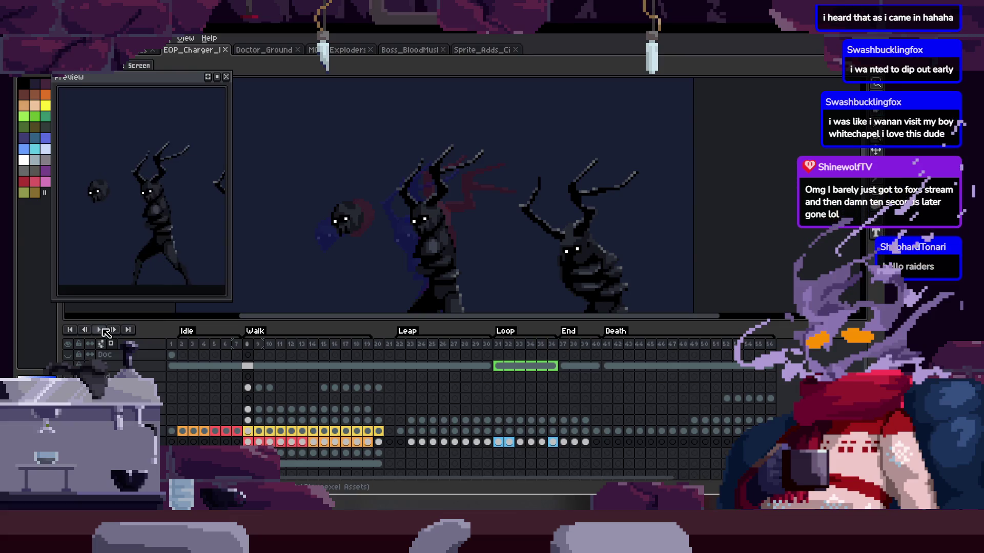
{"action": "right_click", "coordinate": [100, 330]}
{"action": "left_click", "coordinate": [189, 432]}
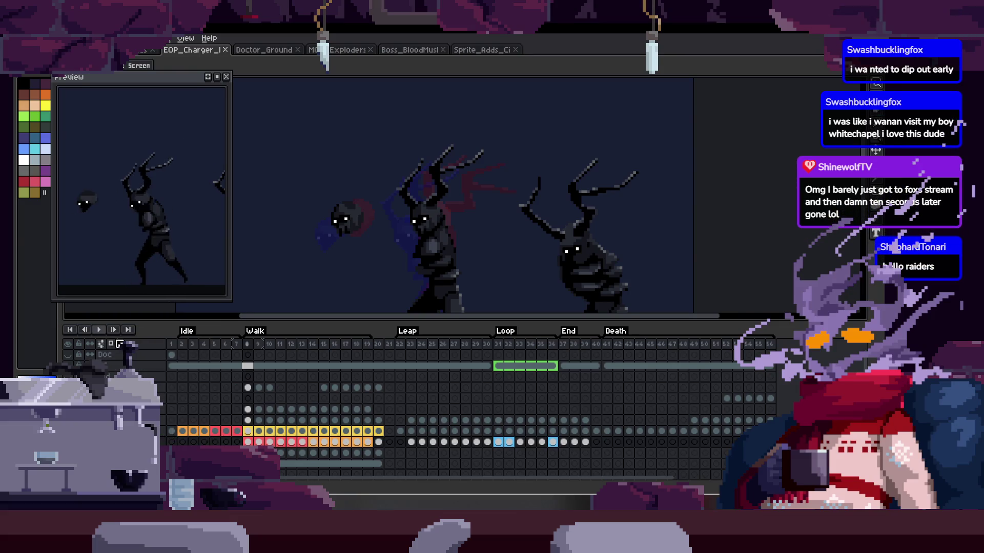
{"action": "key", "text": "Tab"}
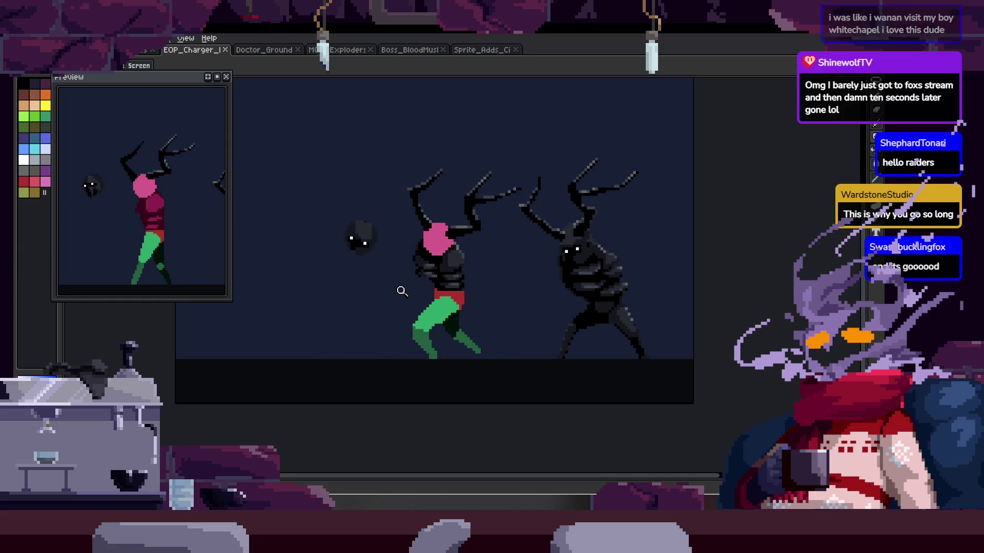
{"action": "left_click", "coordinate": [269, 50]}
{"action": "scroll", "coordinate": [437, 220], "scroll_direction": "down", "scroll_amount": 2}
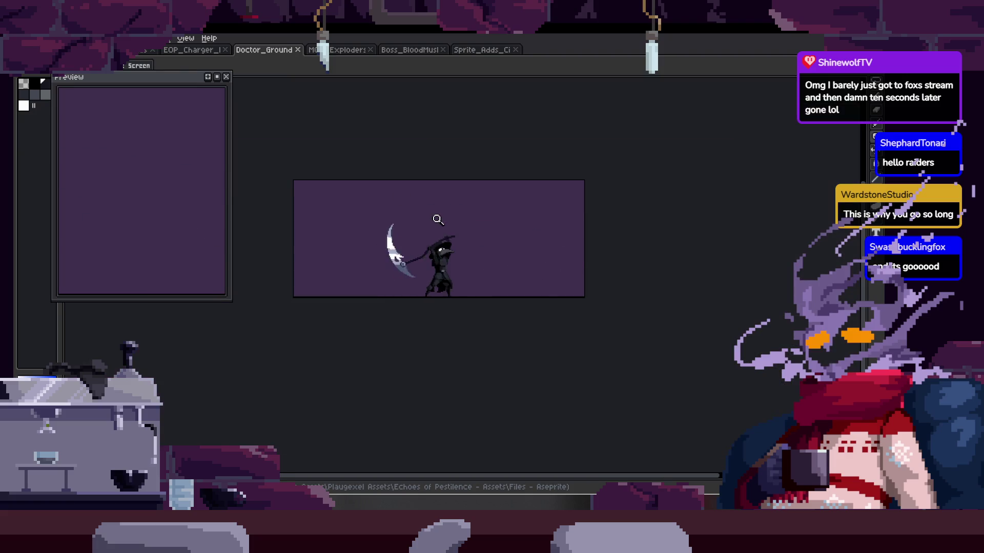
Step: Close the plague doctor's preview, adjust the canvas view, and switch to the Boss_BloodMush sheet
{"action": "key", "text": "F7"}
{"action": "scroll", "coordinate": [352, 209], "scroll_direction": "up", "scroll_amount": 2}
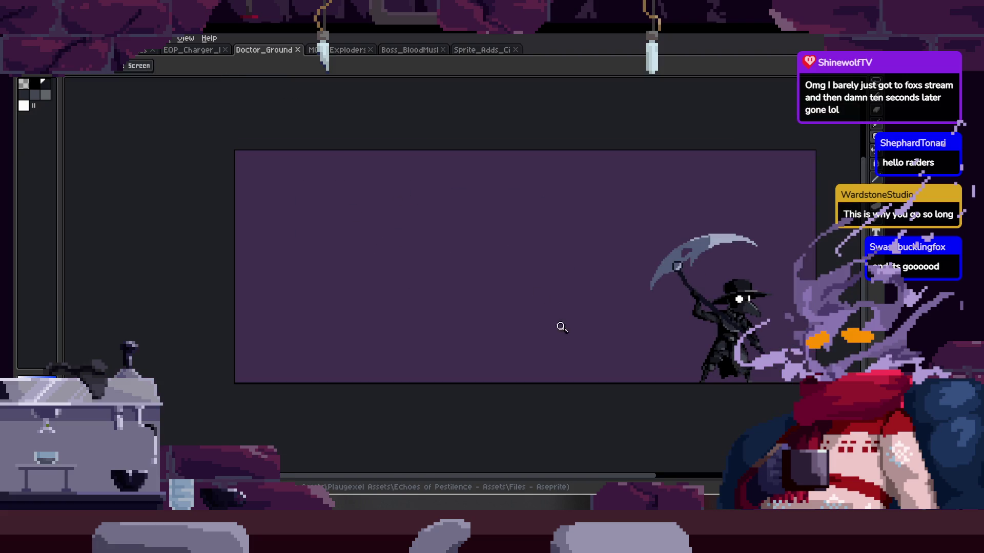
{"action": "left_click_drag", "start_coordinate": [523, 479], "coordinate": [554, 479]}
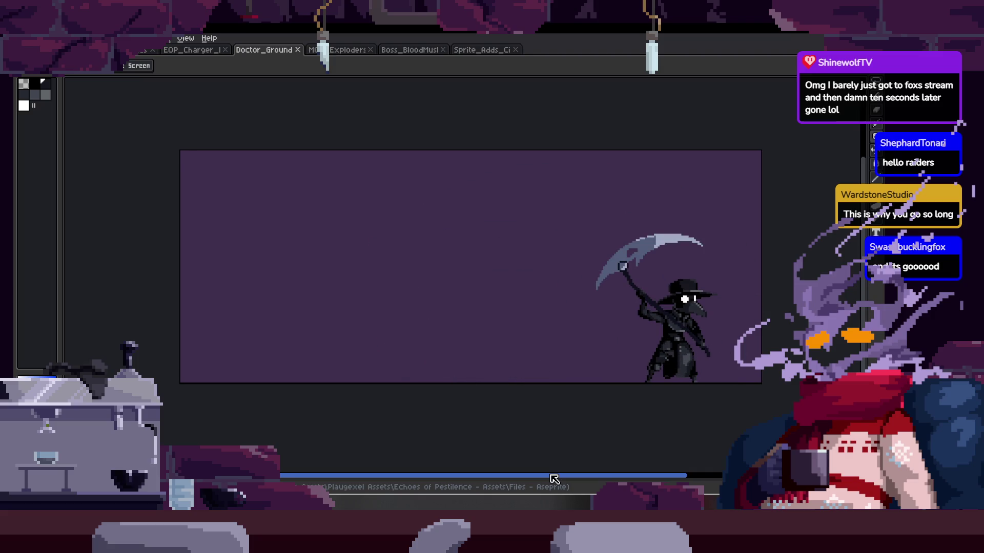
{"action": "left_click", "coordinate": [414, 50]}
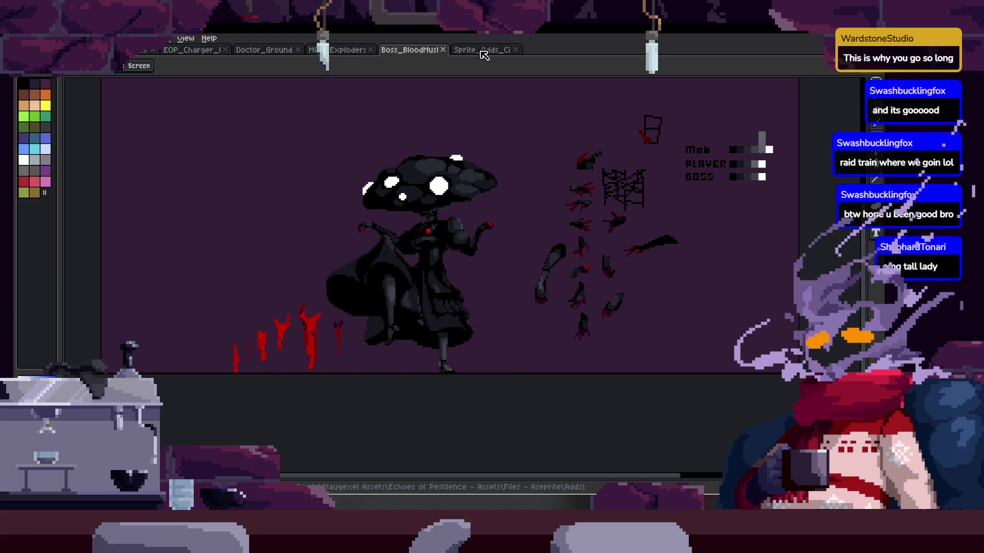
Step: Flip through the Boss, exploding spider and Doctor_Ground tabs, ending back on Sprite_Adds
{"action": "left_click", "coordinate": [485, 54]}
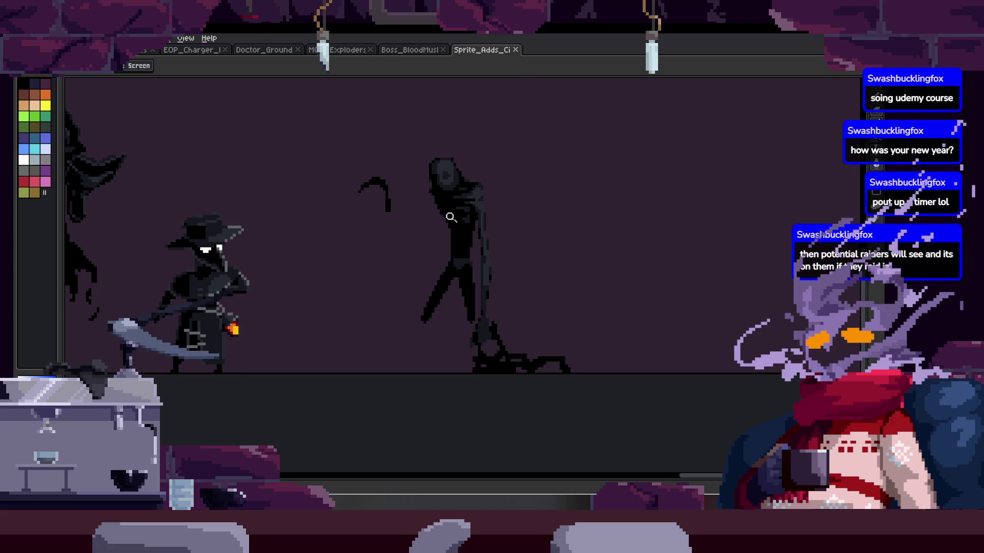
{"action": "scroll", "coordinate": [439, 189], "scroll_direction": "up", "scroll_amount": 2}
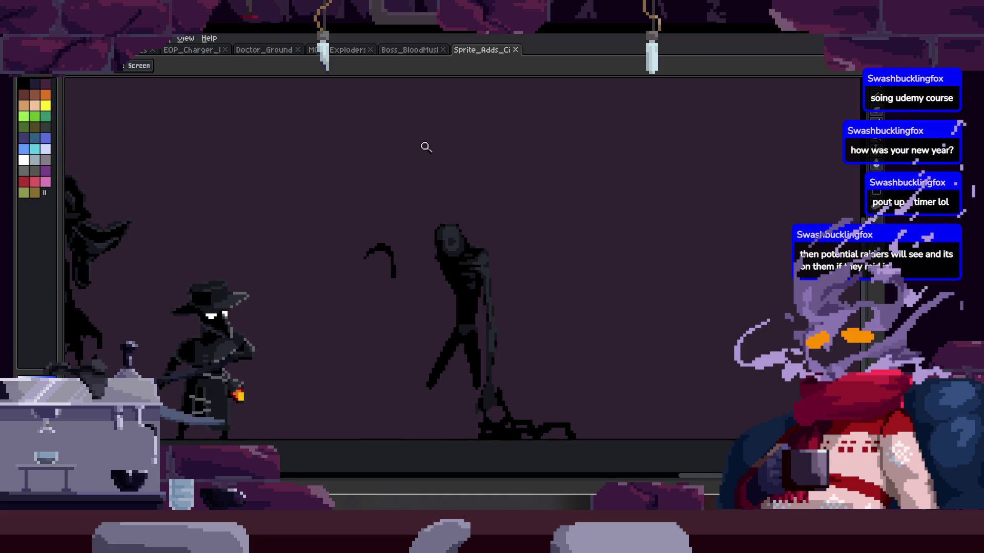
{"action": "left_click", "coordinate": [410, 50]}
{"action": "left_click", "coordinate": [346, 50]}
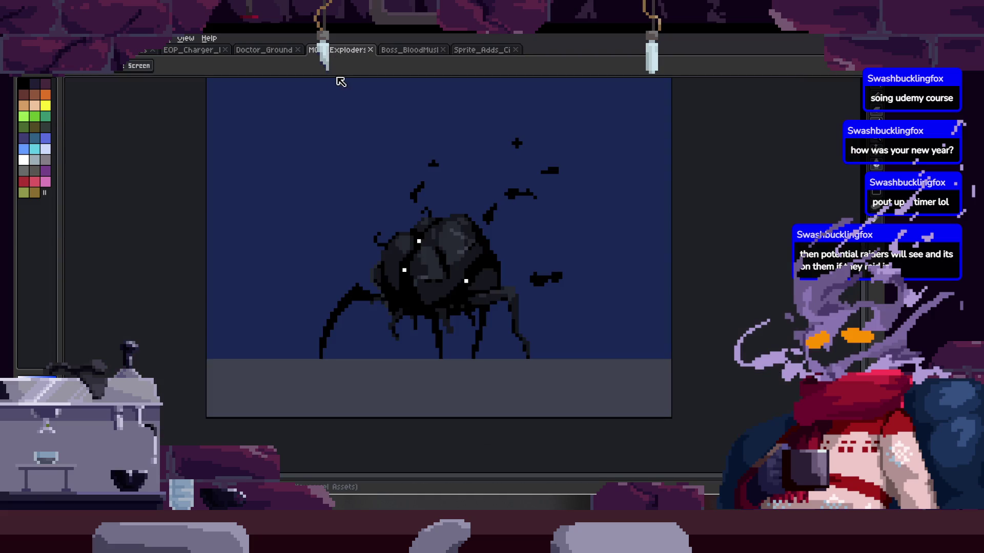
{"action": "left_click", "coordinate": [264, 50]}
{"action": "left_click", "coordinate": [482, 49]}
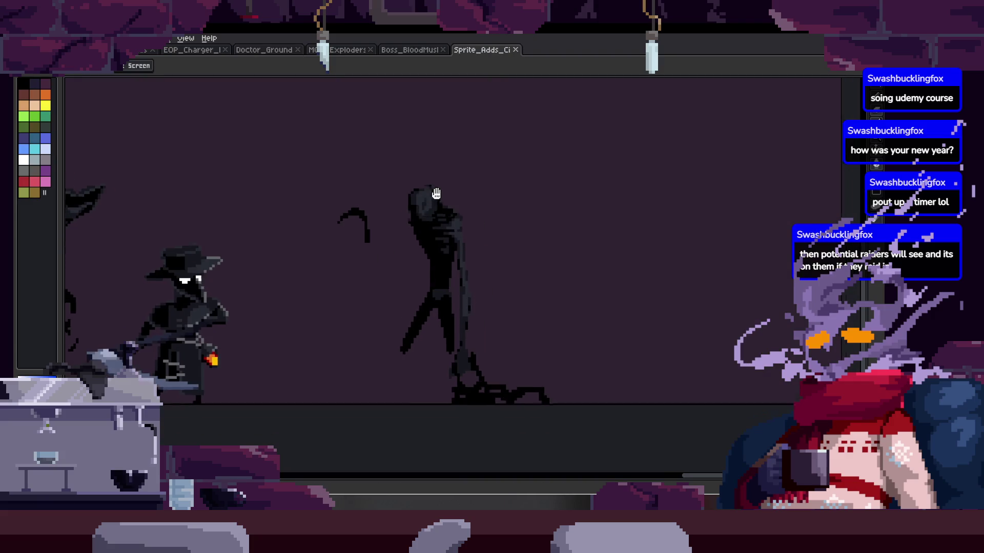
{"action": "scroll", "coordinate": [449, 234], "scroll_direction": "up", "scroll_amount": 2}
Step: With the pencil, sample black and paint a stroke down the shadowy creature's body
{"action": "right_click", "coordinate": [449, 235]}
{"action": "key", "text": "b"}
{"action": "scroll", "coordinate": [325, 215], "scroll_direction": "up", "scroll_amount": 3}
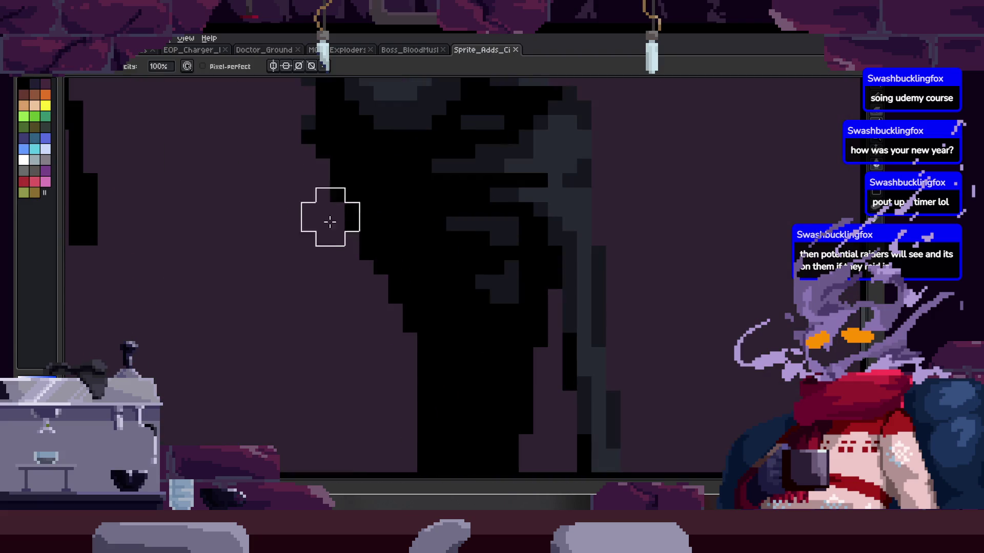
{"action": "scroll", "coordinate": [401, 320], "scroll_direction": "down", "scroll_amount": 3}
{"action": "key", "text": "alt"}
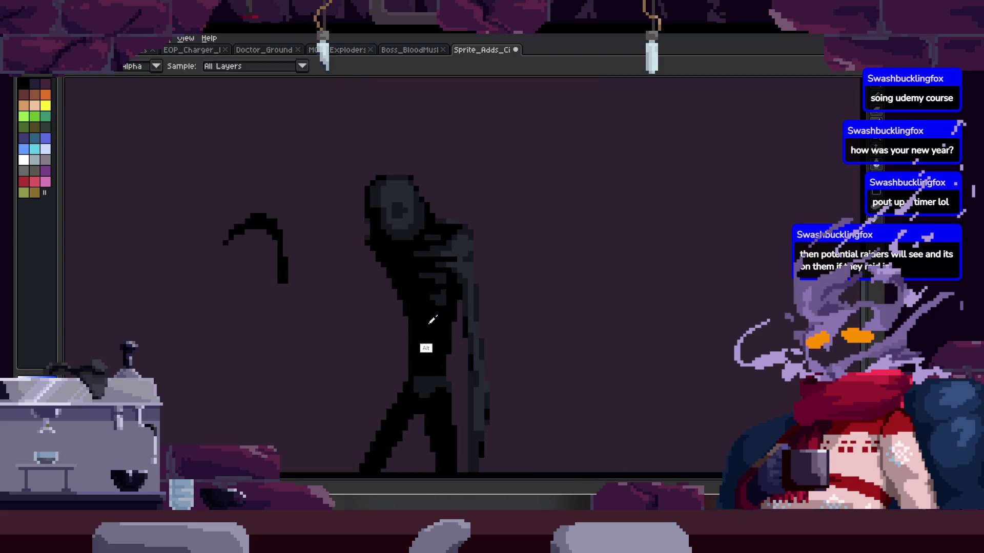
{"action": "scroll", "coordinate": [404, 194], "scroll_direction": "up", "scroll_amount": 2}
{"action": "left_click_drag", "start_coordinate": [357, 237], "coordinate": [354, 292]}
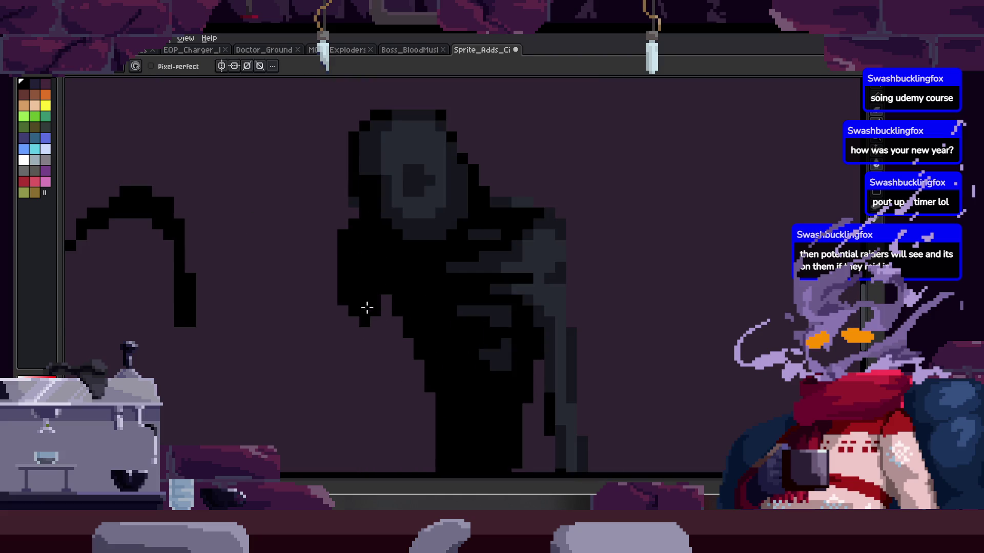
{"action": "scroll", "coordinate": [393, 268], "scroll_direction": "down", "scroll_amount": 3}
{"action": "key", "text": "ctrl"}
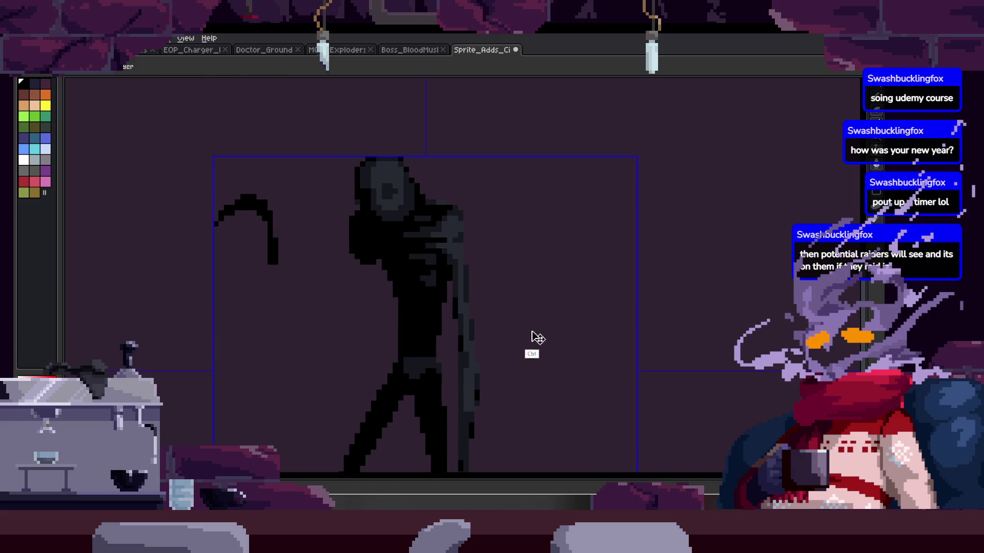
Step: Open the animation preview and switch over to Unreal Engine
{"action": "key", "text": "F7"}
{"action": "scroll", "coordinate": [449, 240], "scroll_direction": "down", "scroll_amount": 1}
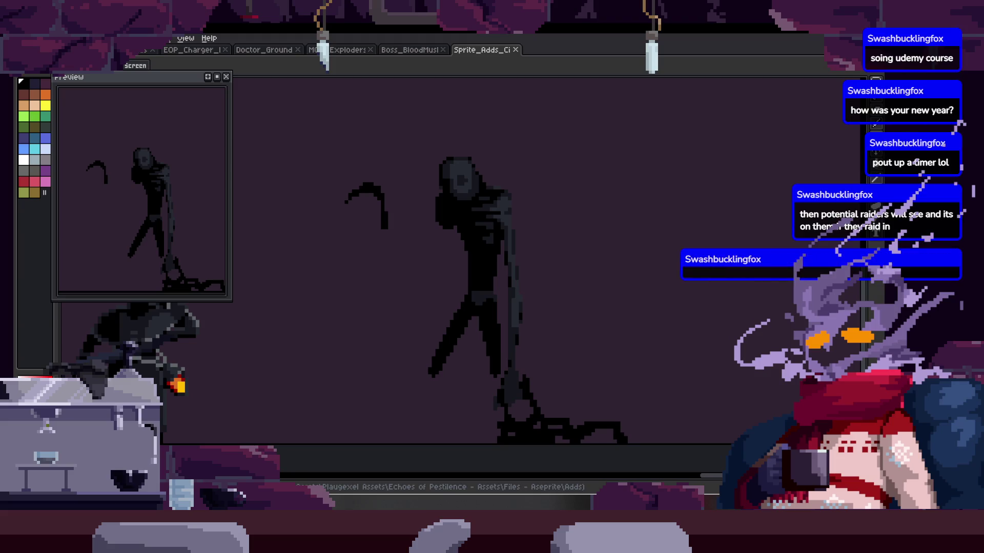
{"action": "key", "text": "alt+Tab"}
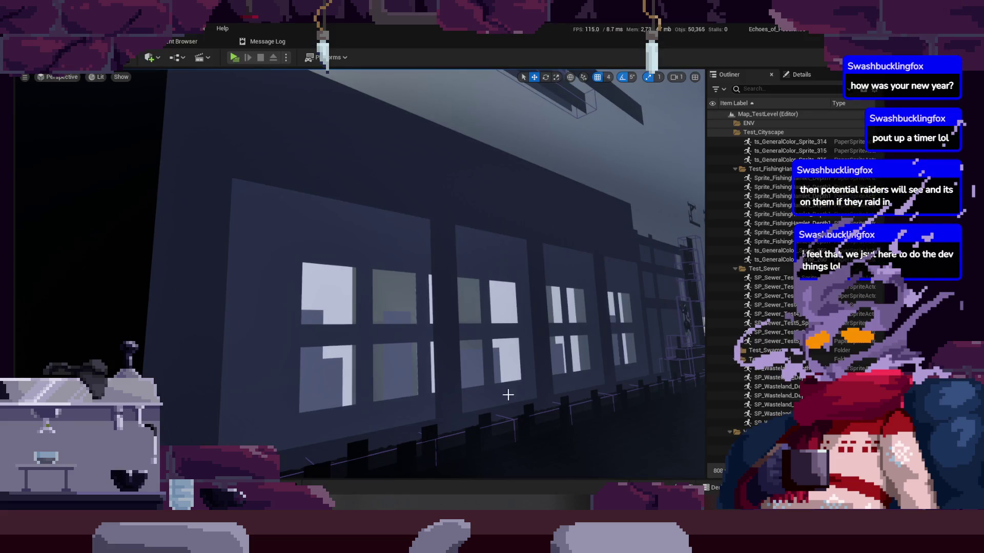
Step: Launch the standalone game preview and fight the first enemies with scythe swings and jumps
{"action": "left_click", "coordinate": [234, 57]}
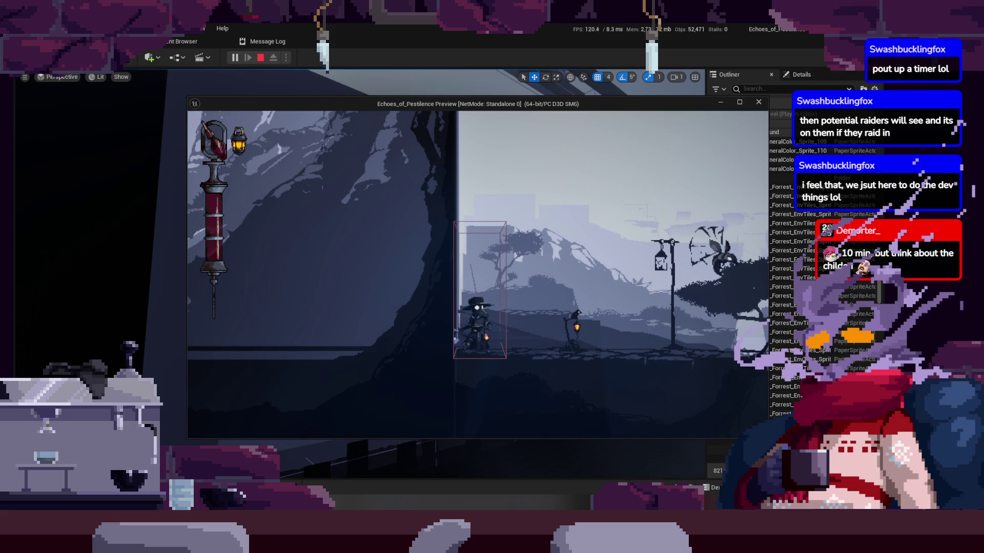
{"action": "key", "text": "d"}
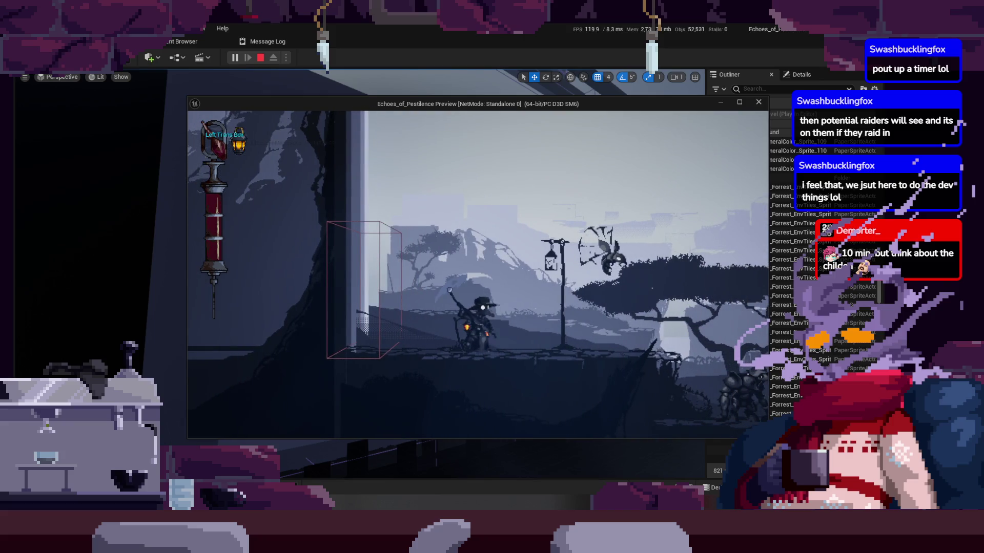
{"action": "key", "text": "j"}
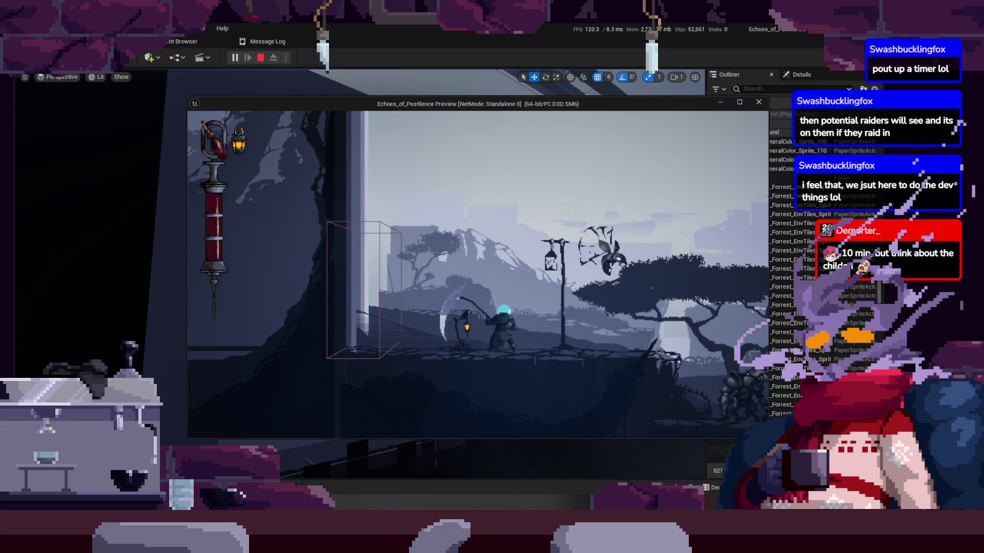
{"action": "key", "text": "space"}
{"action": "key", "text": "j"}
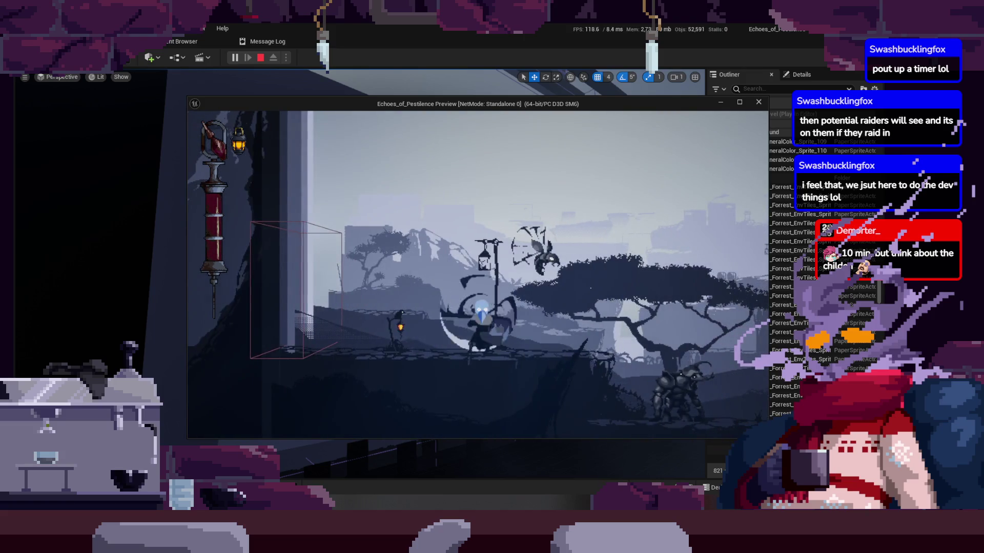
{"action": "key", "text": "j"}
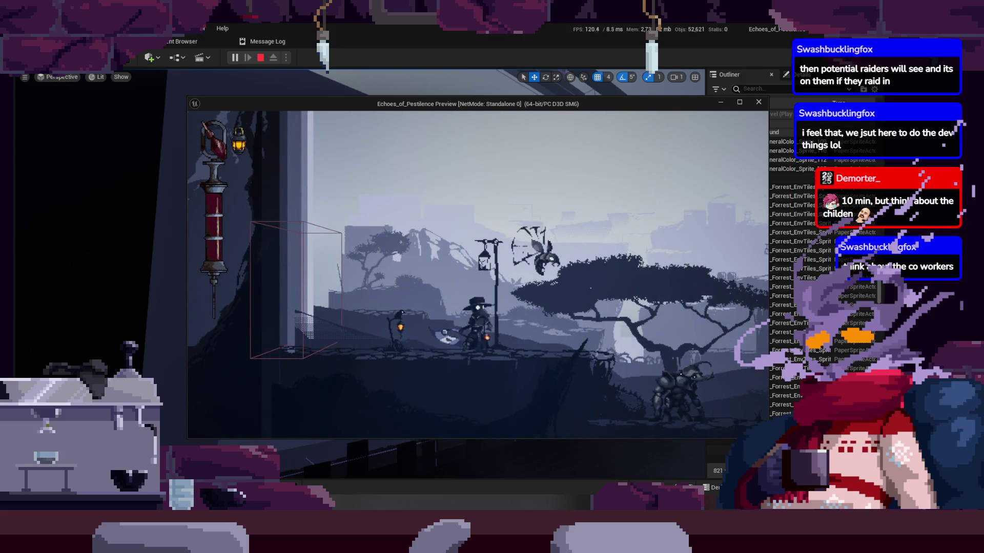
{"action": "key", "text": "d"}
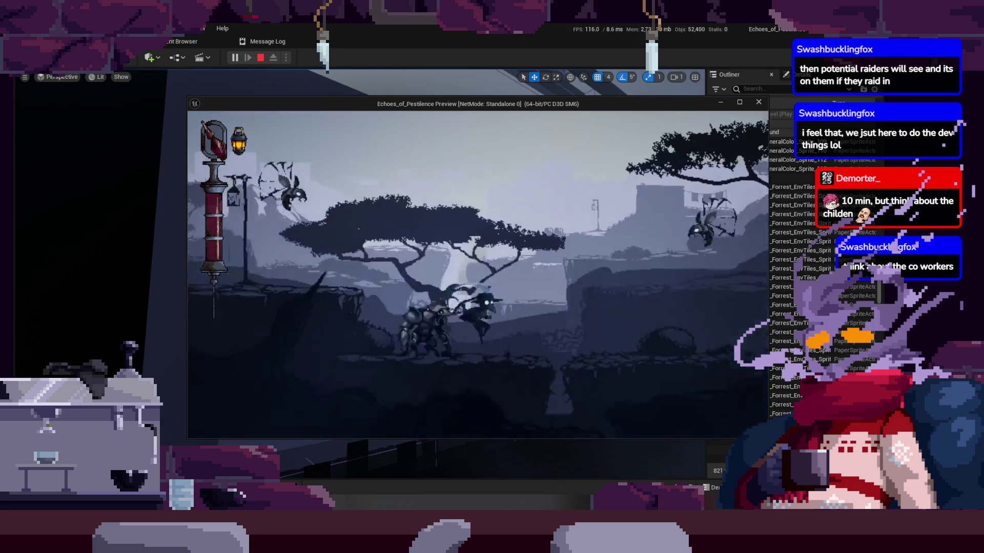
{"action": "key", "text": "j"}
{"action": "key", "text": "d"}
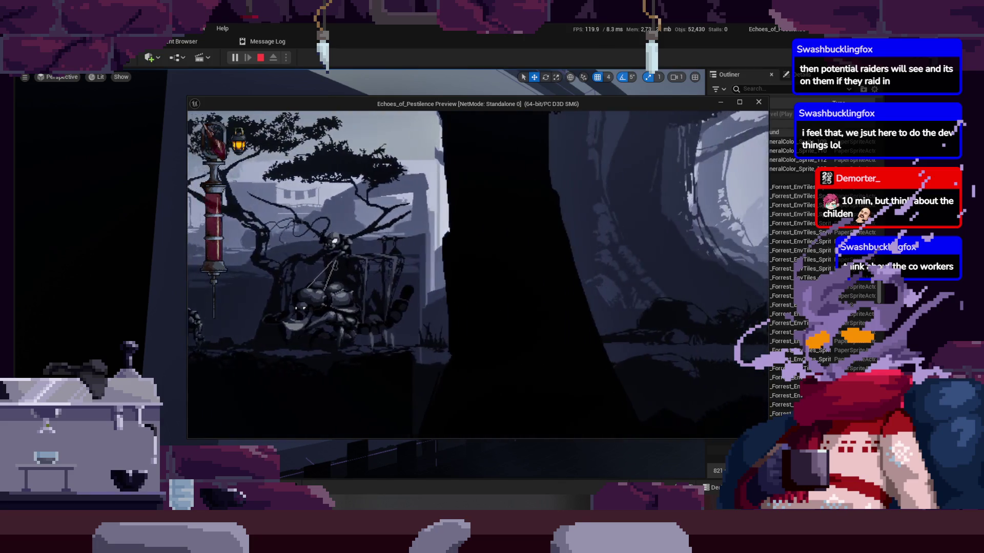
{"action": "key", "text": "a"}
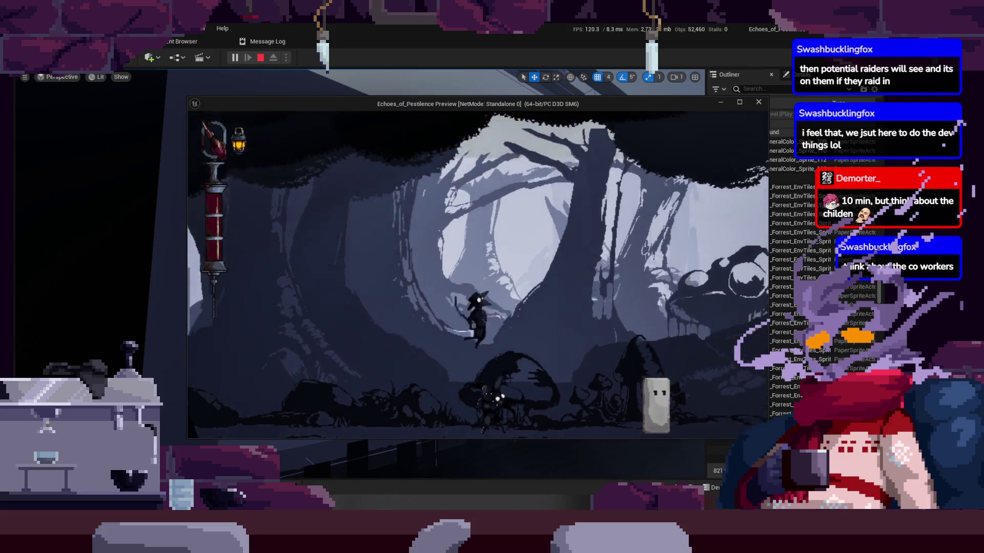
{"action": "key", "text": "j"}
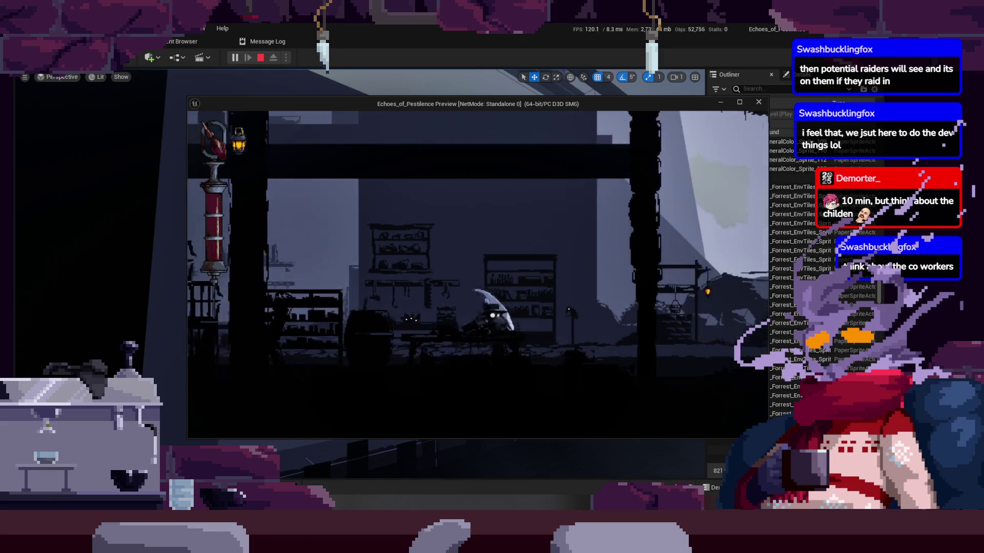
Step: Run right through the forest and cave, past the mushroom enemy, into the shadowy creature's area
{"action": "key", "text": "d"}
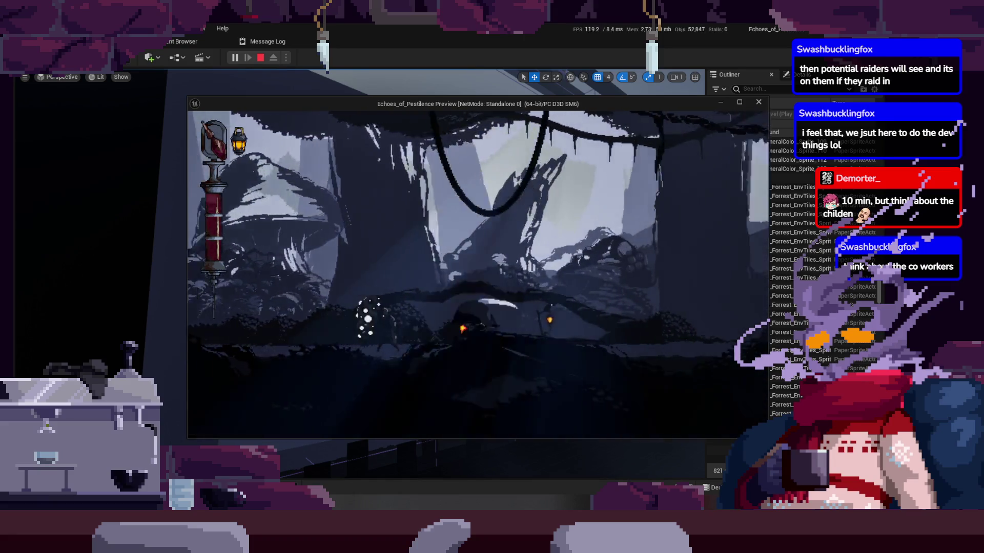
{"action": "key", "text": "d"}
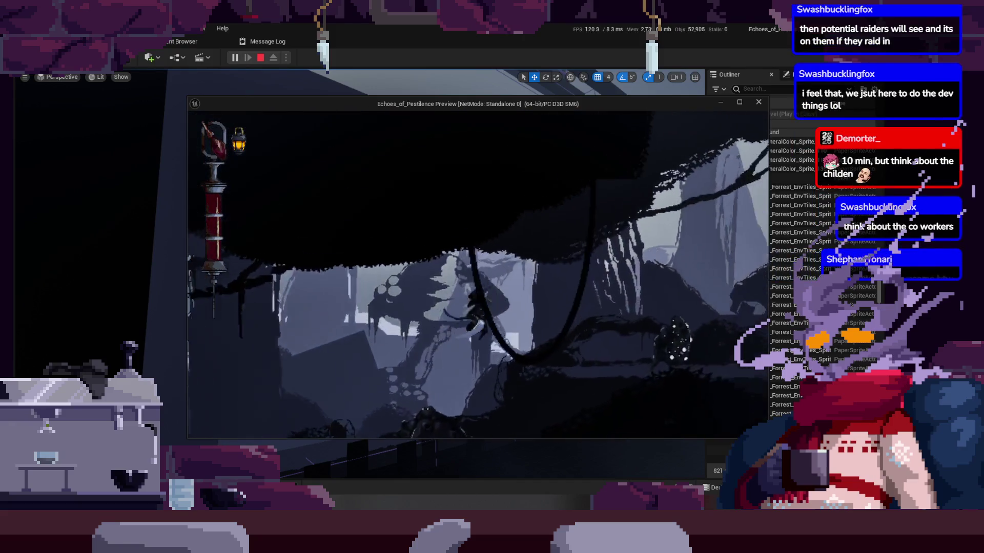
{"action": "key", "text": "d"}
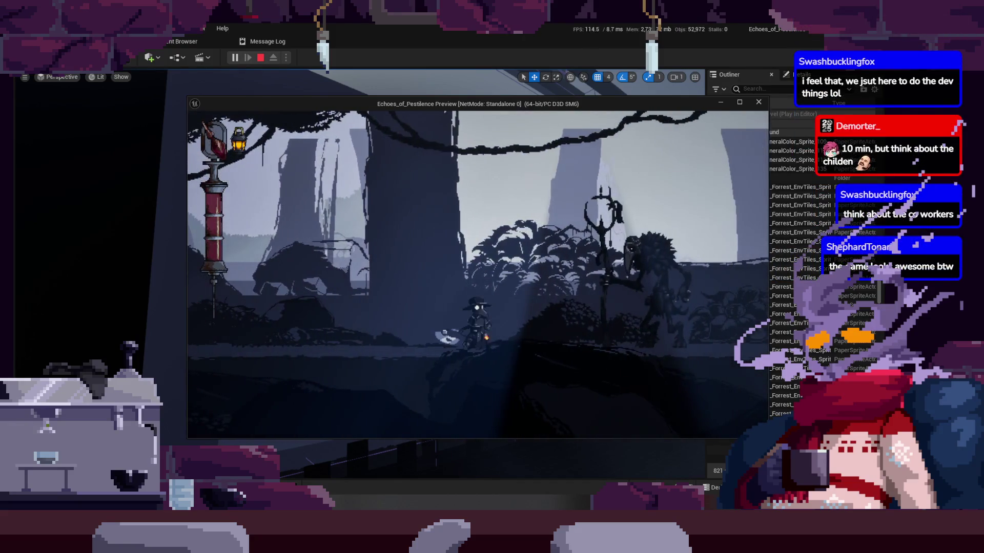
{"action": "key", "text": "d"}
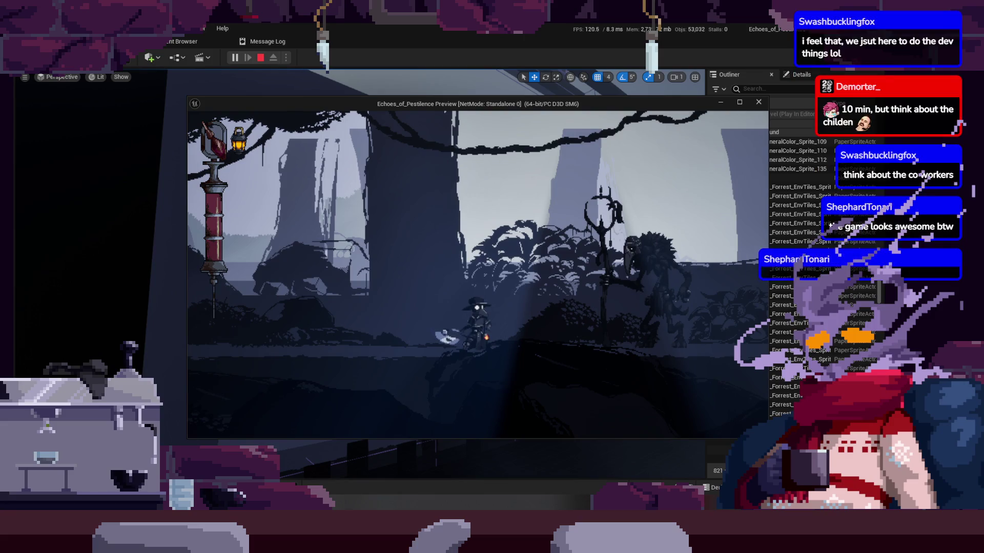
{"action": "key", "text": "d"}
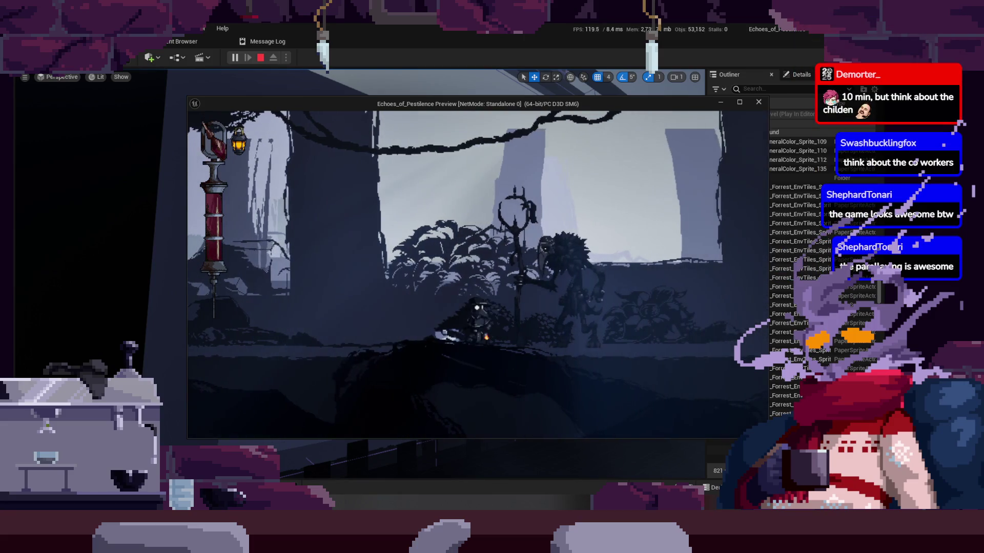
{"action": "key", "text": "d"}
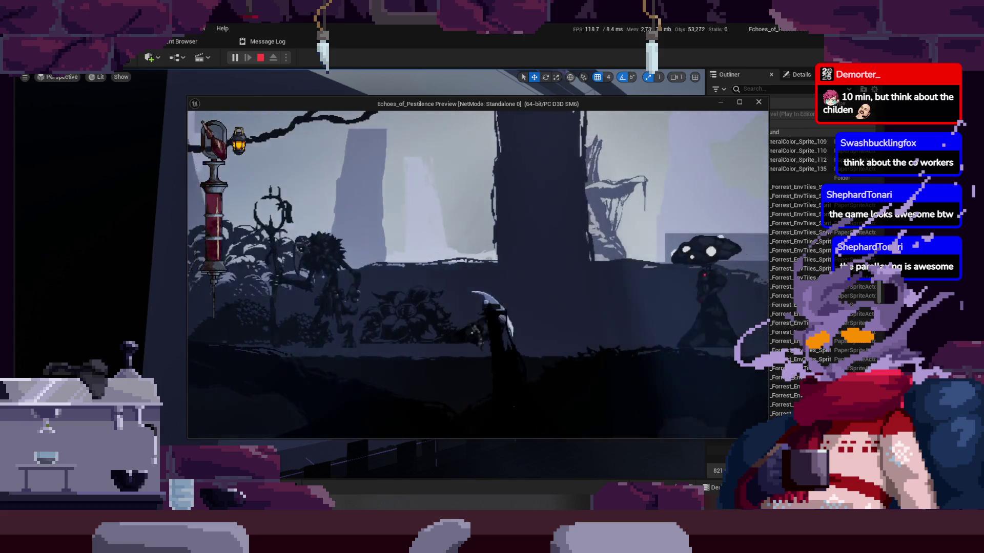
{"action": "key", "text": "d"}
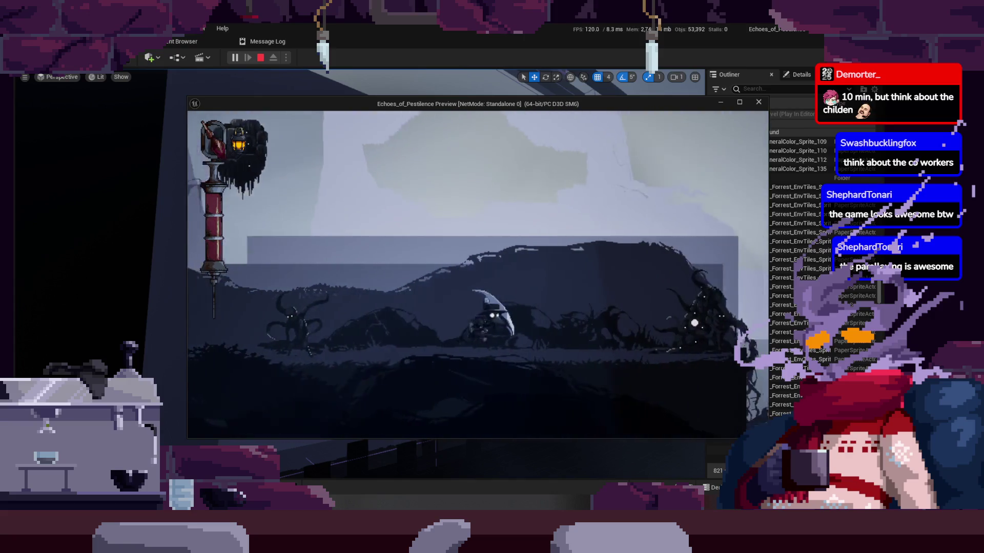
{"action": "key", "text": "space"}
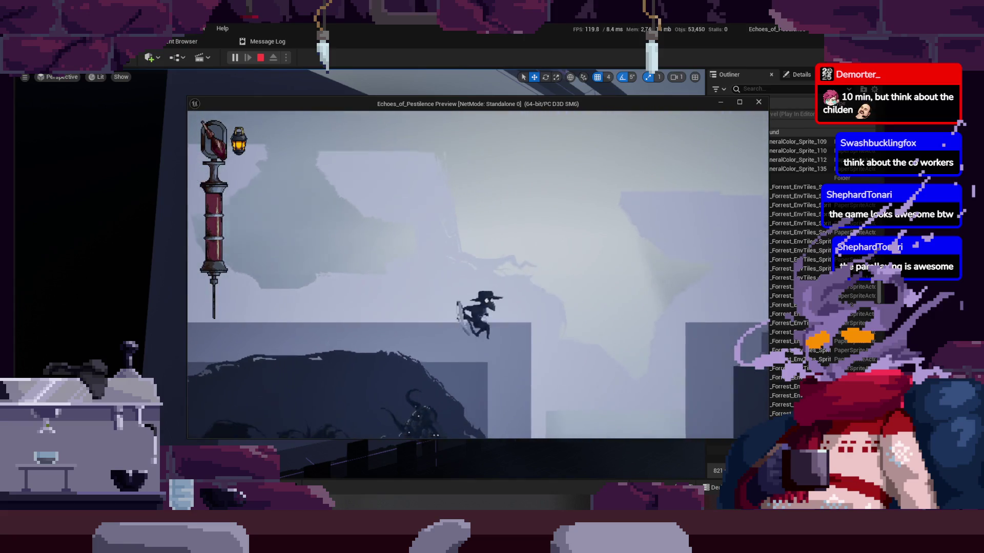
{"action": "key", "text": "d"}
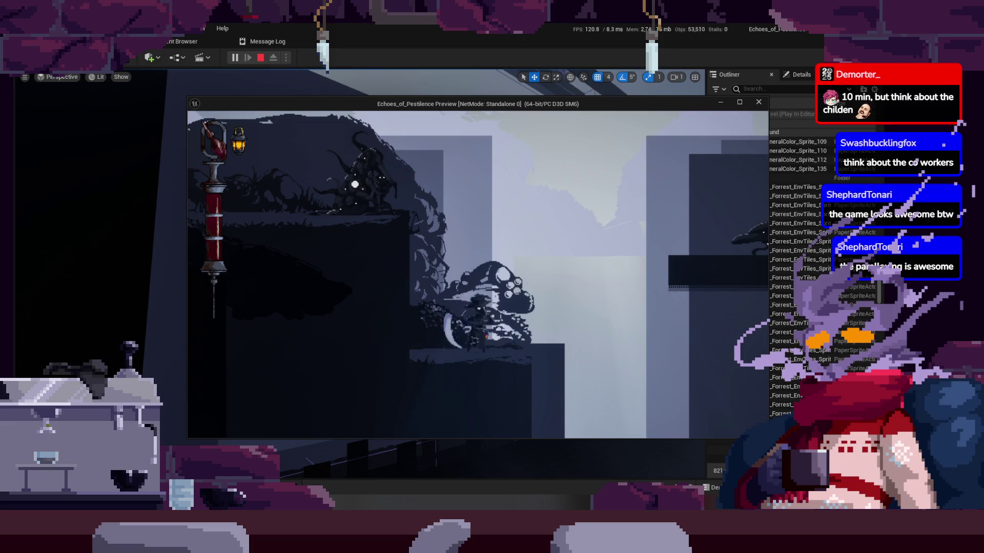
{"action": "key", "text": "d"}
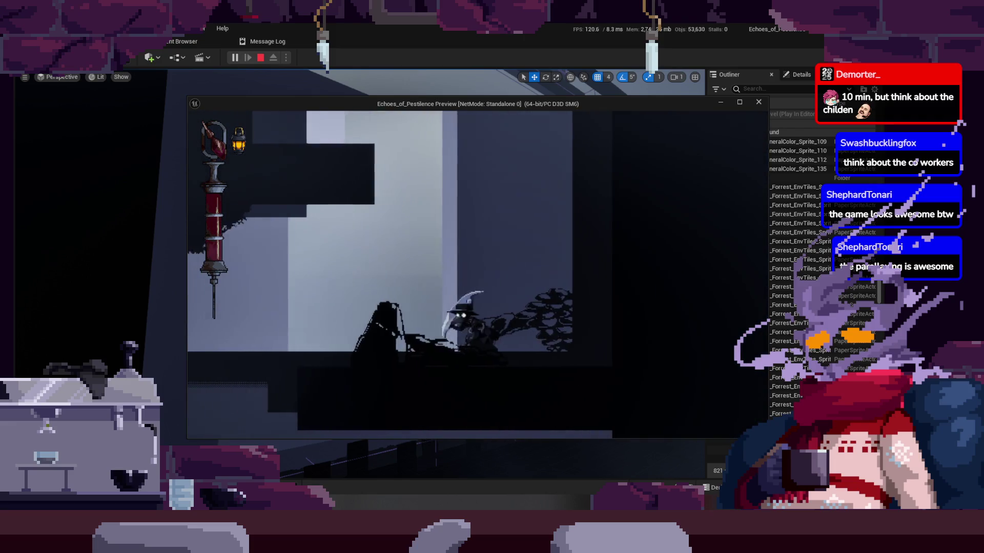
{"action": "key", "text": "d"}
{"action": "key", "text": "space"}
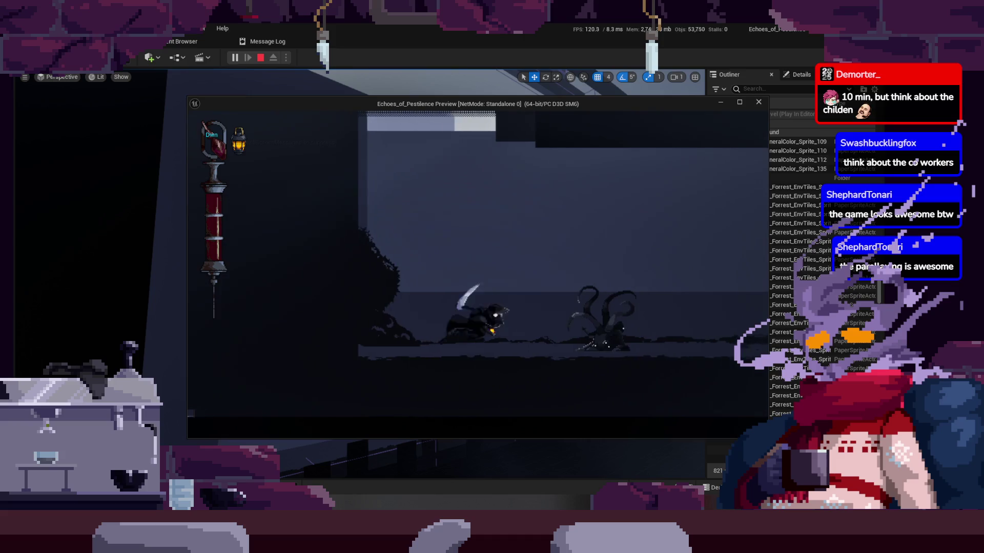
{"action": "key", "text": "d"}
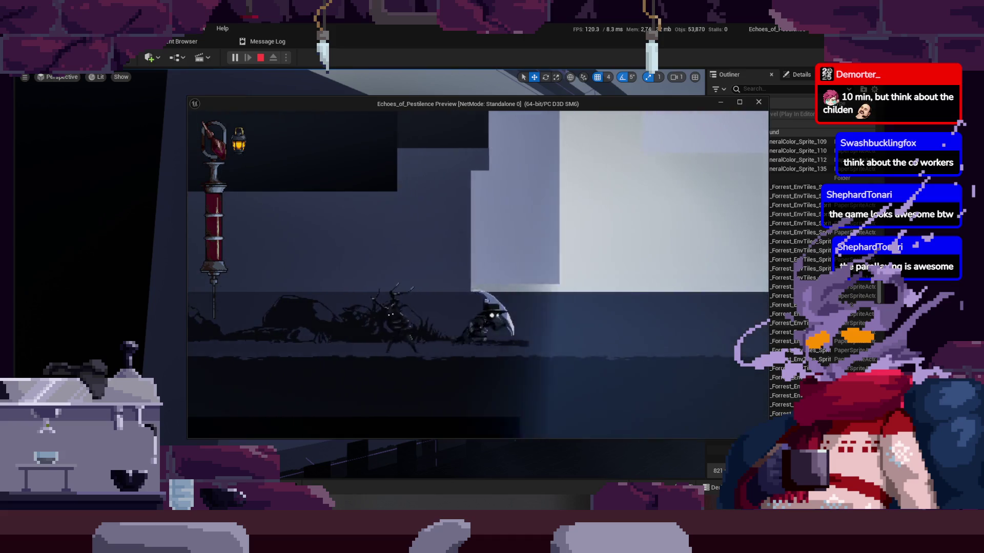
{"action": "key", "text": "s"}
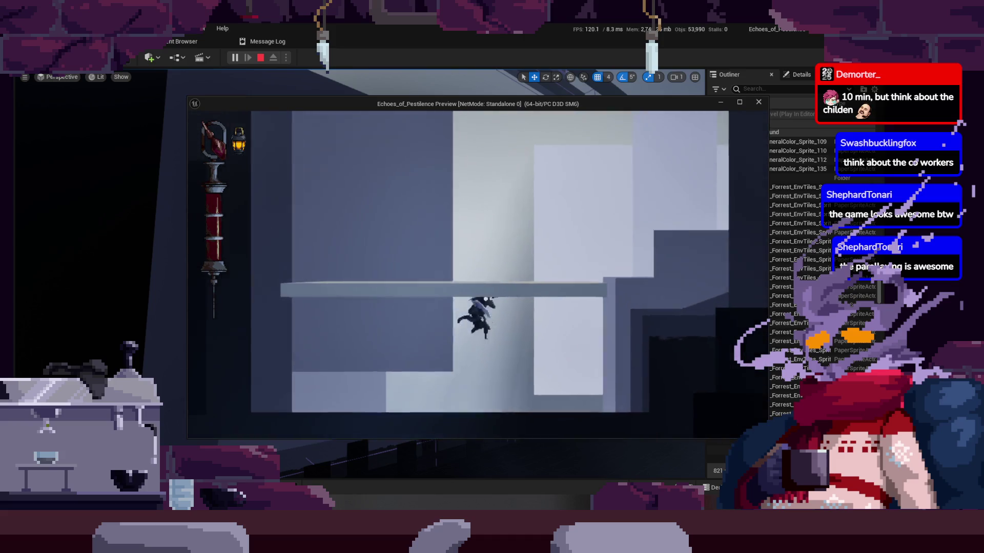
{"action": "key", "text": "space"}
{"action": "key", "text": "d"}
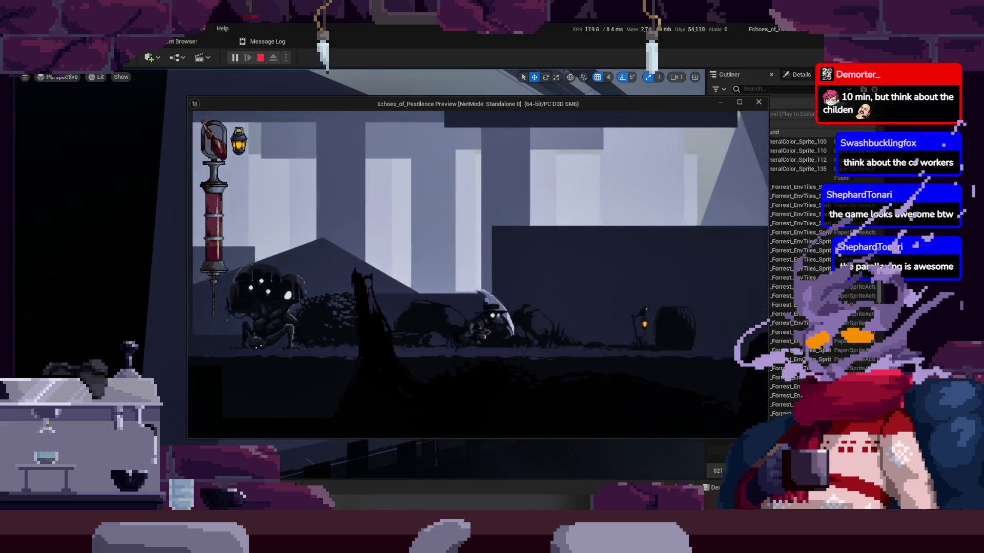
{"action": "key", "text": "d"}
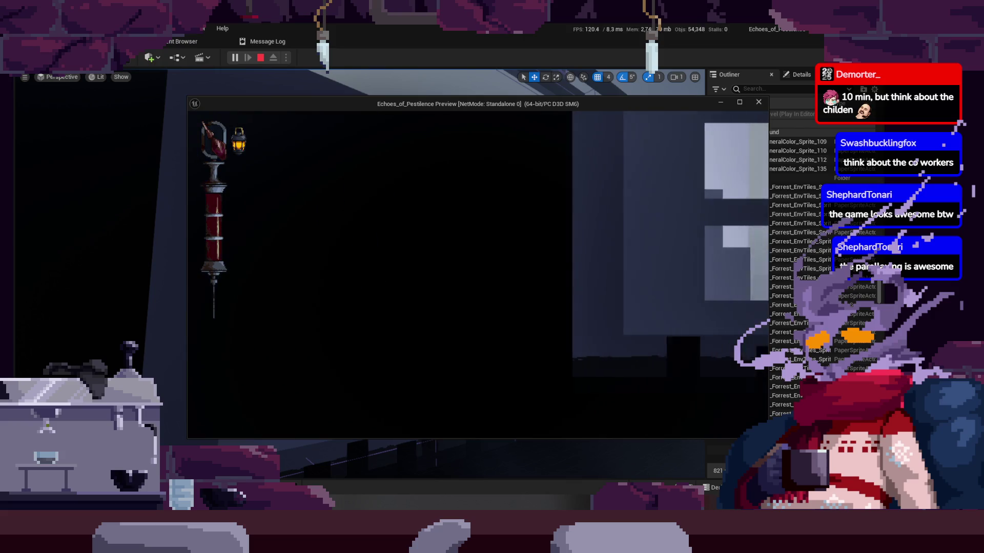
Step: Continue past the cloaked enemy, gallows and lantern enemies to the foggy stilt house
{"action": "key", "text": "a"}
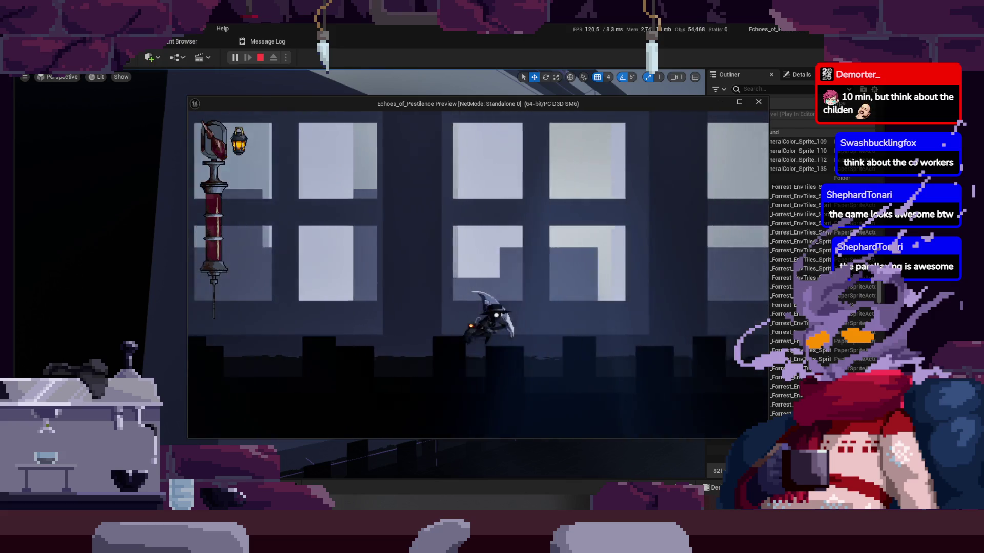
{"action": "key", "text": "d"}
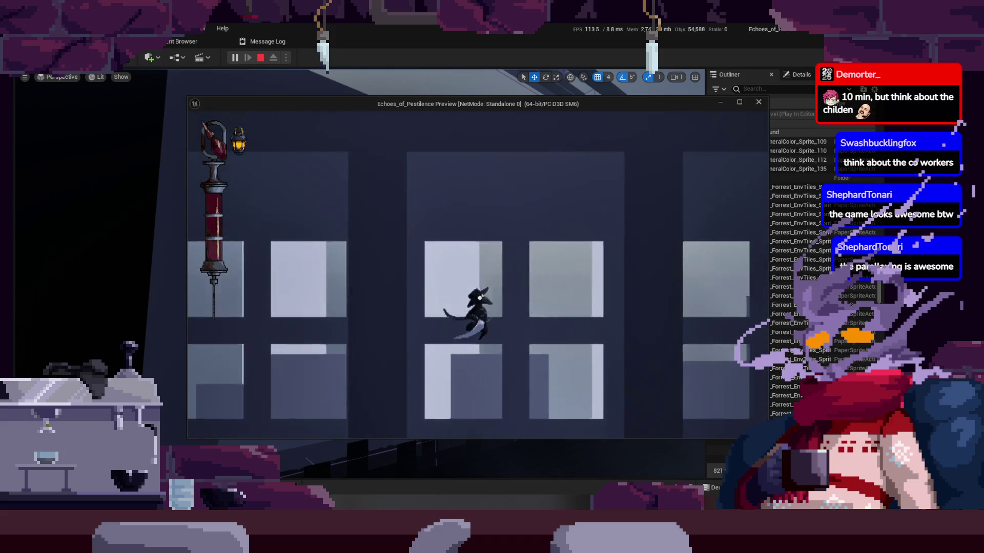
{"action": "key", "text": "d"}
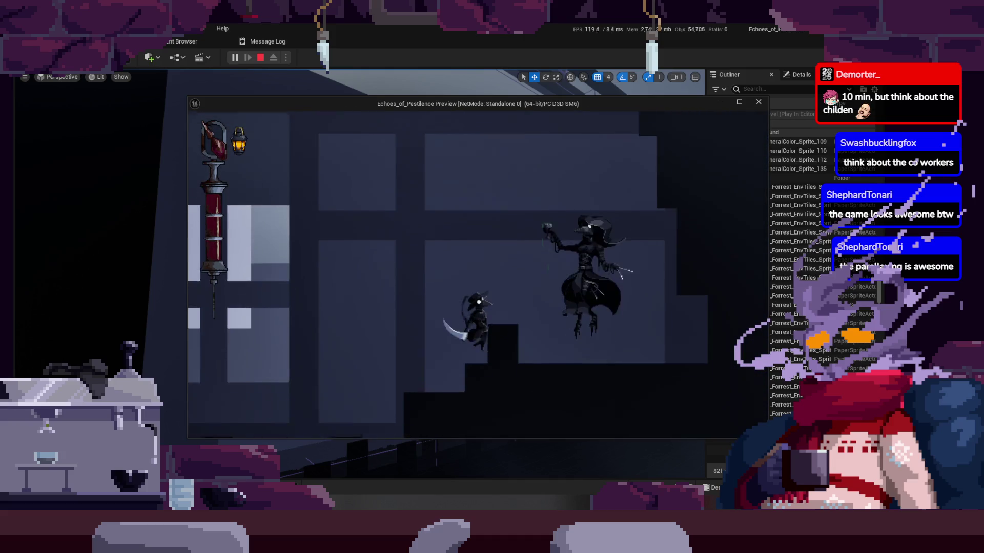
{"action": "key", "text": "d"}
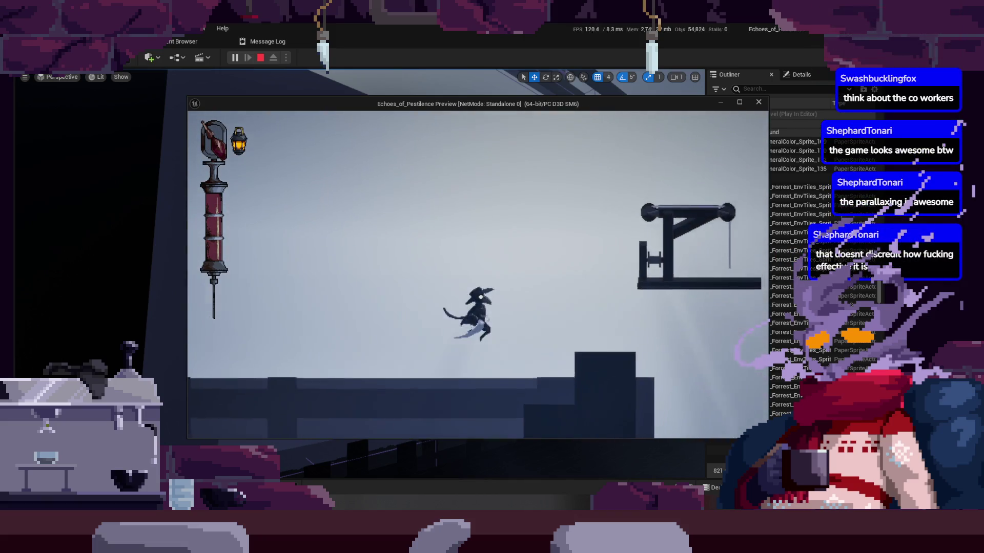
{"action": "key", "text": "d"}
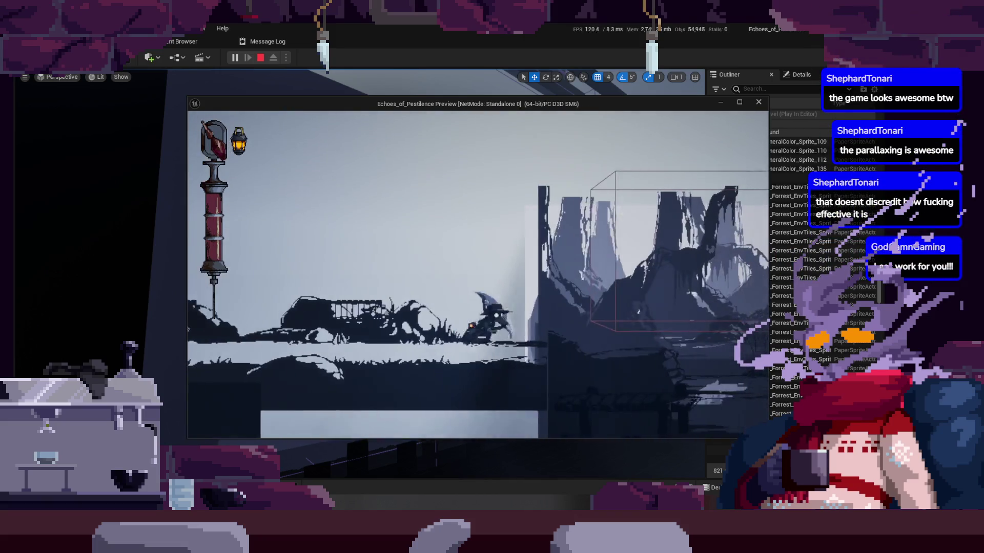
{"action": "key", "text": "d"}
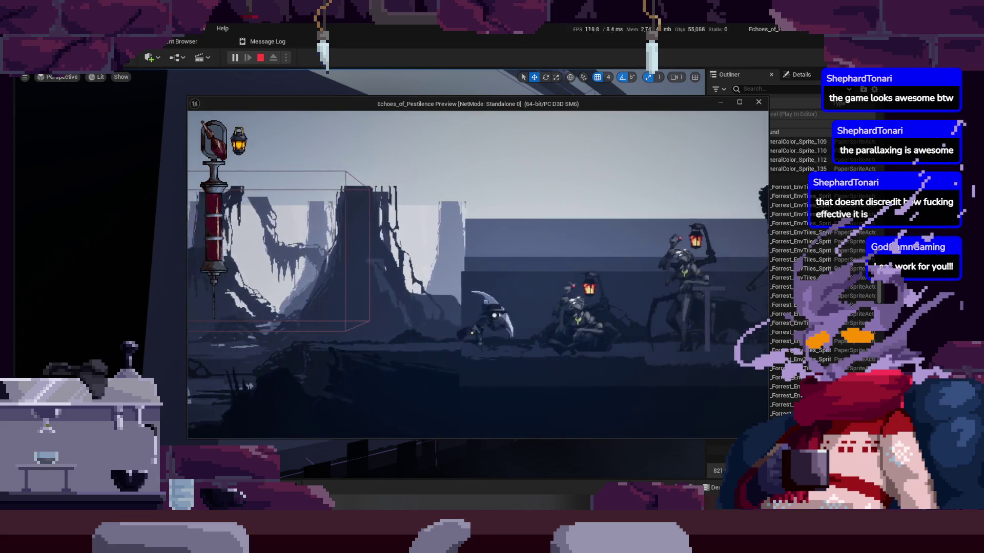
{"action": "key", "text": "d"}
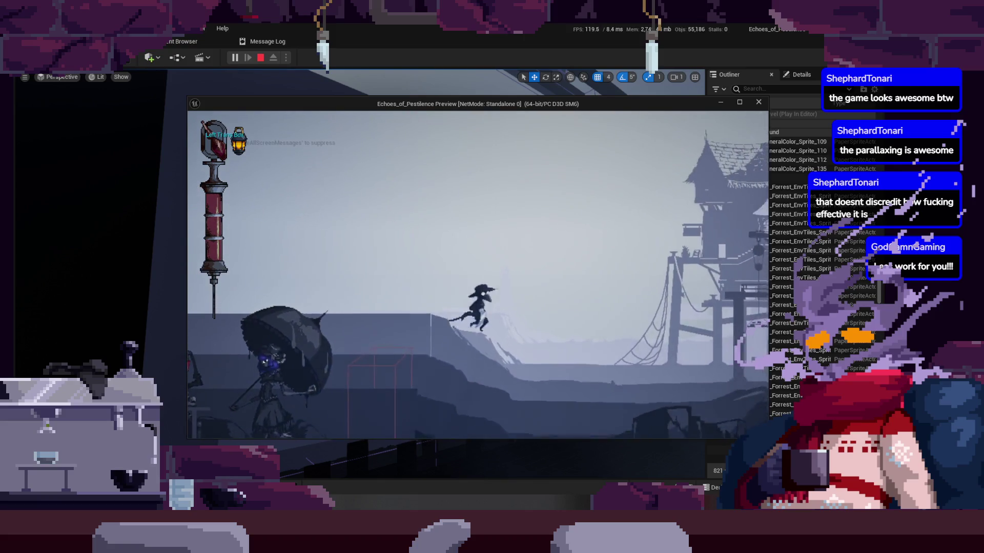
{"action": "key", "text": "a"}
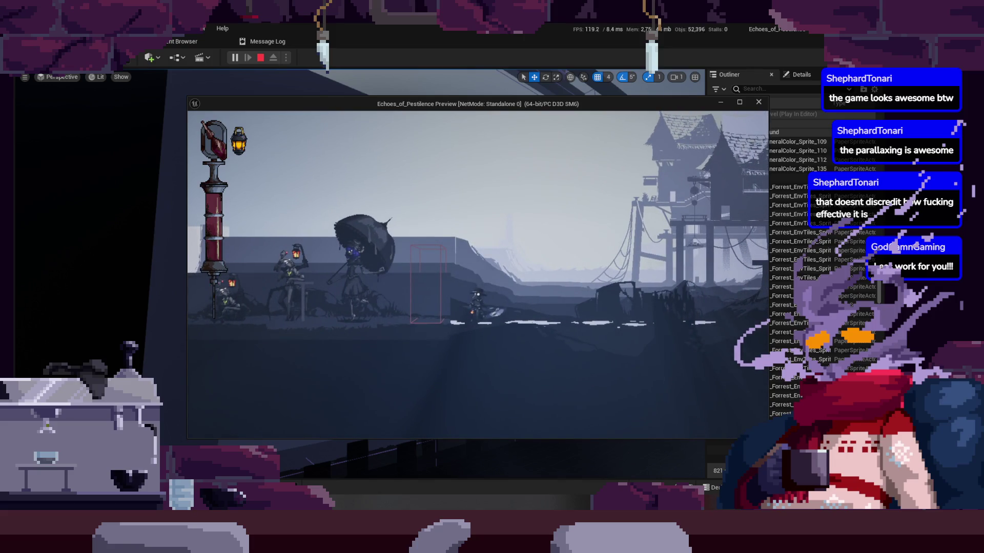
{"action": "key", "text": "d"}
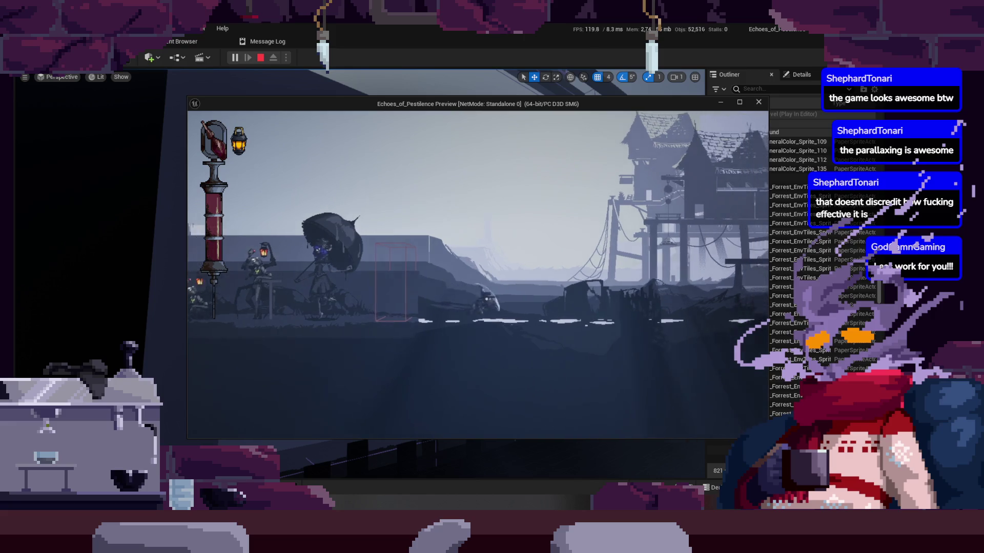
{"action": "key", "text": "d"}
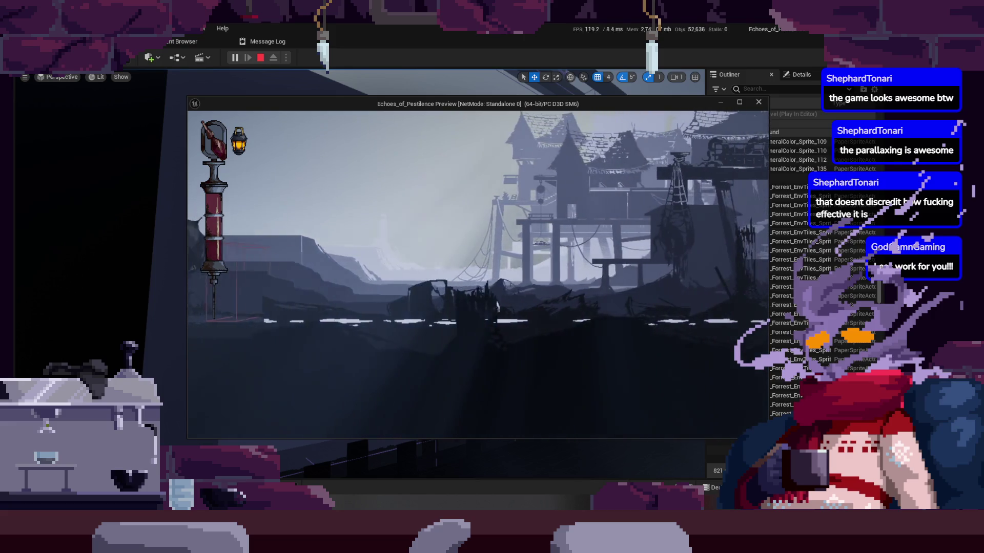
{"action": "key", "text": "a"}
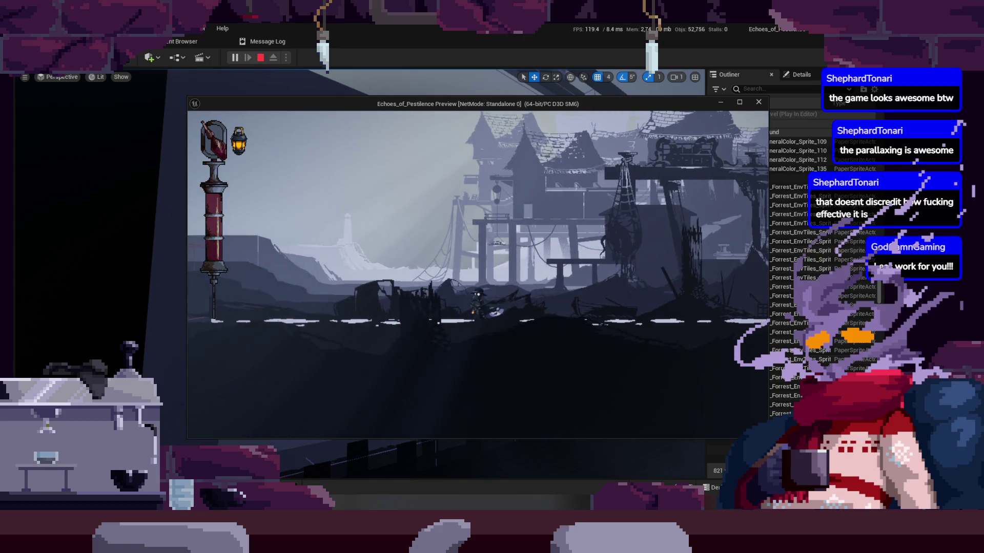
{"action": "key", "text": "d"}
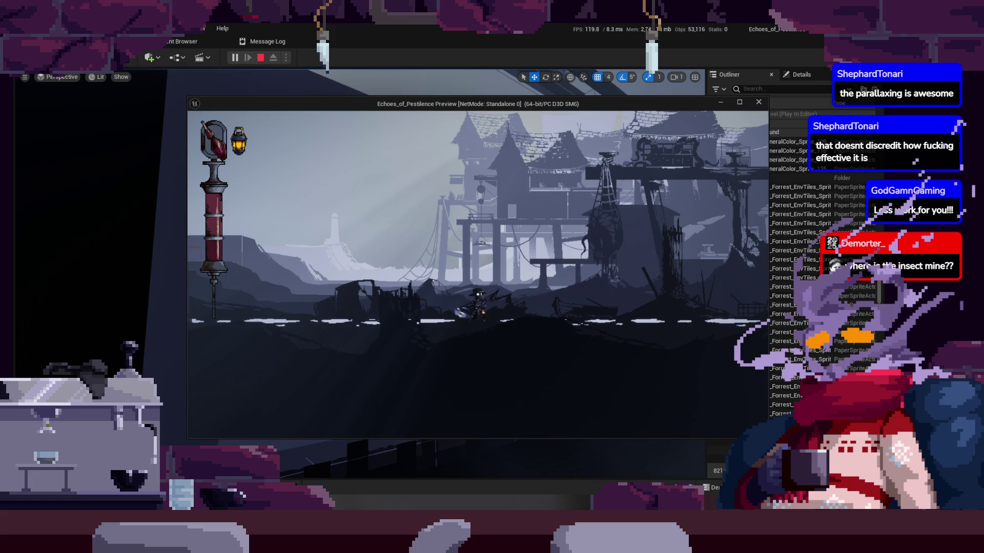
{"action": "key", "text": "a"}
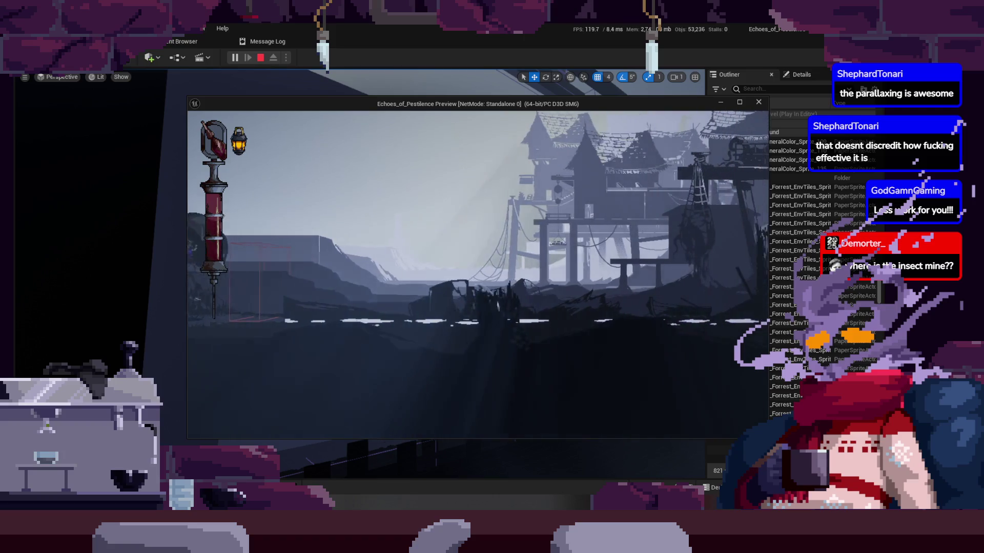
{"action": "key", "text": "d"}
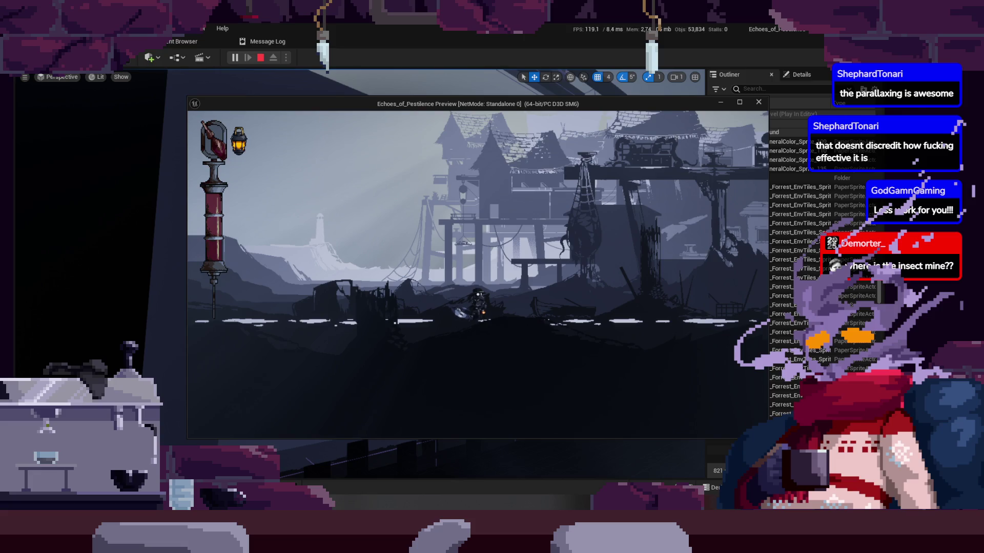
Step: Run the character left back through the forest and dark room toward an enemy
{"action": "key", "text": "a"}
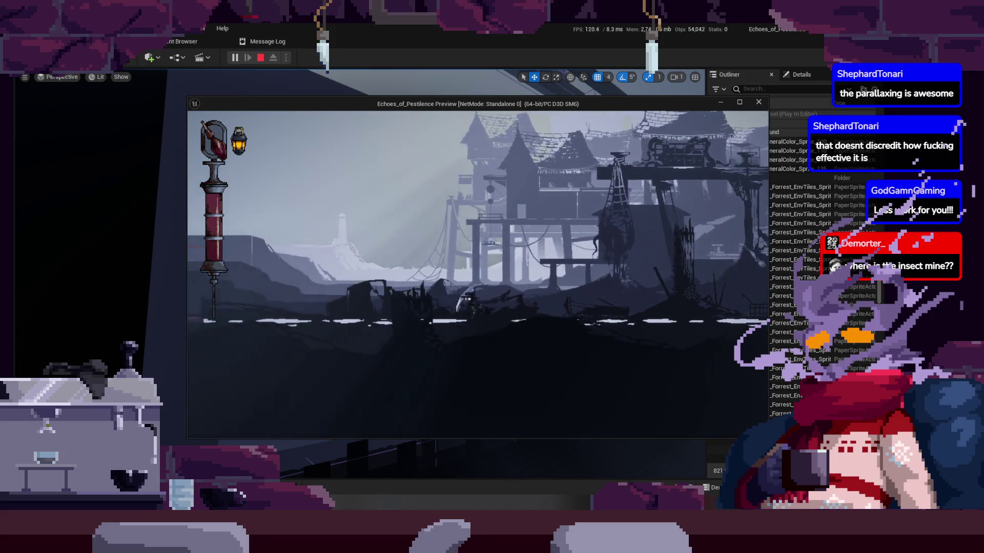
{"action": "key", "text": "a"}
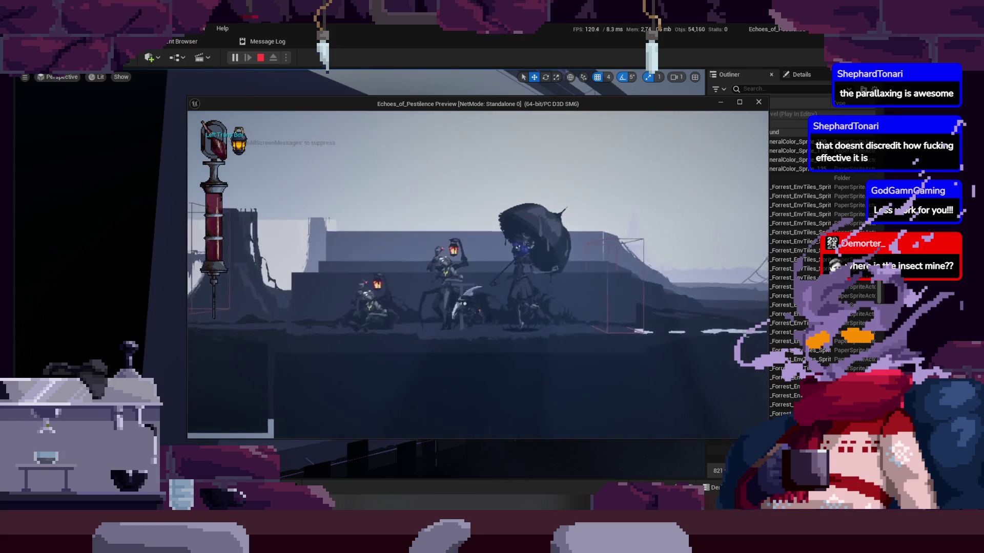
{"action": "key", "text": "a"}
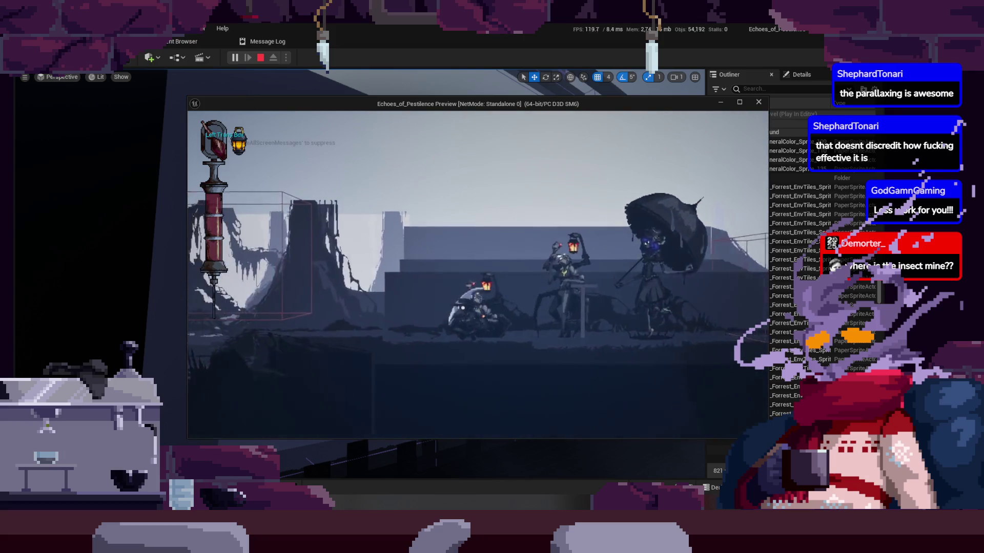
{"action": "key", "text": "a"}
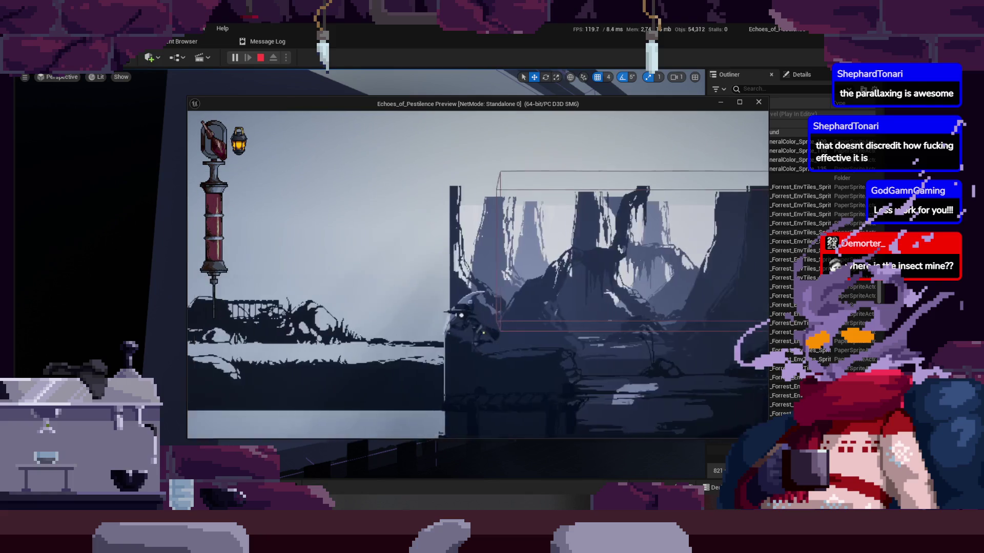
{"action": "key", "text": "a"}
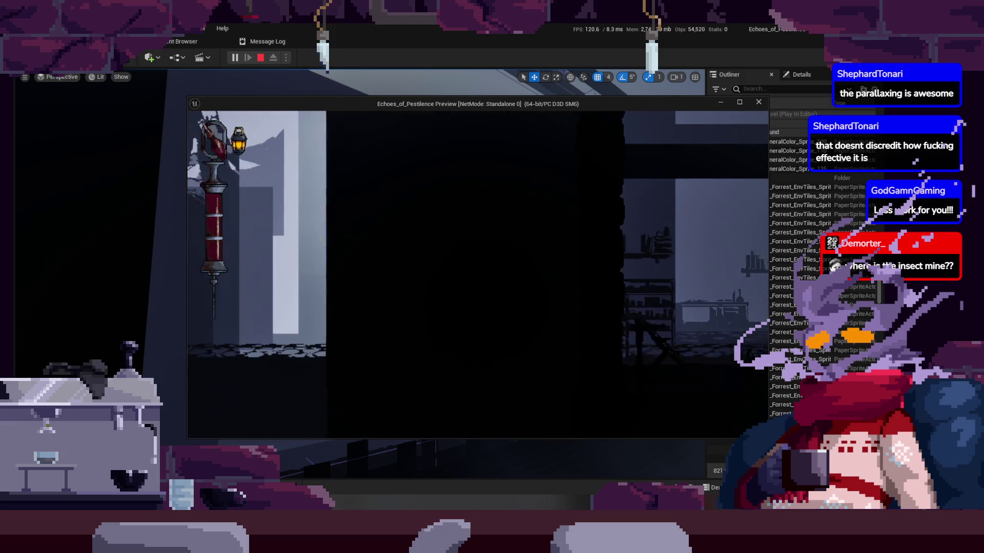
{"action": "key", "text": "a"}
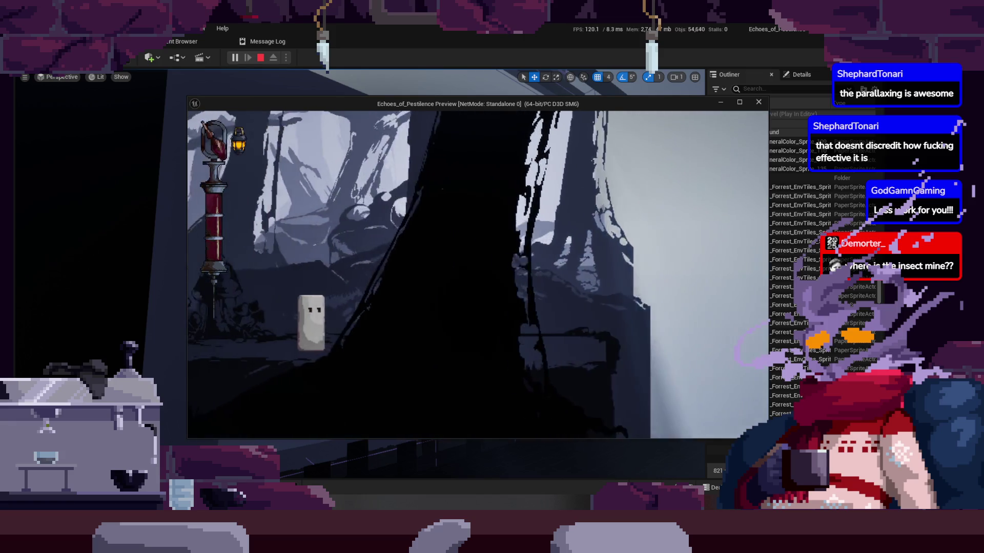
{"action": "key", "text": "a"}
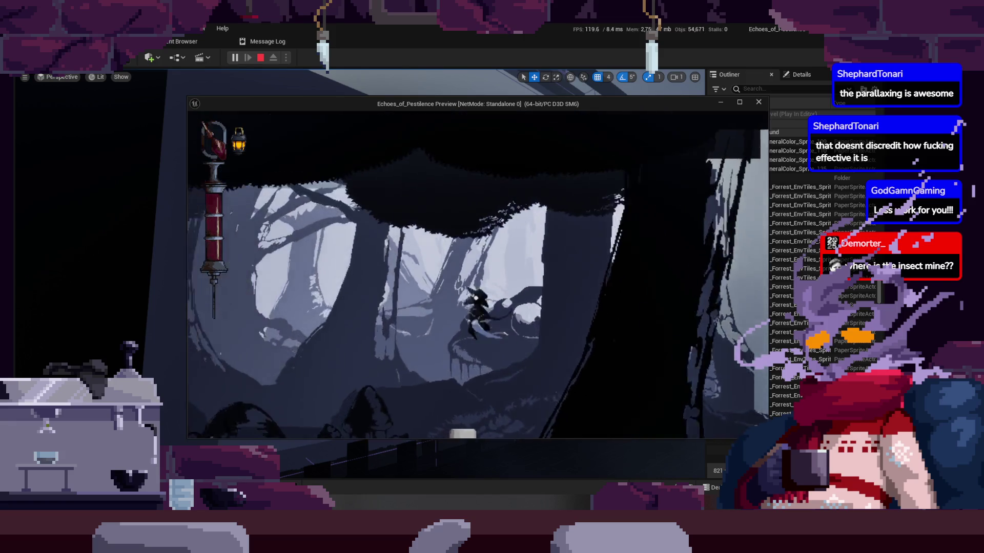
{"action": "key", "text": "a"}
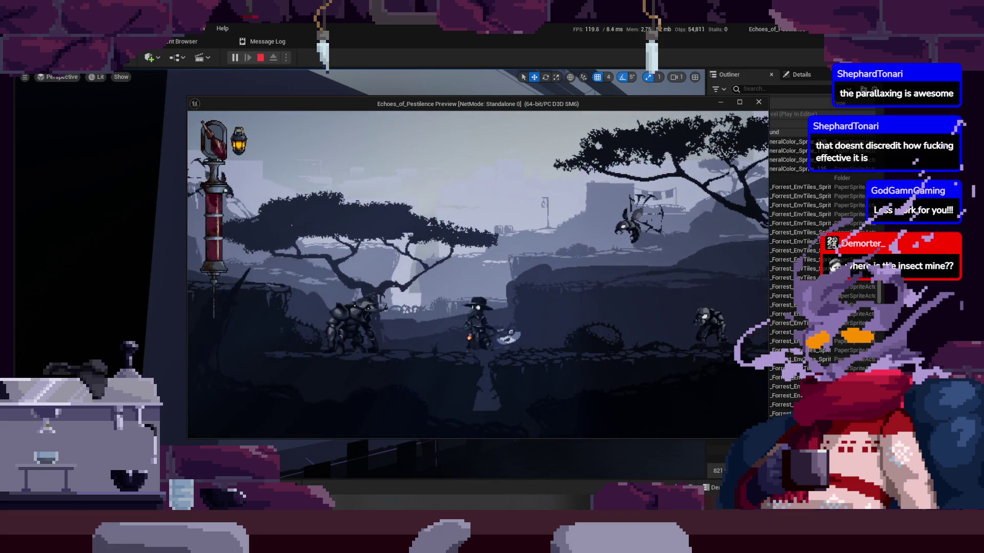
Step: Run right through the interior room and forest, past the mushroom figure into the walled area
{"action": "key", "text": "d"}
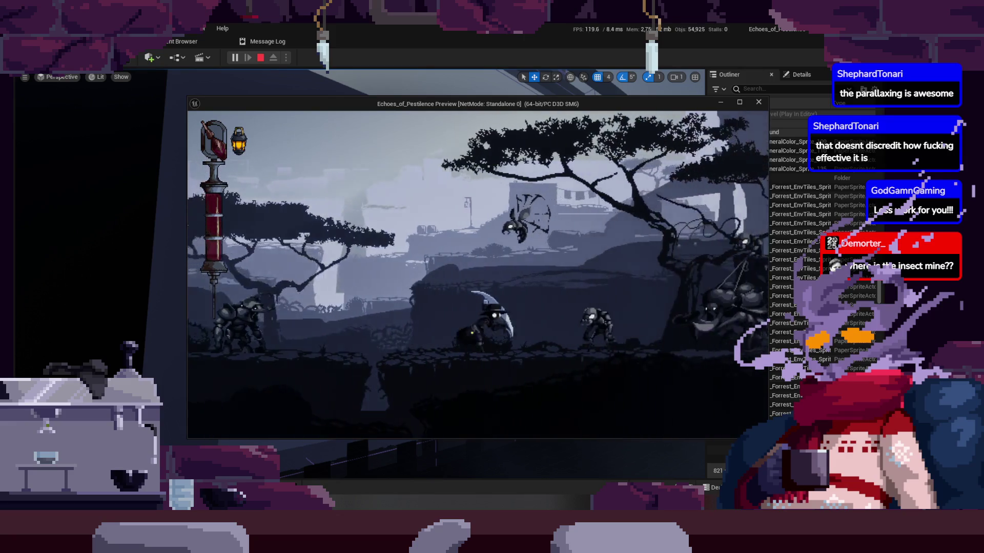
{"action": "key", "text": "d"}
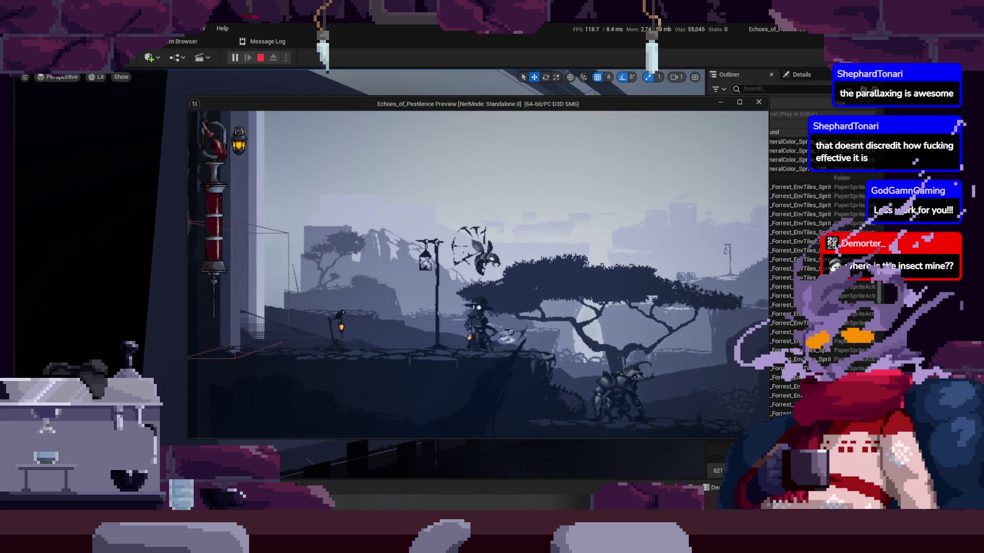
{"action": "key", "text": "d"}
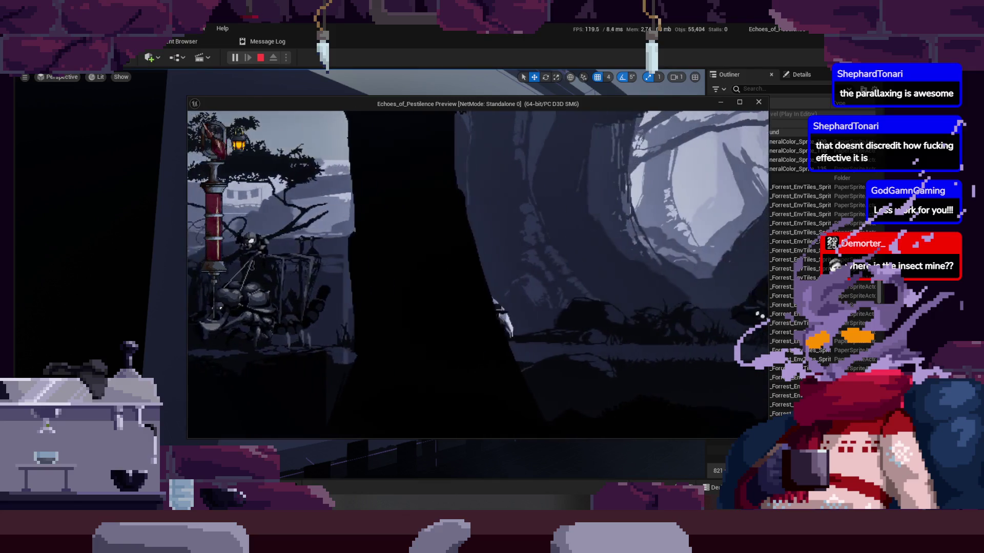
{"action": "key", "text": "d"}
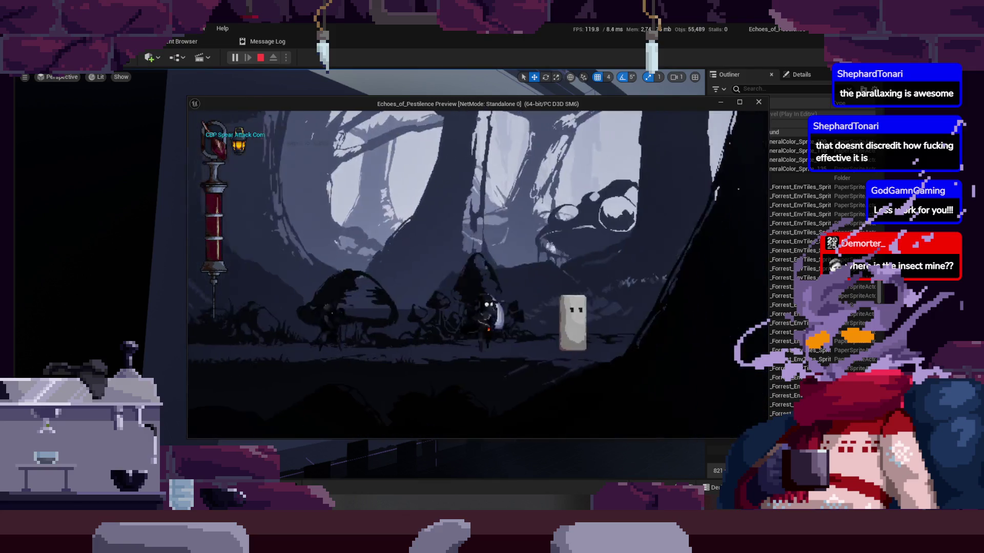
{"action": "key", "text": "d"}
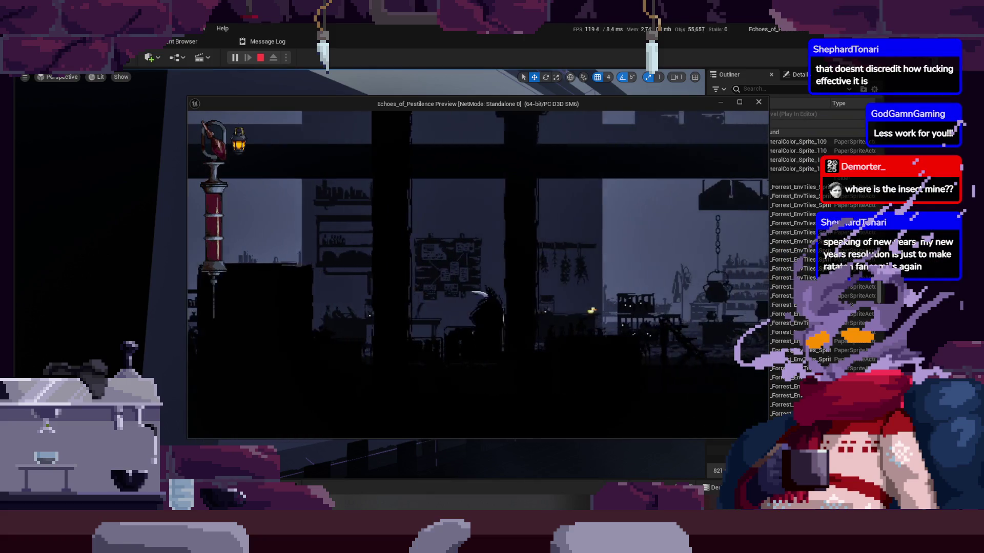
{"action": "key", "text": "d"}
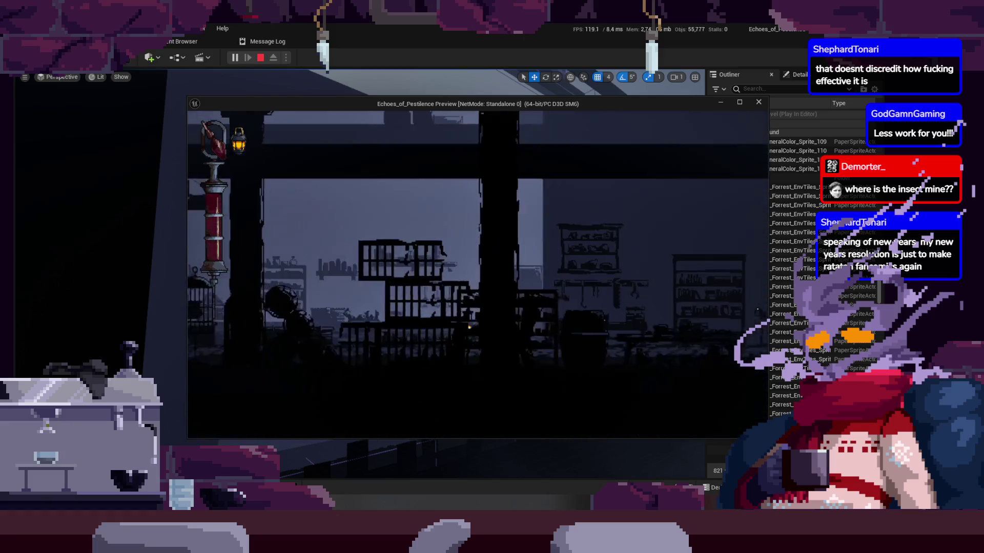
{"action": "key", "text": "d"}
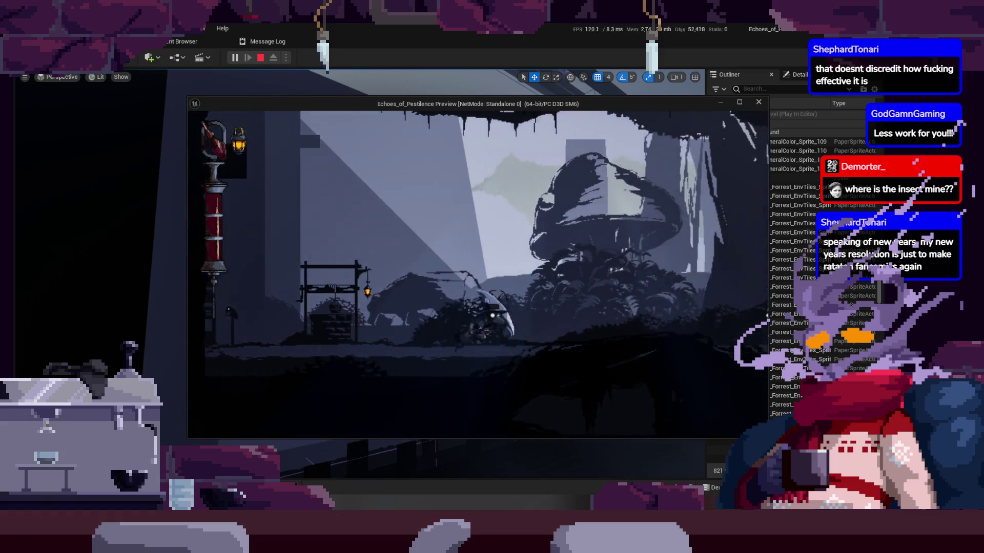
{"action": "key", "text": "d"}
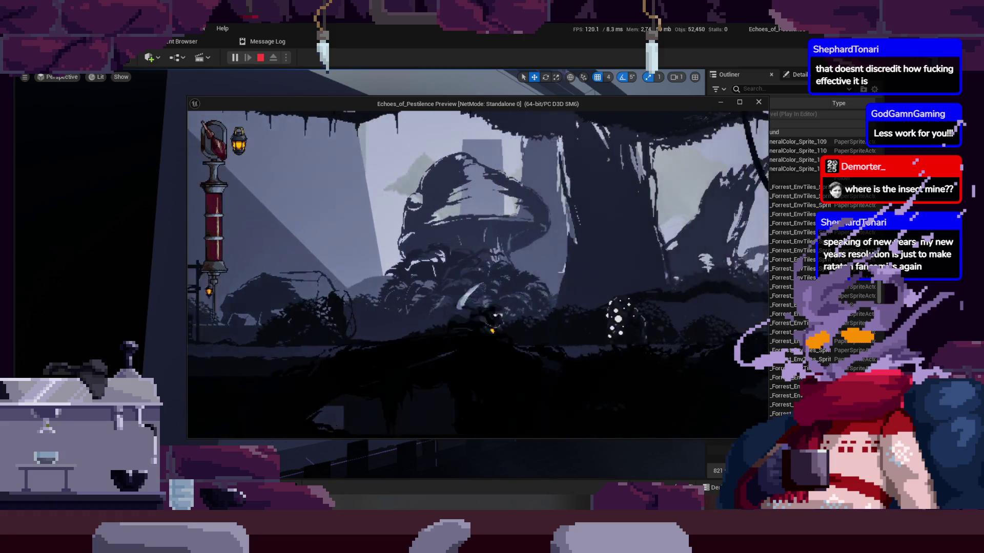
{"action": "key", "text": "d"}
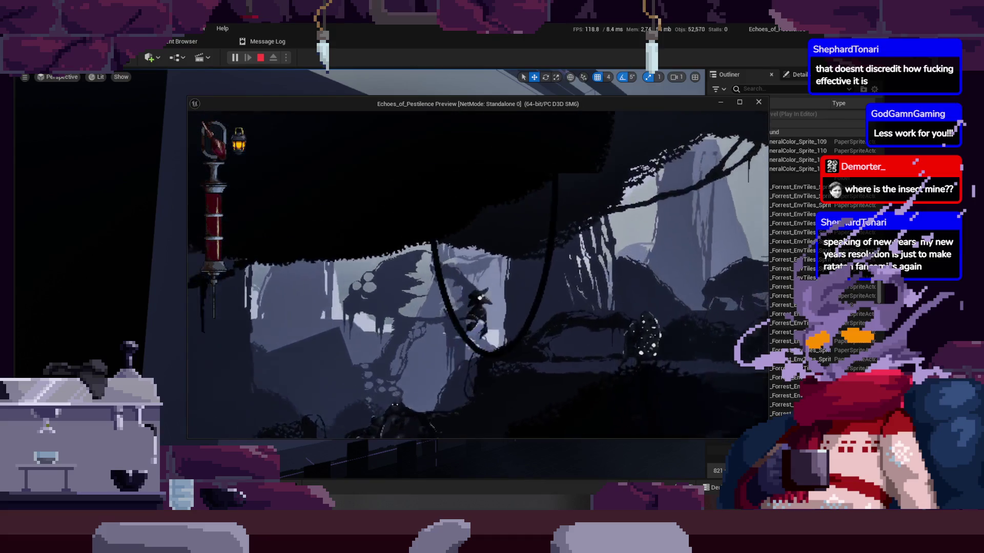
{"action": "key", "text": "d"}
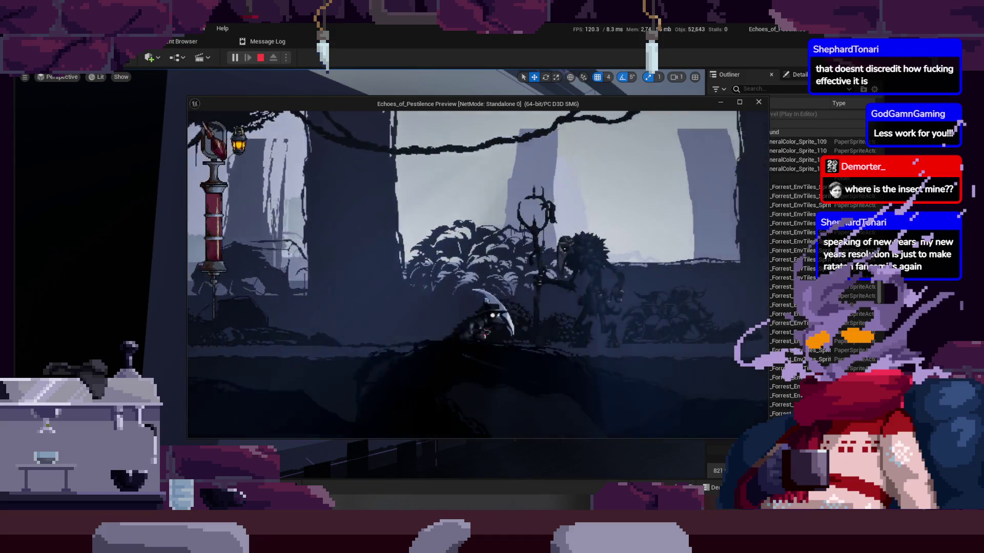
{"action": "key", "text": "d"}
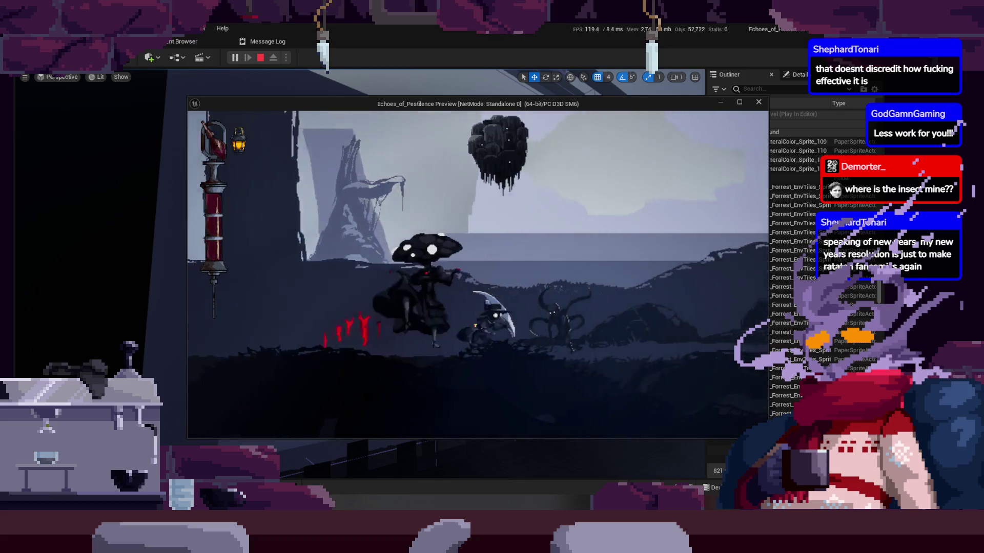
{"action": "key", "text": "d"}
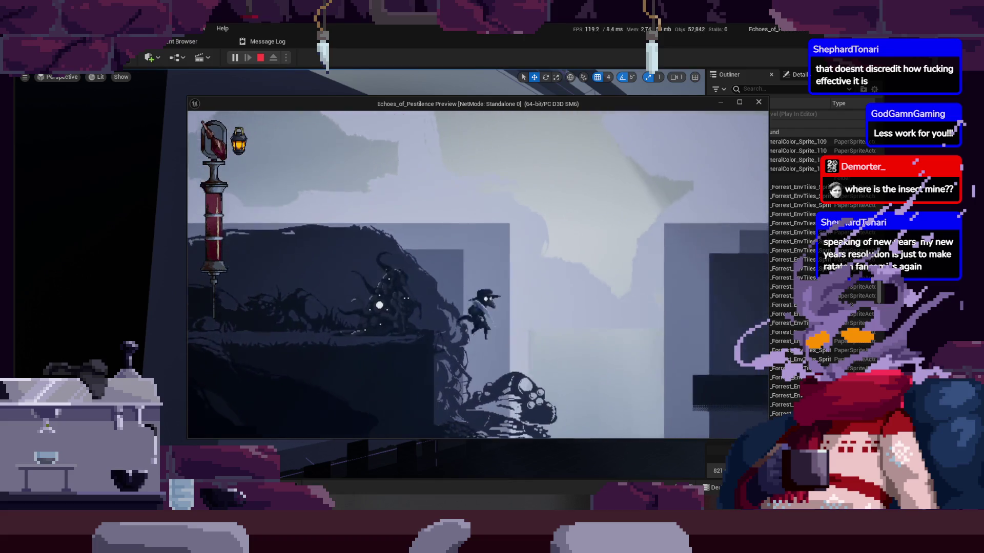
{"action": "key", "text": "d"}
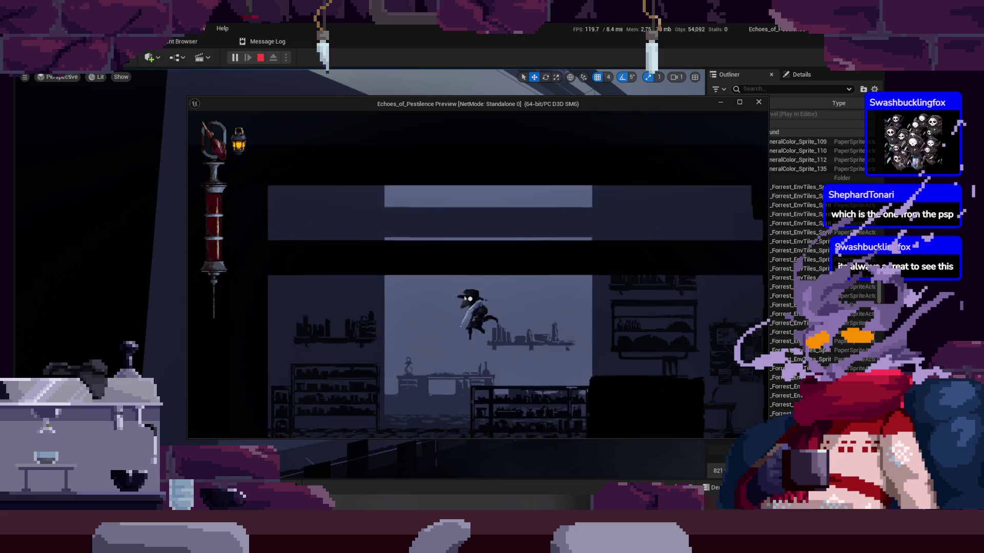
Step: Swing a crescent slash attack in the dark room lined with bottle shelves
{"action": "left_click", "coordinate": [258, 349]}
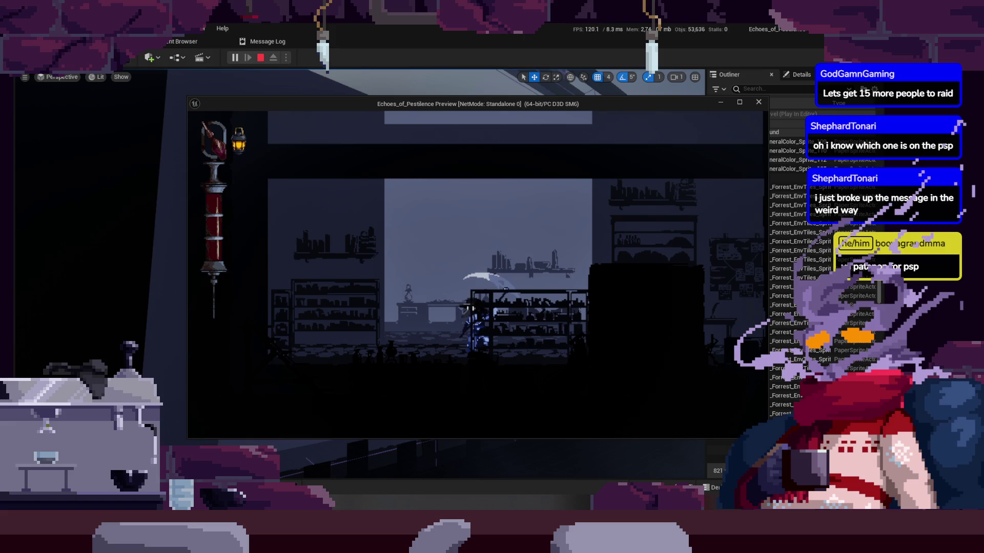
Step: Stop the Play-In-Editor session and return to the Map_TestLevel viewport
{"action": "key", "text": "Escape"}
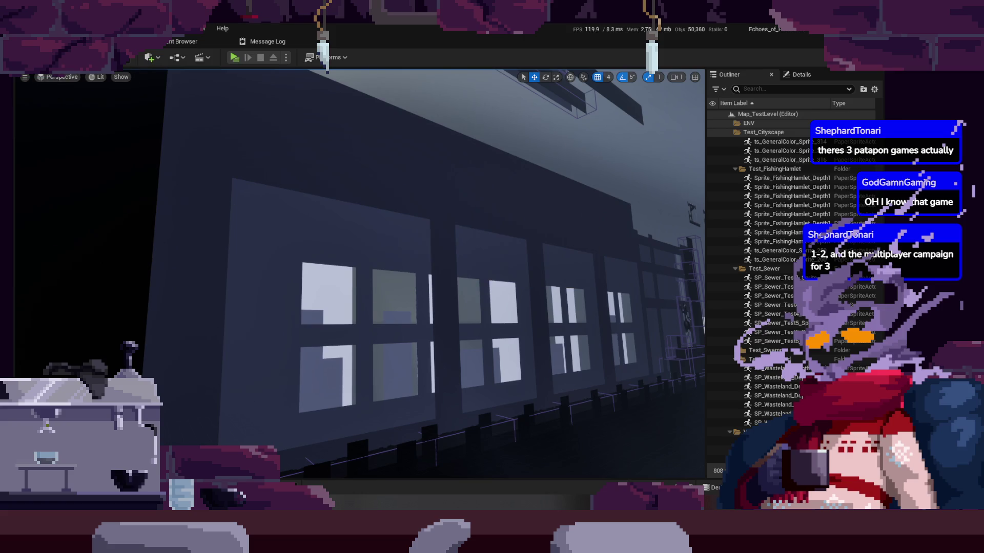
Step: Return to Aseprite and zoom in on the hooked-weapon creature
{"action": "key", "text": "alt+Tab"}
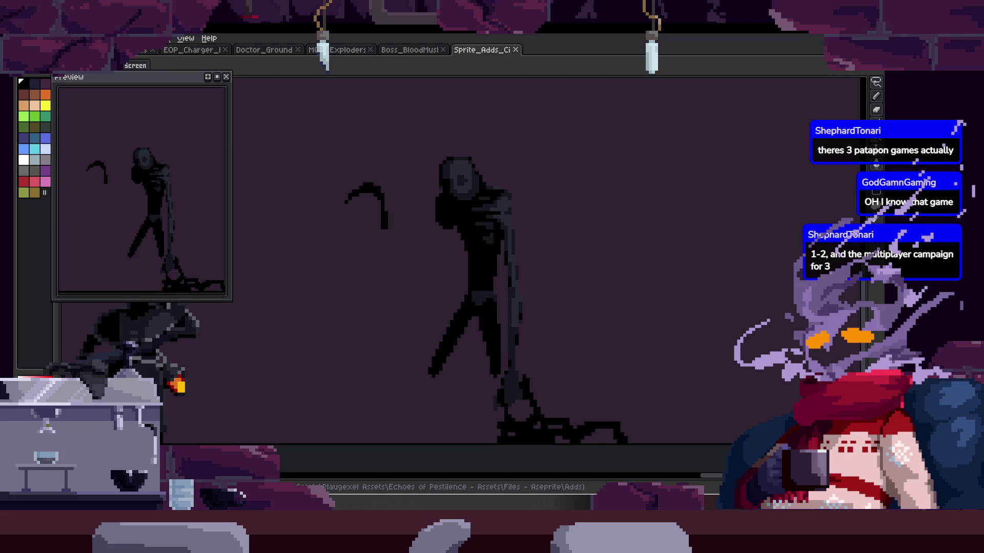
{"action": "key", "text": "alt+f"}
{"action": "key", "text": "Escape"}
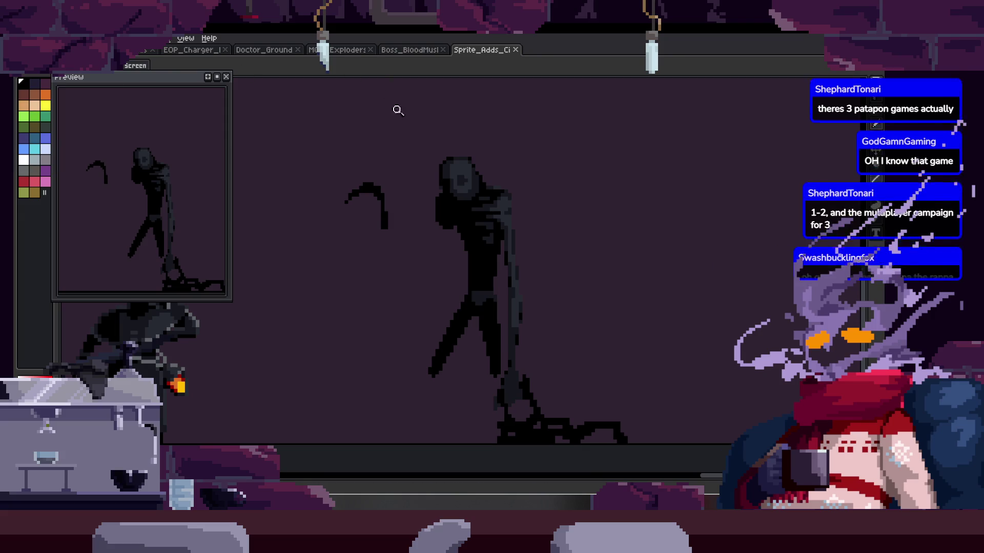
{"action": "left_click", "coordinate": [415, 279]}
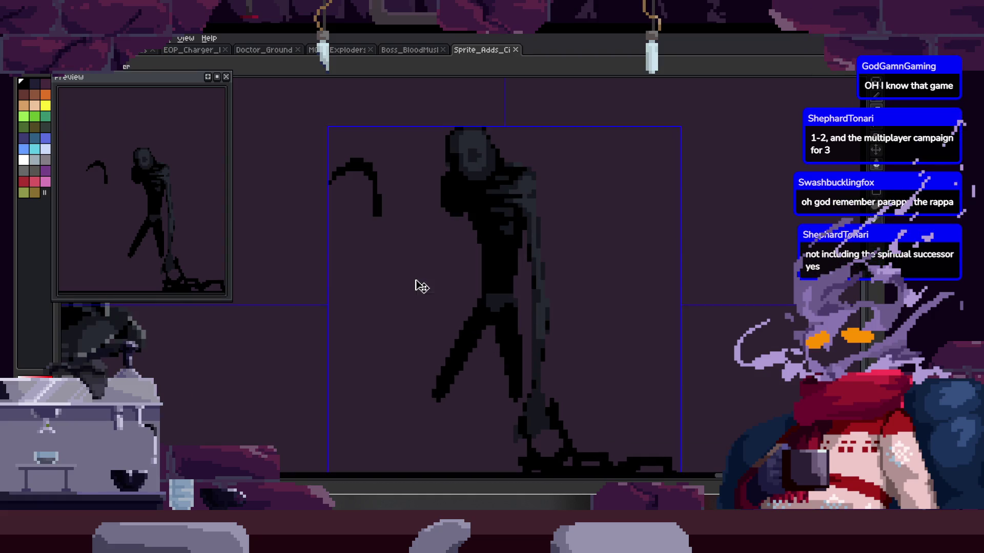
Step: Cycle through the boss, spider and plague doctor files, save one, and land on the blob creature
{"action": "left_click", "coordinate": [408, 51]}
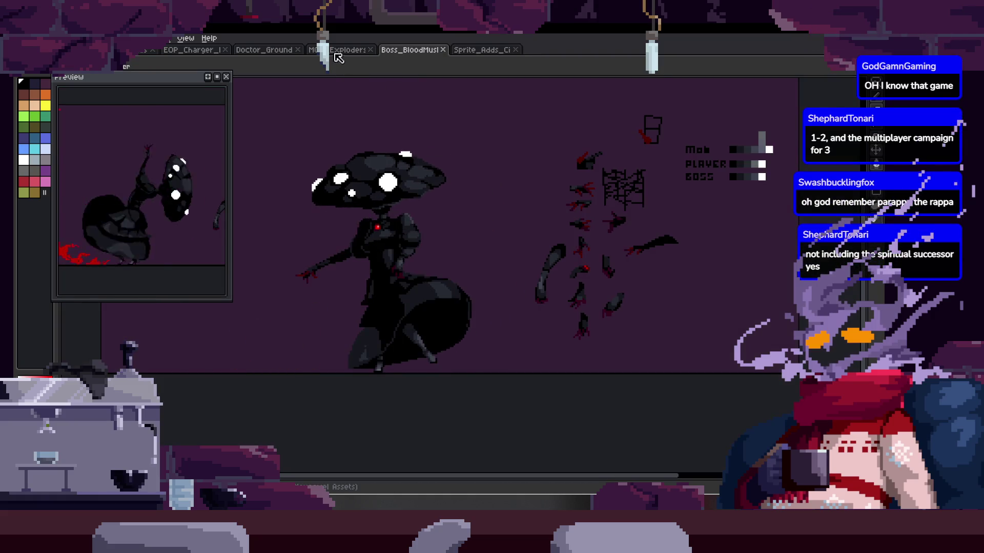
{"action": "left_click", "coordinate": [339, 51]}
{"action": "key", "text": "ctrl+shift+Tab"}
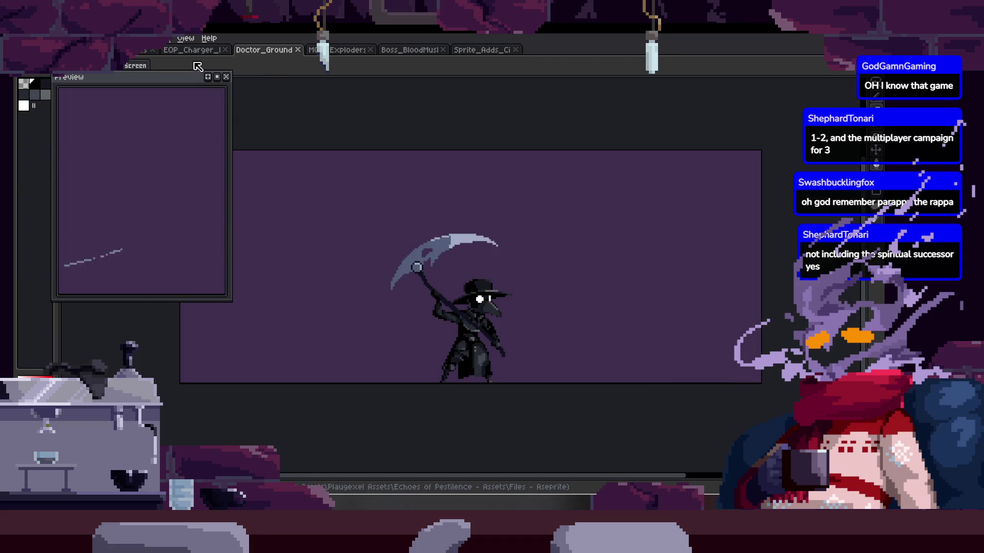
{"action": "key", "text": "ctrl+shift+Tab"}
{"action": "key", "text": "ctrl+s"}
{"action": "key", "text": "ctrl+shift+Tab"}
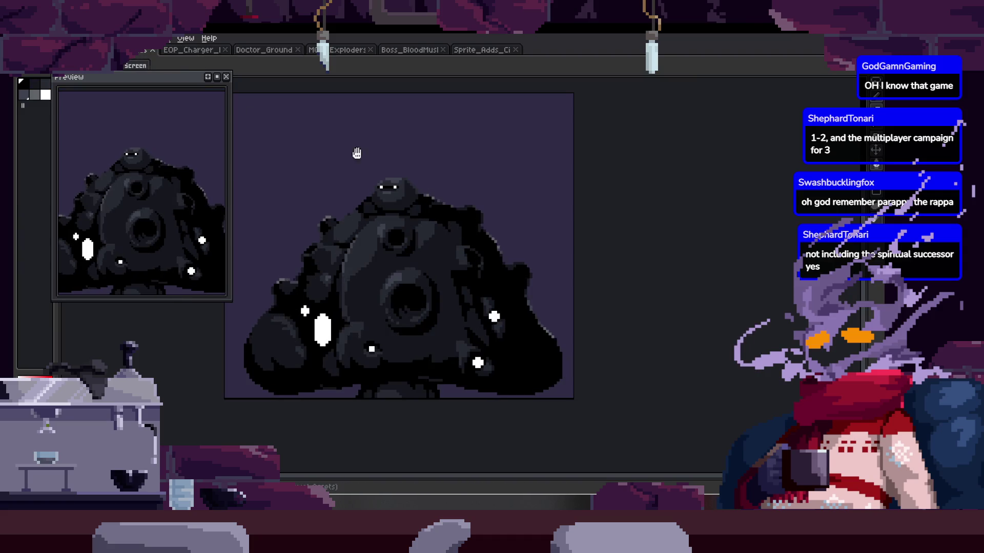